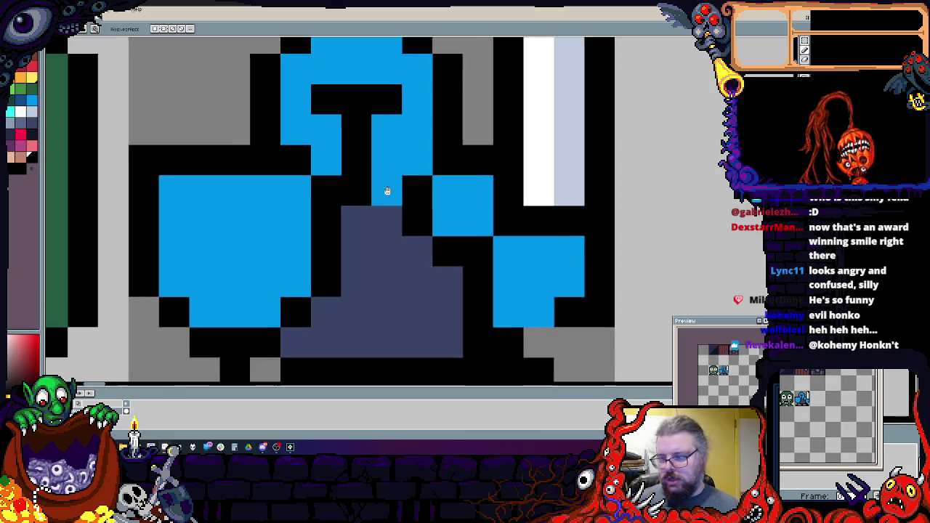
- Redraw the knight's lower-body outline in black and clear stray black pixels to background grey
{"action": "scroll", "coordinate": [403, 286], "scroll_direction": "up", "scroll_amount": 2}
{"action": "left_click_drag", "start_coordinate": [437, 305], "coordinate": [439, 220]}
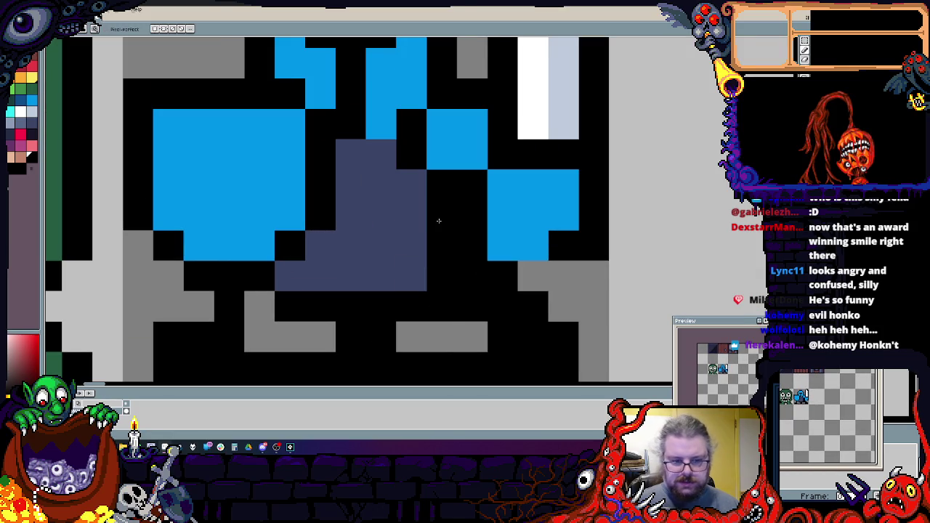
{"action": "scroll", "coordinate": [356, 254], "scroll_direction": "down", "scroll_amount": 2}
{"action": "scroll", "coordinate": [355, 310], "scroll_direction": "up", "scroll_amount": 1}
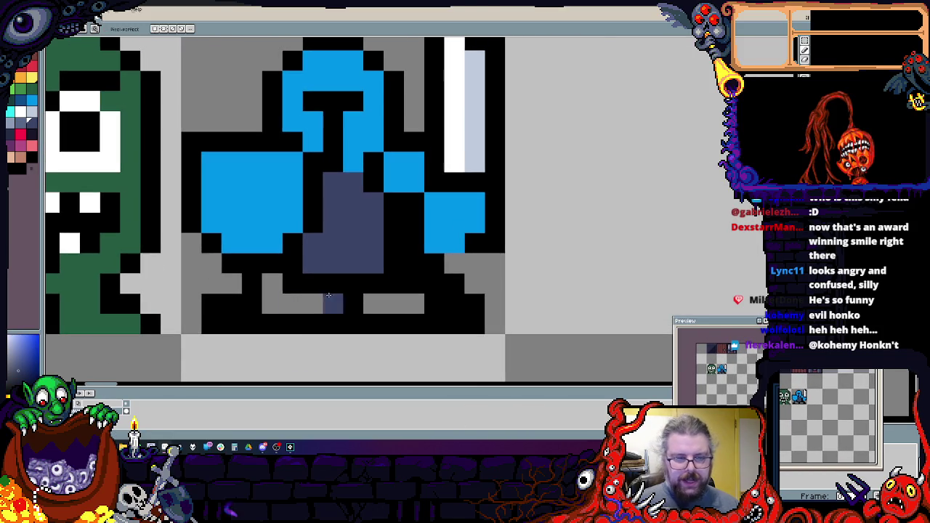
{"action": "left_click", "coordinate": [209, 281], "text": "alt"}
{"action": "left_click", "coordinate": [210, 303]}
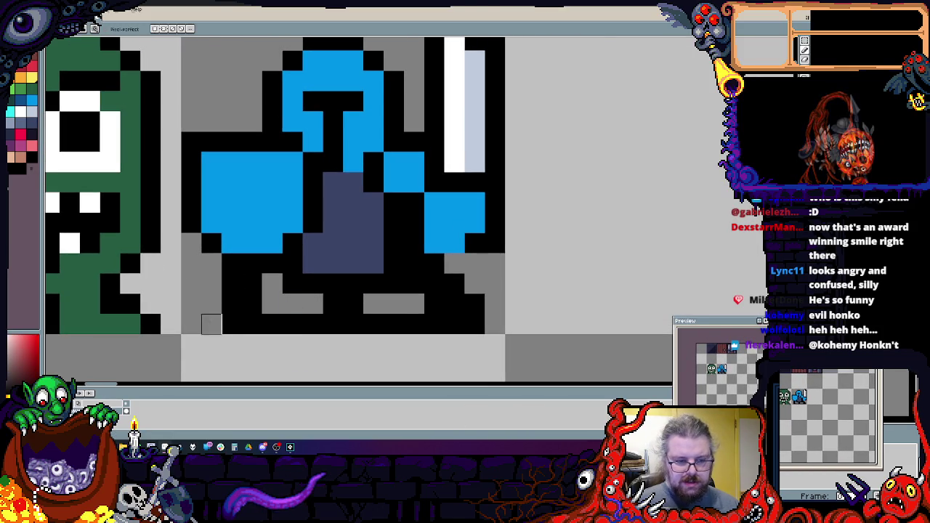
{"action": "left_click", "coordinate": [210, 323]}
{"action": "mouse_move", "coordinate": [455, 283]}
{"action": "left_mouse_down"}
{"action": "mouse_move", "coordinate": [452, 303]}
{"action": "mouse_move", "coordinate": [453, 257]}
{"action": "mouse_move", "coordinate": [473, 260]}
{"action": "left_mouse_up"}
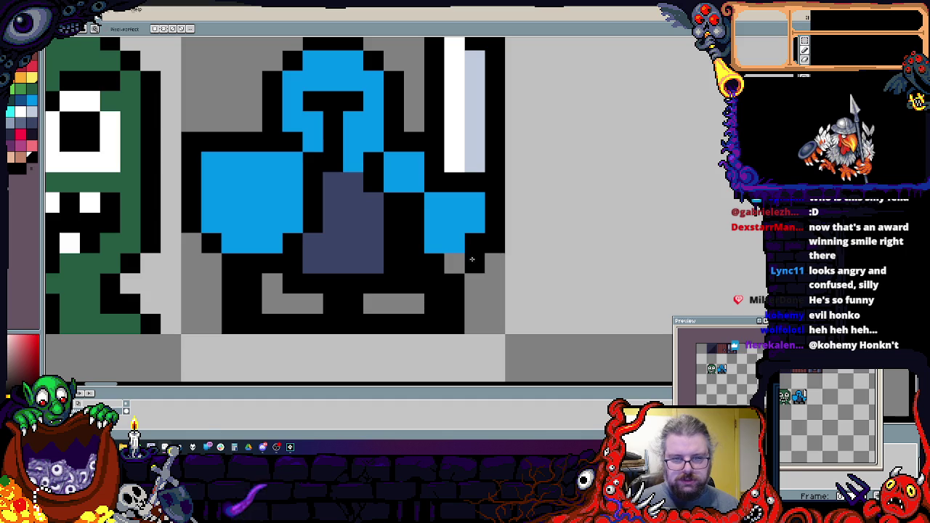
- Paint the knight's arm outline pixels armour blue and extend the slate body to the right
{"action": "left_click", "coordinate": [435, 218], "text": "alt"}
{"action": "left_click", "coordinate": [455, 223]}
{"action": "left_click", "coordinate": [475, 243]}
{"action": "left_click", "coordinate": [353, 263], "text": "alt"}
{"action": "left_click", "coordinate": [394, 222]}
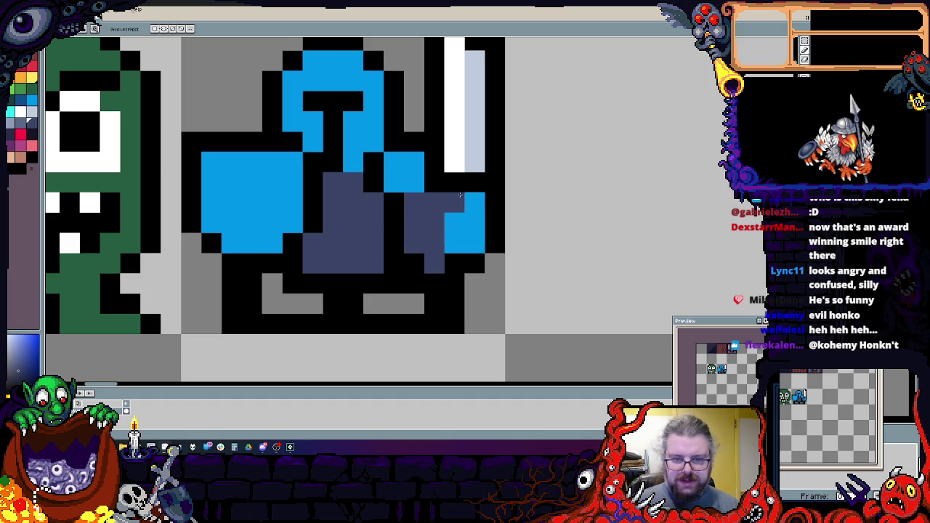
- Add light-blue pixels below the blade, extend the white blade and draw a white crossguard
{"action": "scroll", "coordinate": [462, 175], "scroll_direction": "up", "scroll_amount": 3}
{"action": "left_click", "coordinate": [479, 218], "text": "alt"}
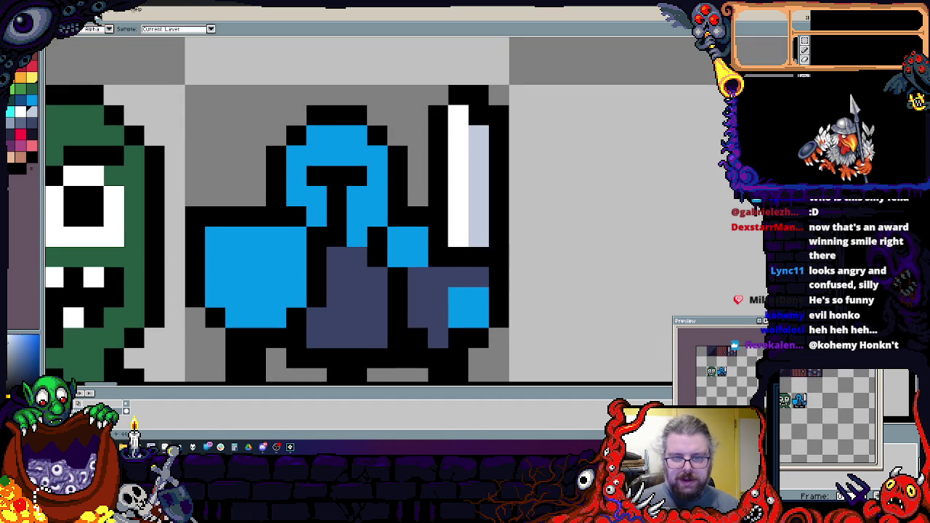
{"action": "left_click", "coordinate": [479, 257]}
{"action": "left_click", "coordinate": [459, 247]}
{"action": "left_click", "coordinate": [458, 218], "text": "alt"}
{"action": "left_click", "coordinate": [458, 236]}
{"action": "left_click", "coordinate": [456, 277]}
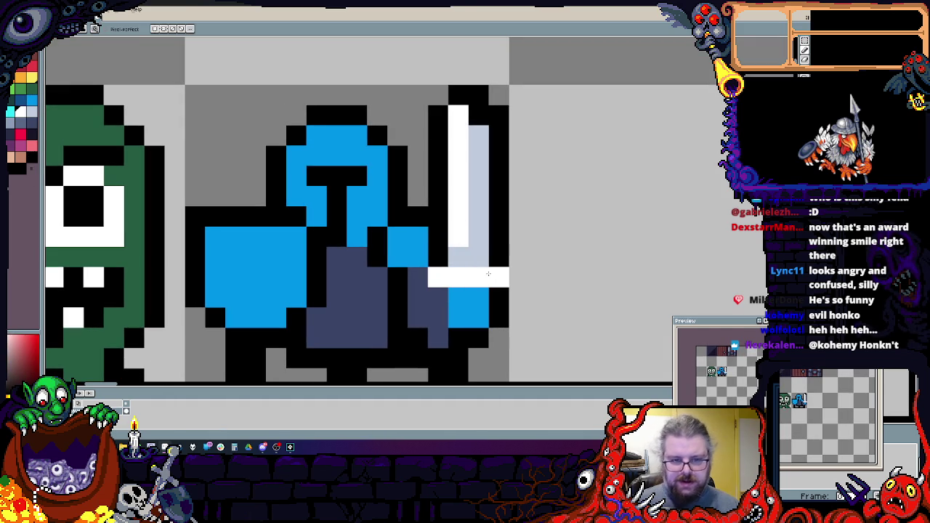
- Reshape the knight's helmet pixels and recolour the pixels around its neck
{"action": "left_click", "coordinate": [397, 196]}
{"action": "left_click", "coordinate": [376, 217], "text": "alt"}
{"action": "left_click", "coordinate": [396, 216]}
{"action": "left_click", "coordinate": [355, 176]}
{"action": "left_click", "coordinate": [337, 176], "text": "alt"}
{"action": "left_click", "coordinate": [376, 175]}
{"action": "left_click", "coordinate": [380, 209], "text": "alt"}
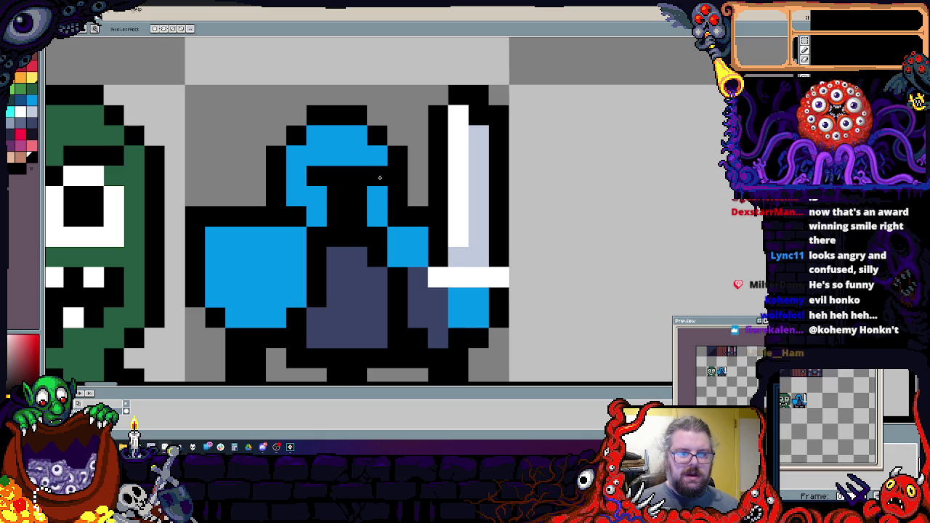
- Outline the helmet's right edge and top in black and fill the helmet with armour blue
{"action": "scroll", "coordinate": [397, 196], "scroll_direction": "up", "scroll_amount": 2}
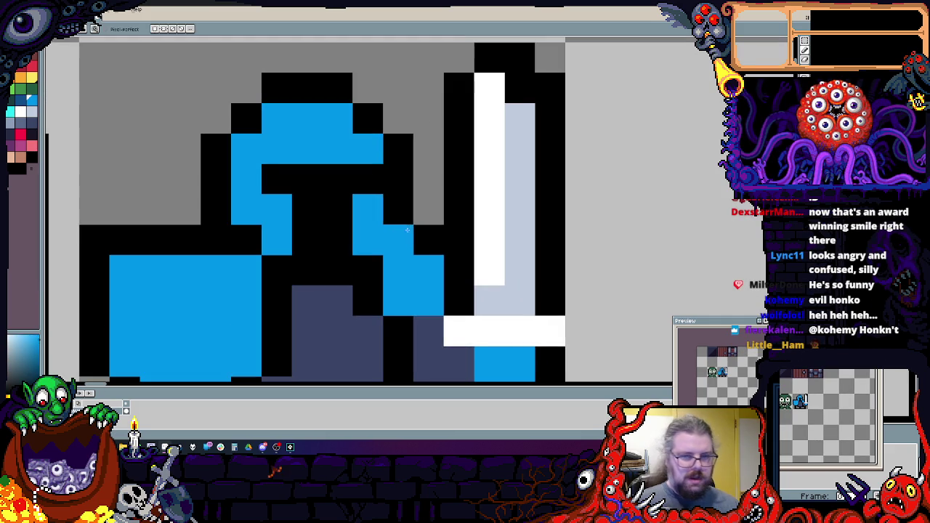
{"action": "left_click", "coordinate": [429, 240], "text": "alt"}
{"action": "mouse_move", "coordinate": [398, 239]}
{"action": "left_mouse_down"}
{"action": "mouse_move", "coordinate": [428, 210]}
{"action": "mouse_move", "coordinate": [428, 118]}
{"action": "left_mouse_up"}
{"action": "left_click_drag", "start_coordinate": [369, 88], "coordinate": [398, 88]}
{"action": "left_click", "coordinate": [338, 149], "text": "alt"}
{"action": "mouse_move", "coordinate": [368, 119]}
{"action": "left_mouse_down"}
{"action": "mouse_move", "coordinate": [398, 137]}
{"action": "mouse_move", "coordinate": [398, 240]}
{"action": "left_mouse_up"}
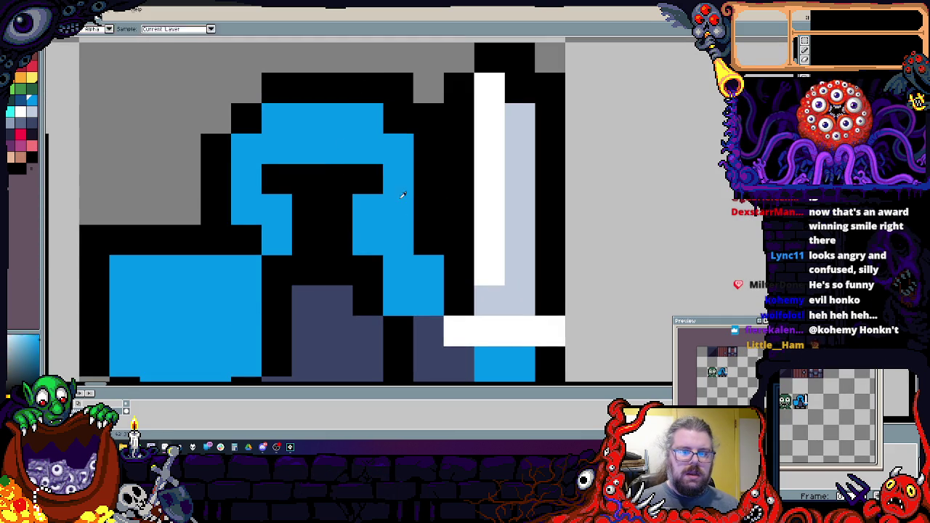
{"action": "scroll", "coordinate": [398, 159], "scroll_direction": "down", "scroll_amount": 1}
- Paint the helmet top blue with a black top row and a black eye slit
{"action": "left_click_drag", "start_coordinate": [354, 136], "coordinate": [301, 165]}
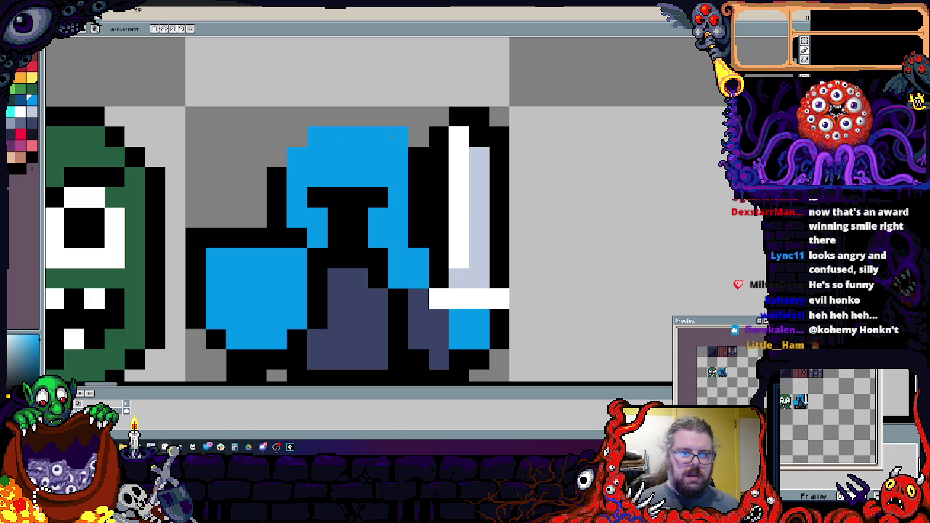
{"action": "left_click", "coordinate": [418, 137], "text": "alt"}
{"action": "left_click_drag", "start_coordinate": [398, 137], "coordinate": [336, 118]}
{"action": "left_click_drag", "start_coordinate": [306, 180], "coordinate": [381, 178]}
- Shape the knight's blue feet with black outline pixels beside and between them
{"action": "scroll", "coordinate": [367, 237], "scroll_direction": "down", "scroll_amount": 3}
{"action": "scroll", "coordinate": [367, 237], "scroll_direction": "up", "scroll_amount": 3}
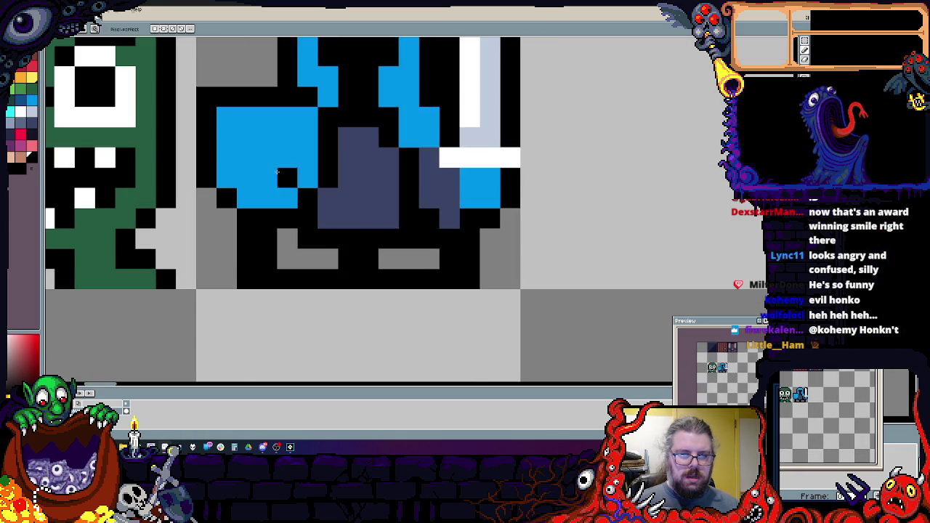
{"action": "left_click", "coordinate": [304, 194], "text": "alt"}
{"action": "left_click", "coordinate": [259, 252]}
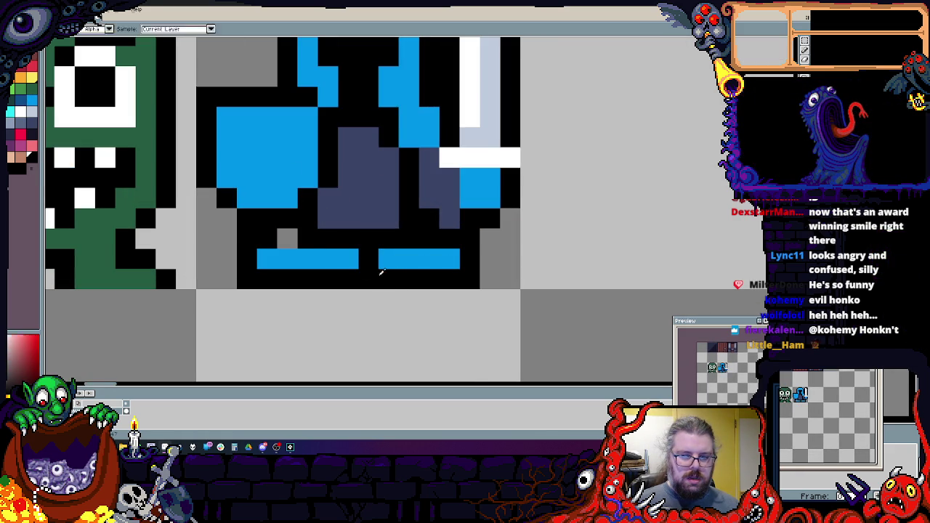
{"action": "left_click", "coordinate": [367, 258], "text": "alt"}
{"action": "left_click", "coordinate": [348, 258]}
{"action": "left_click", "coordinate": [388, 279]}
{"action": "left_click", "coordinate": [307, 259], "text": "alt"}
{"action": "left_click_drag", "start_coordinate": [287, 239], "coordinate": [308, 238]}
{"action": "left_click", "coordinate": [428, 238]}
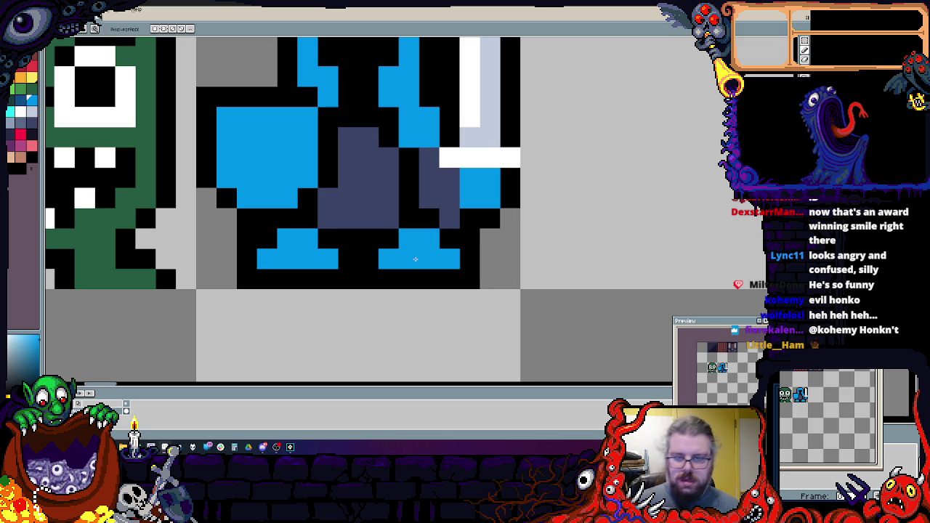
{"action": "scroll", "coordinate": [392, 290], "scroll_direction": "down", "scroll_amount": 2}
{"action": "scroll", "coordinate": [351, 308], "scroll_direction": "up", "scroll_amount": 3}
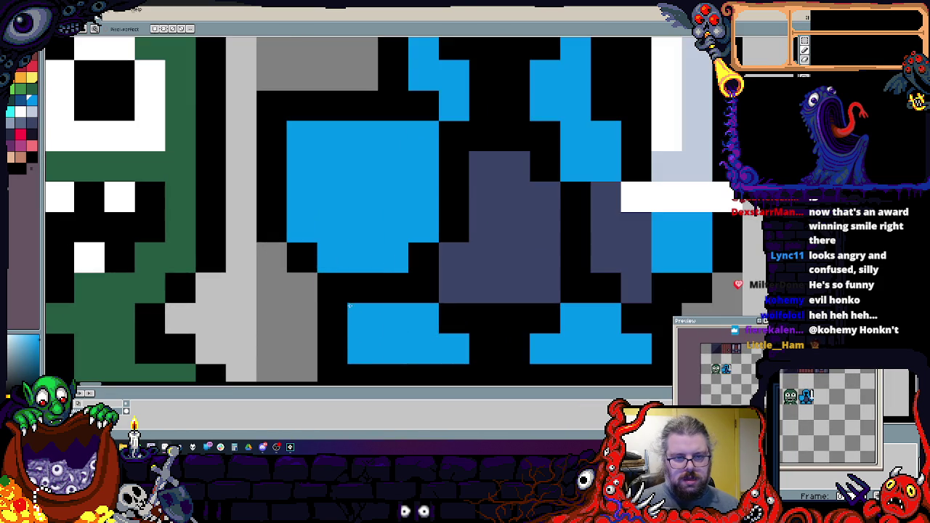
{"action": "left_click_drag", "start_coordinate": [352, 309], "coordinate": [306, 284]}
- Touch up the pixels beside the sword hilt, swapping between the two drawing colours
{"action": "scroll", "coordinate": [289, 325], "scroll_direction": "down", "scroll_amount": 4}
{"action": "scroll", "coordinate": [349, 218], "scroll_direction": "up", "scroll_amount": 5}
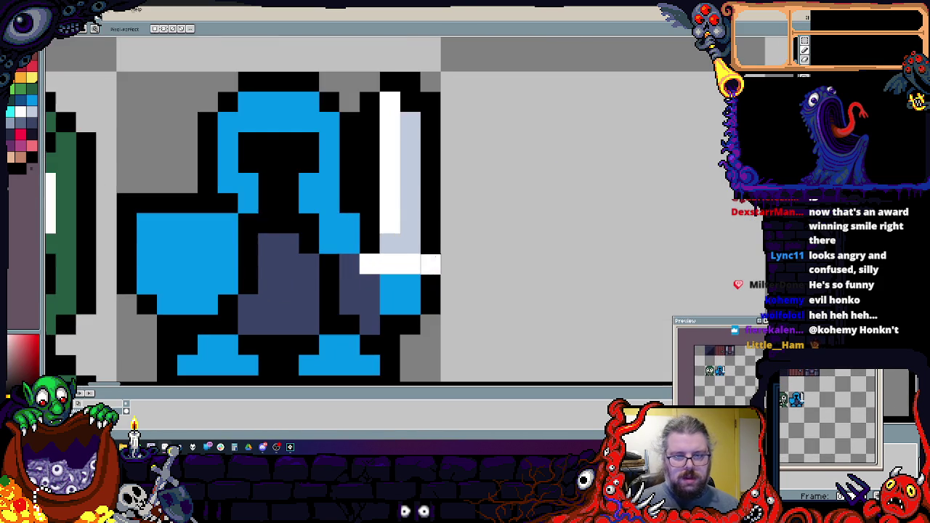
{"action": "left_click", "coordinate": [329, 224]}
{"action": "key", "text": "x"}
{"action": "left_click", "coordinate": [329, 244]}
{"action": "key", "text": "x"}
{"action": "left_click", "coordinate": [349, 244]}
{"action": "key", "text": "x"}
{"action": "scroll", "coordinate": [431, 304], "scroll_direction": "down", "scroll_amount": 3}
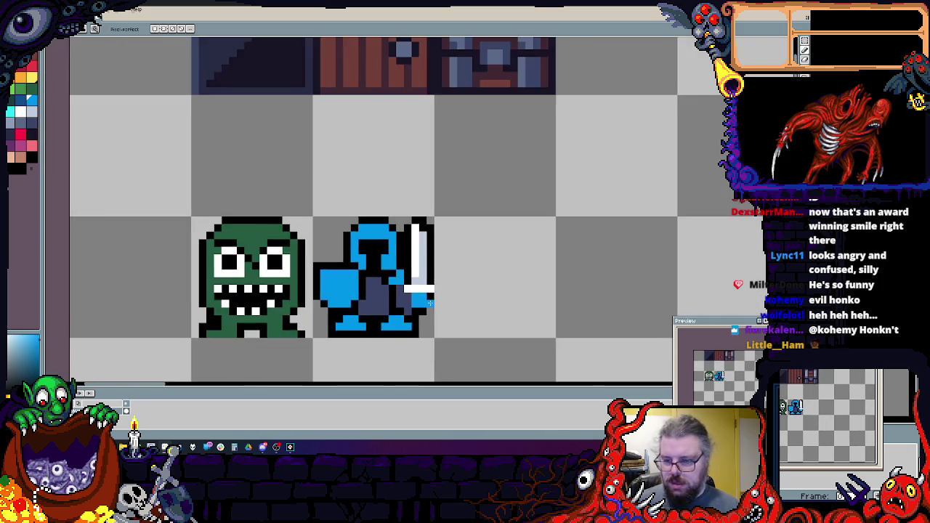
- Paint a vertical and a horizontal light-blue bar to form a cross on the shield
{"action": "scroll", "coordinate": [327, 303], "scroll_direction": "up", "scroll_amount": 3}
{"action": "scroll", "coordinate": [328, 302], "scroll_direction": "up", "scroll_amount": 2}
{"action": "key", "text": "x"}
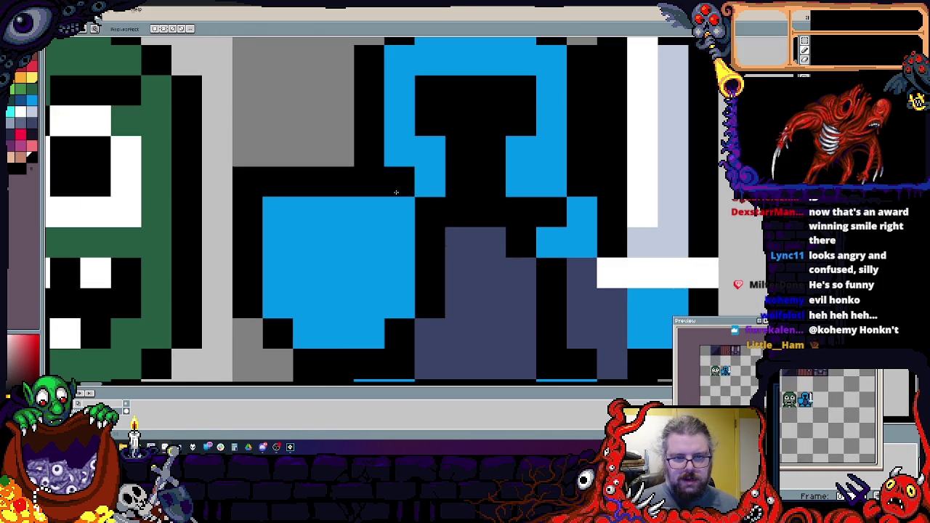
{"action": "key", "text": "x"}
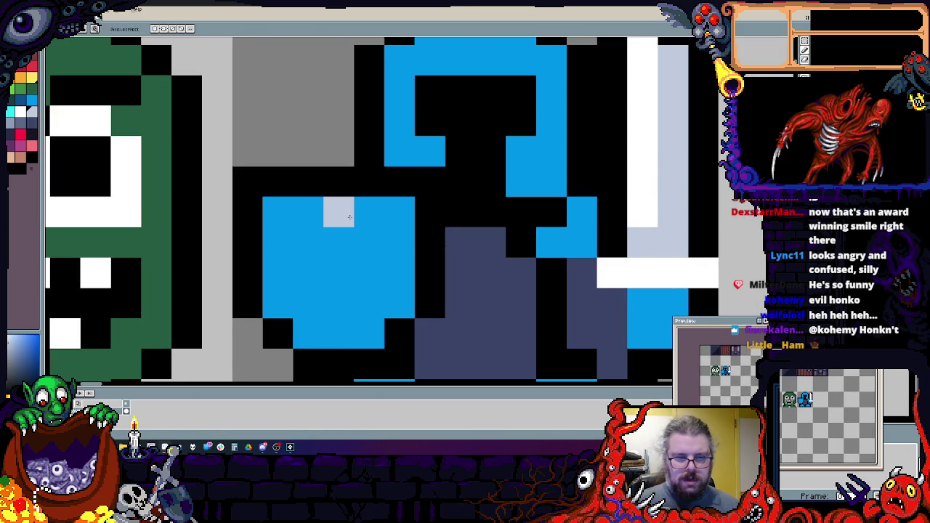
{"action": "left_click_drag", "start_coordinate": [338, 212], "coordinate": [336, 325]}
{"action": "left_click_drag", "start_coordinate": [269, 273], "coordinate": [406, 273]}
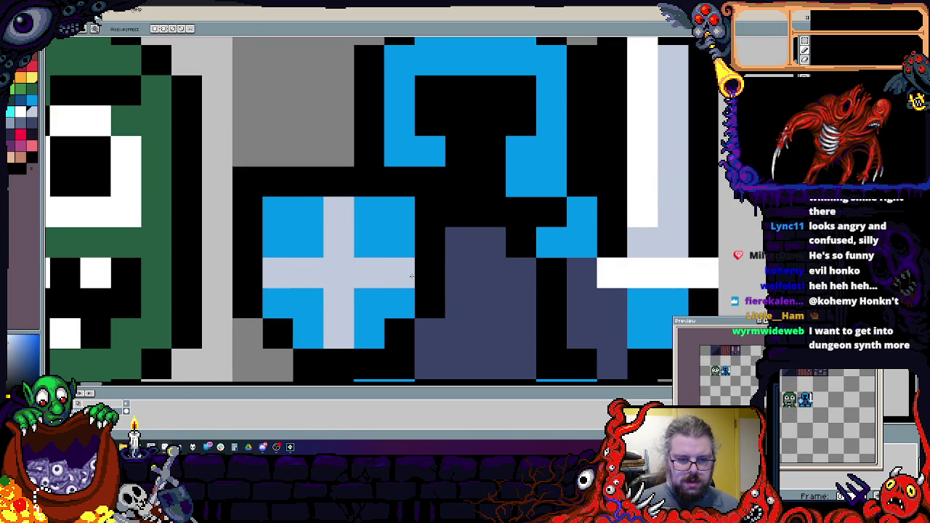
{"action": "scroll", "coordinate": [459, 273], "scroll_direction": "down", "scroll_amount": 2}
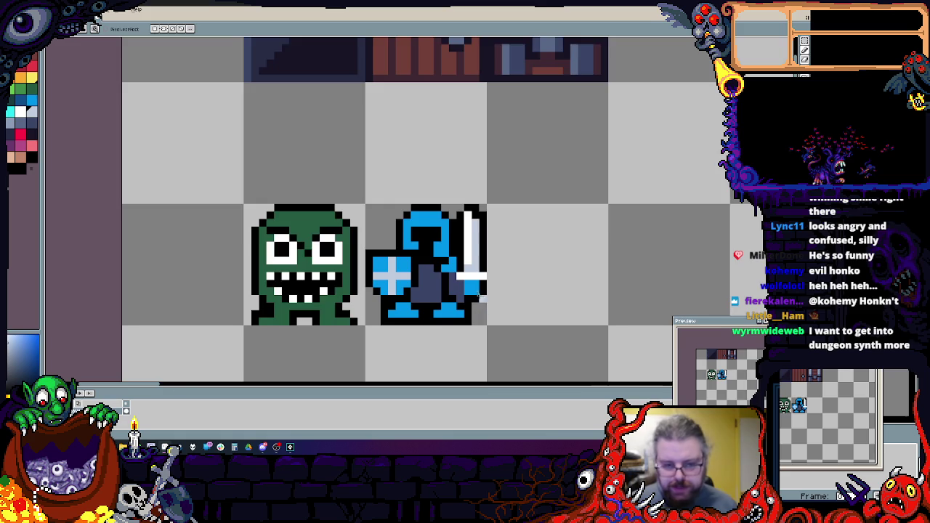
{"action": "scroll", "coordinate": [421, 266], "scroll_direction": "up", "scroll_amount": 2}
{"action": "scroll", "coordinate": [412, 218], "scroll_direction": "down", "scroll_amount": 1}
- Choose a new blue shade from the palette and blacken the dark-grey pixels by the feet
{"action": "scroll", "coordinate": [415, 248], "scroll_direction": "up", "scroll_amount": 2}
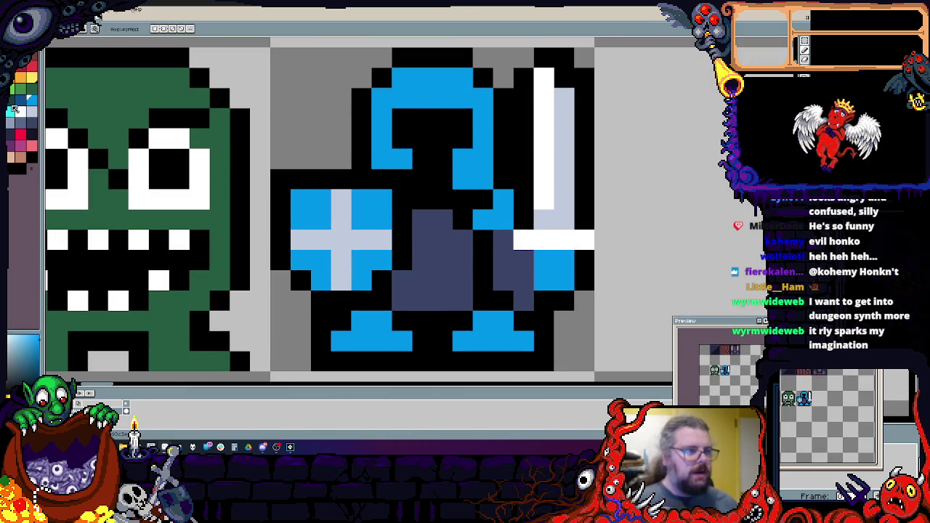
{"action": "left_click", "coordinate": [20, 102]}
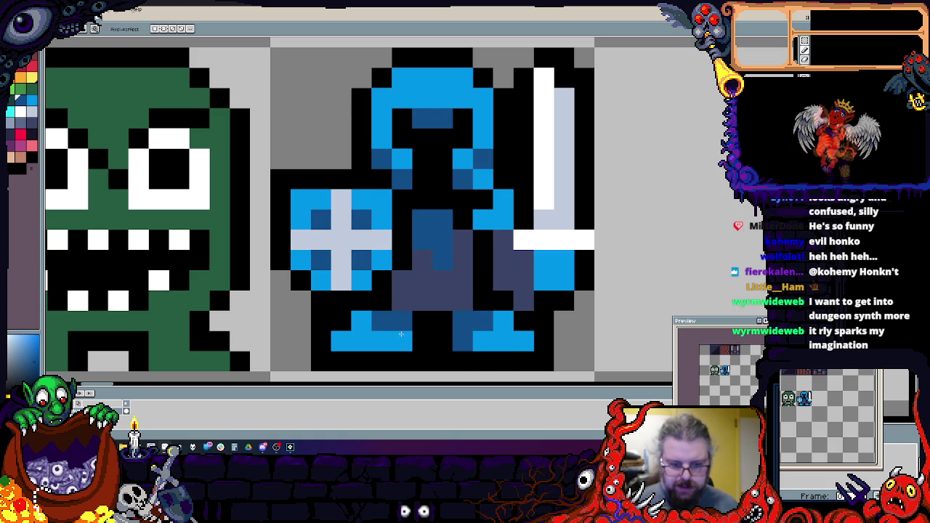
{"action": "key", "text": "]"}
{"action": "left_click_drag", "start_coordinate": [487, 294], "coordinate": [389, 308]}
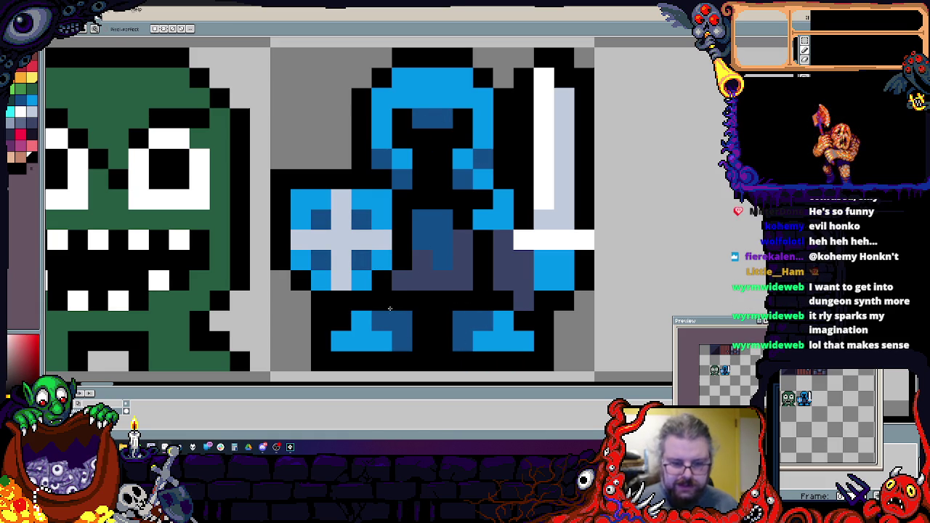
- Add light-blue pixels to the torso and darker shading on the knight's lower body and leg
{"action": "left_click", "coordinate": [482, 220], "text": "alt"}
{"action": "left_click", "coordinate": [502, 221]}
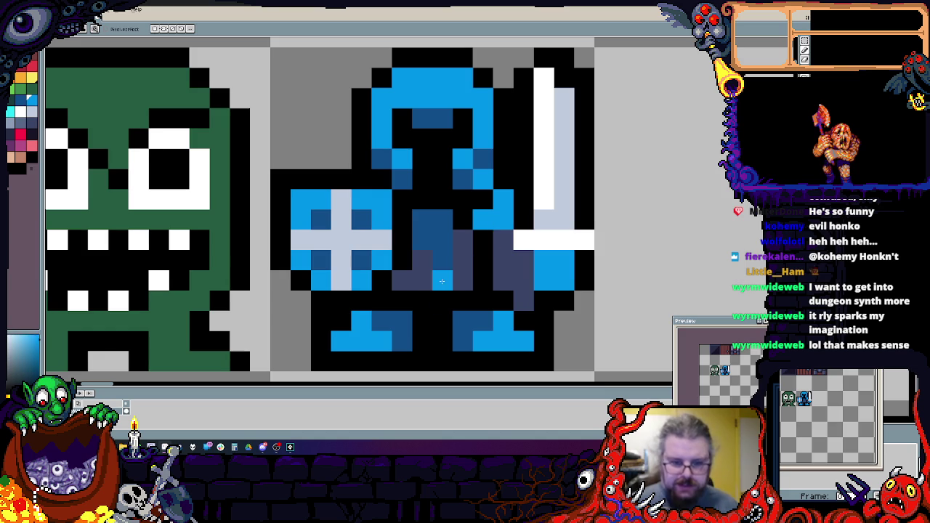
{"action": "left_click", "coordinate": [442, 260]}
{"action": "left_click_drag", "start_coordinate": [436, 300], "coordinate": [468, 299]}
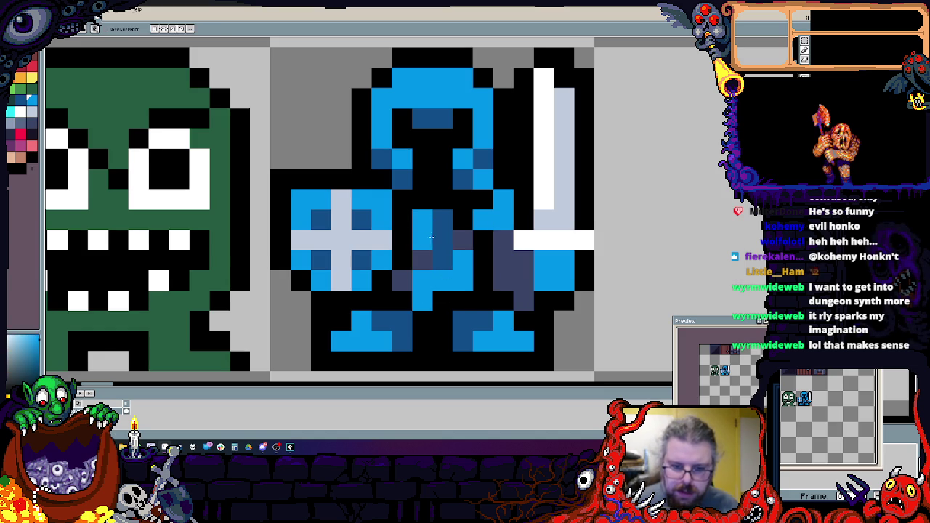
{"action": "left_click_drag", "start_coordinate": [428, 236], "coordinate": [443, 220]}
{"action": "left_click", "coordinate": [462, 284]}
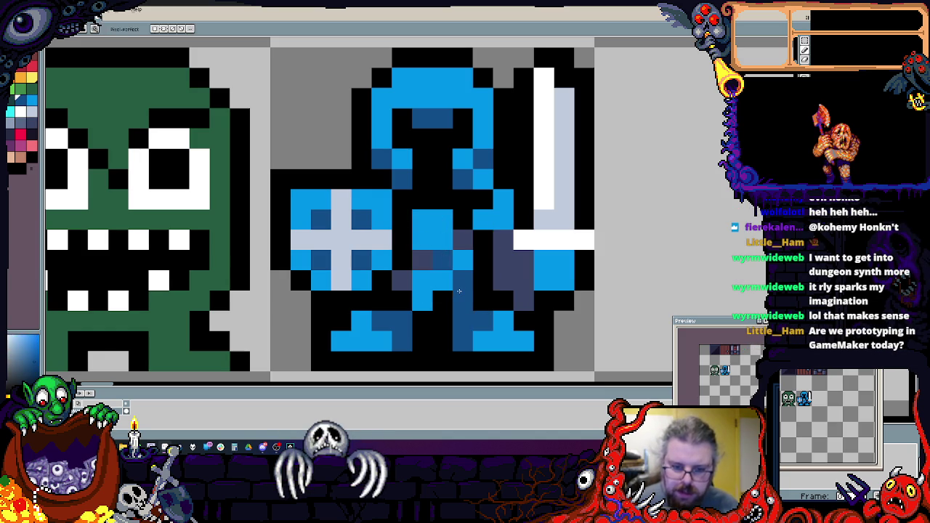
{"action": "scroll", "coordinate": [441, 248], "scroll_direction": "down", "scroll_amount": 4}
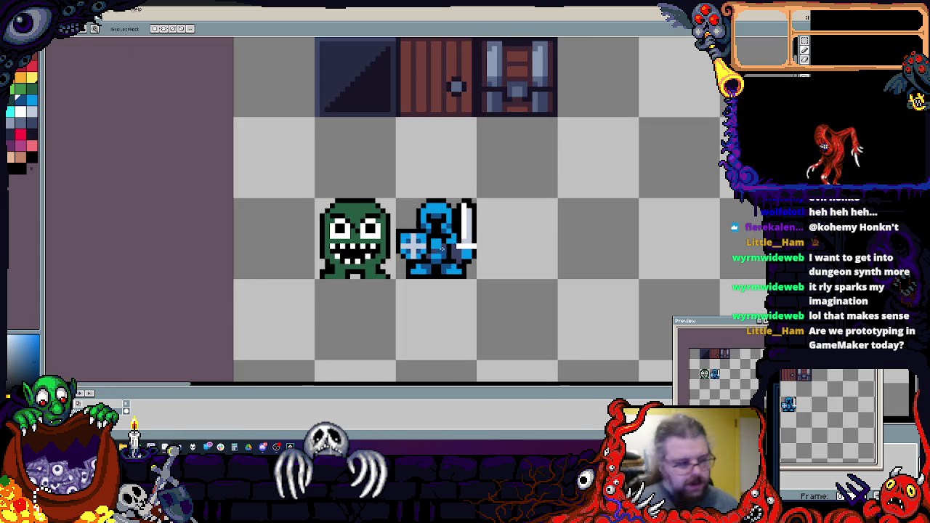
- Pan over the tile sheet, switch to the pixel pencil and pick the goblin's green
{"action": "scroll", "coordinate": [440, 245], "scroll_direction": "down", "scroll_amount": 1}
{"action": "scroll", "coordinate": [433, 235], "scroll_direction": "down", "scroll_amount": 1}
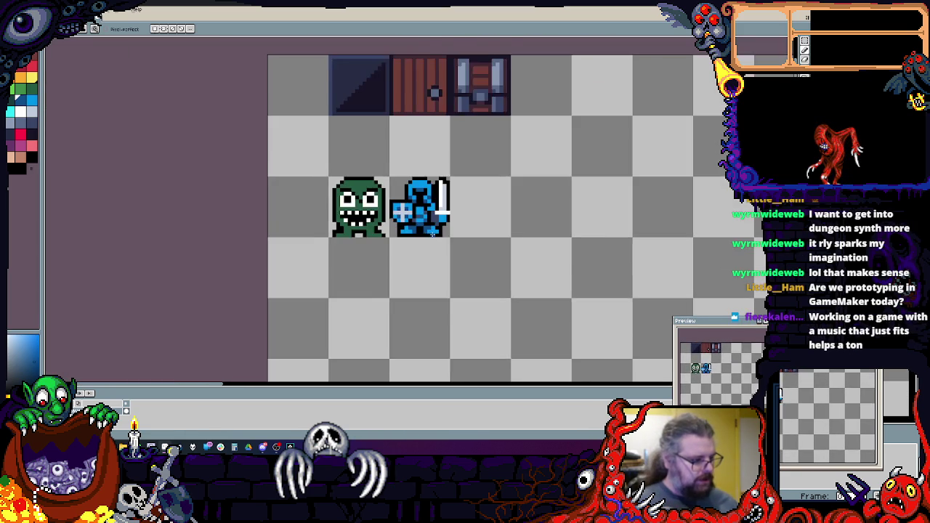
{"action": "scroll", "coordinate": [432, 232], "scroll_direction": "up", "scroll_amount": 1}
{"action": "mouse_move", "coordinate": [433, 232]}
{"action": "left_mouse_down"}
{"action": "mouse_move", "coordinate": [453, 265]}
{"action": "mouse_move", "coordinate": [452, 297]}
{"action": "mouse_move", "coordinate": [460, 218]}
{"action": "mouse_move", "coordinate": [483, 221]}
{"action": "left_mouse_up"}
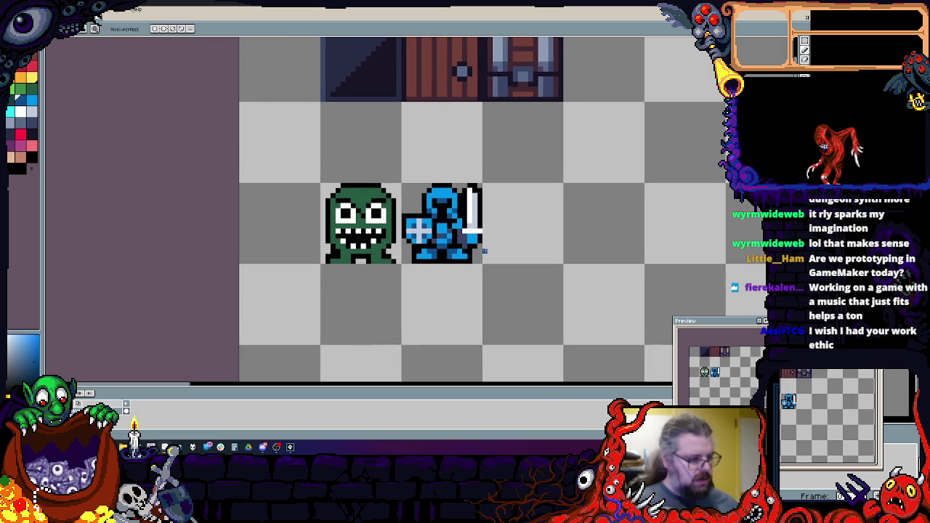
{"action": "left_click", "coordinate": [804, 41]}
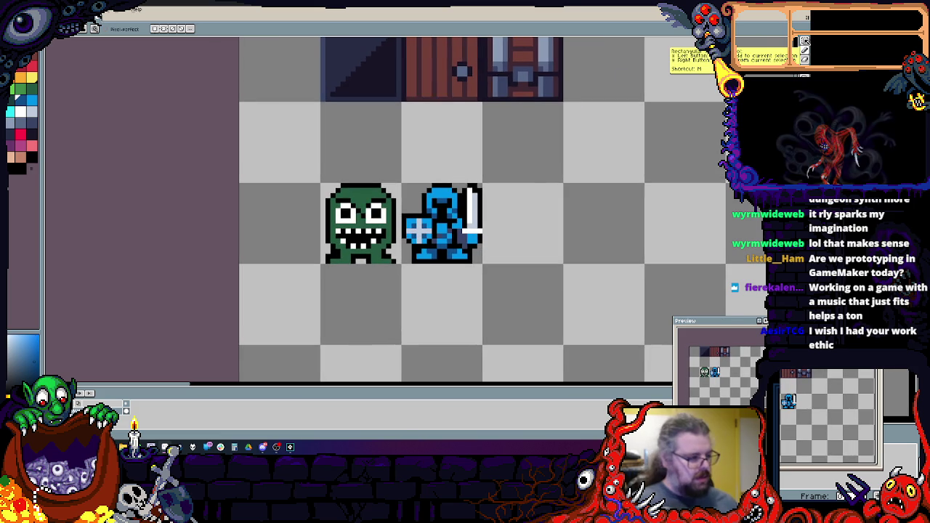
{"action": "scroll", "coordinate": [378, 238], "scroll_direction": "up", "scroll_amount": 3}
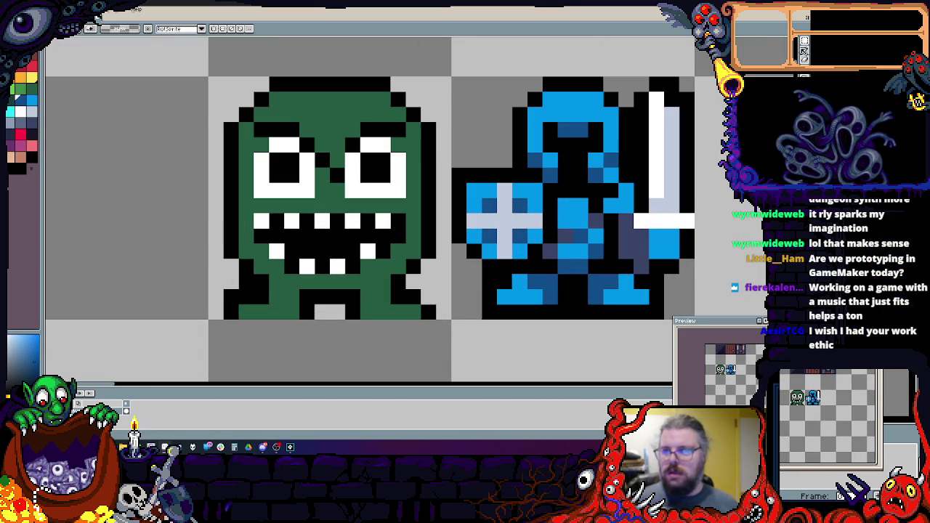
{"action": "key", "text": "b"}
{"action": "left_click", "coordinate": [317, 112], "text": "alt"}
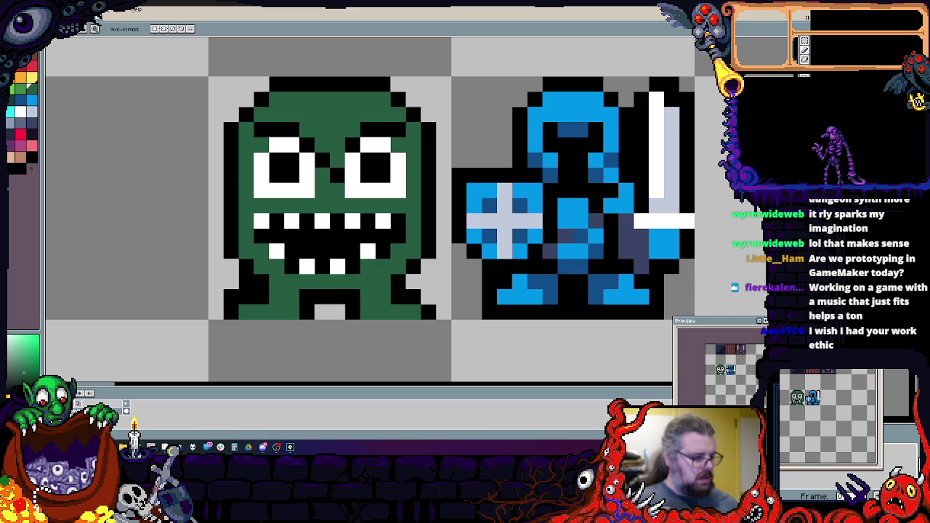
{"action": "scroll", "coordinate": [331, 306], "scroll_direction": "down", "scroll_amount": 3}
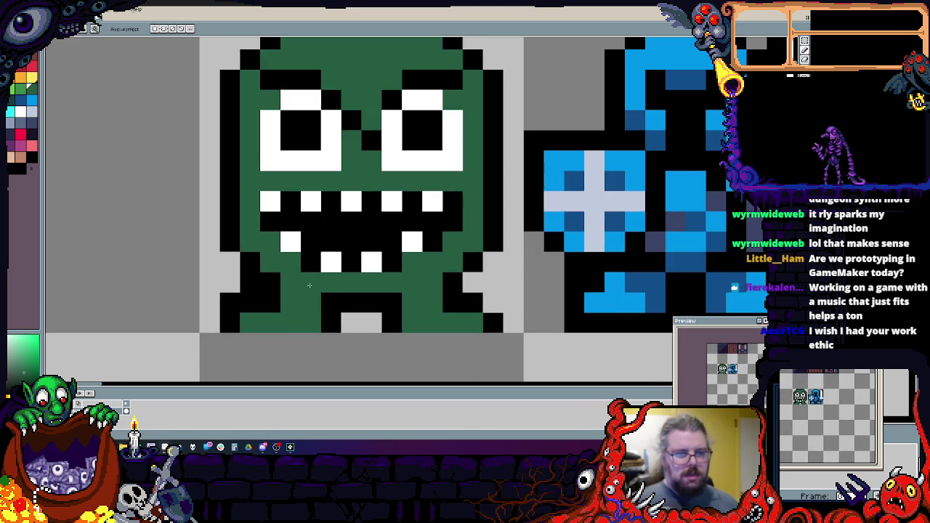
{"action": "scroll", "coordinate": [331, 306], "scroll_direction": "up", "scroll_amount": 2}
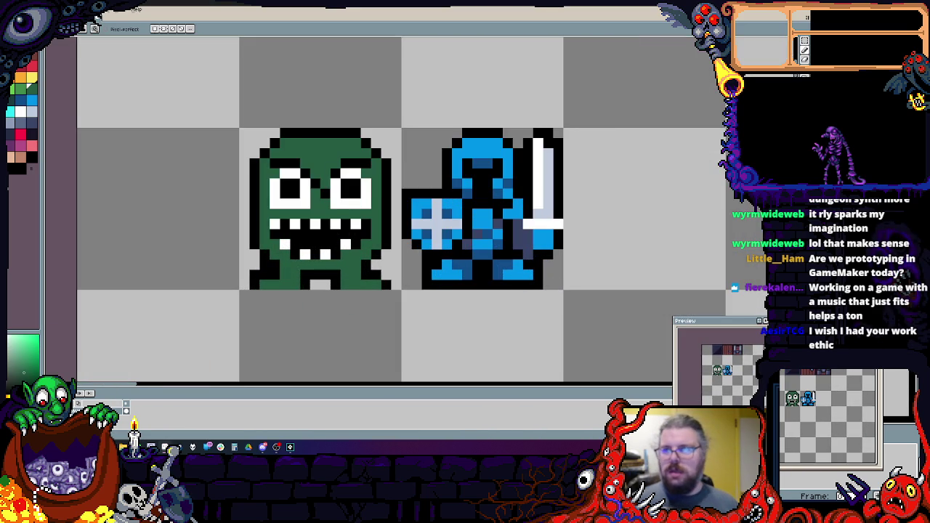
- Select the goblin's tile, move it three tiles right, shrink it and nudge it one pixel left
{"action": "left_click", "coordinate": [804, 42]}
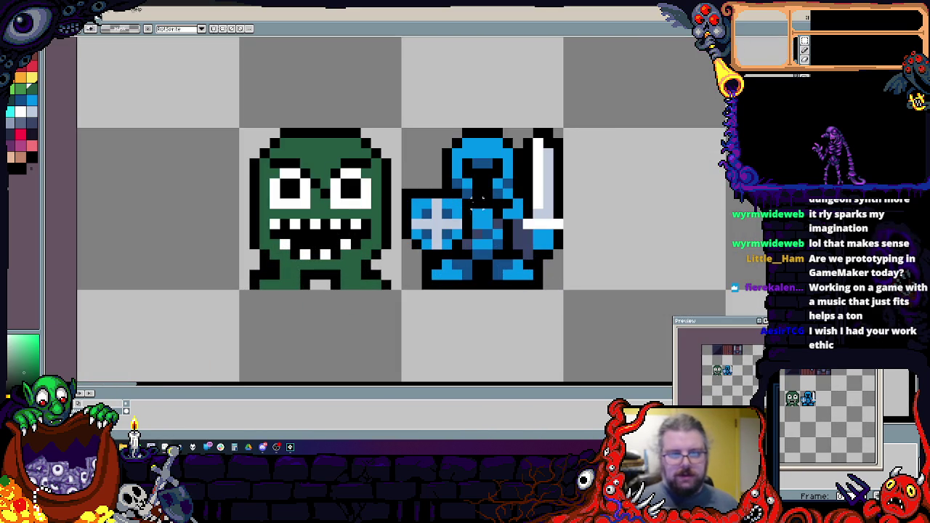
{"action": "mouse_move", "coordinate": [394, 132]}
{"action": "left_mouse_down"}
{"action": "mouse_move", "coordinate": [247, 319]}
{"action": "mouse_move", "coordinate": [239, 290]}
{"action": "left_mouse_up"}
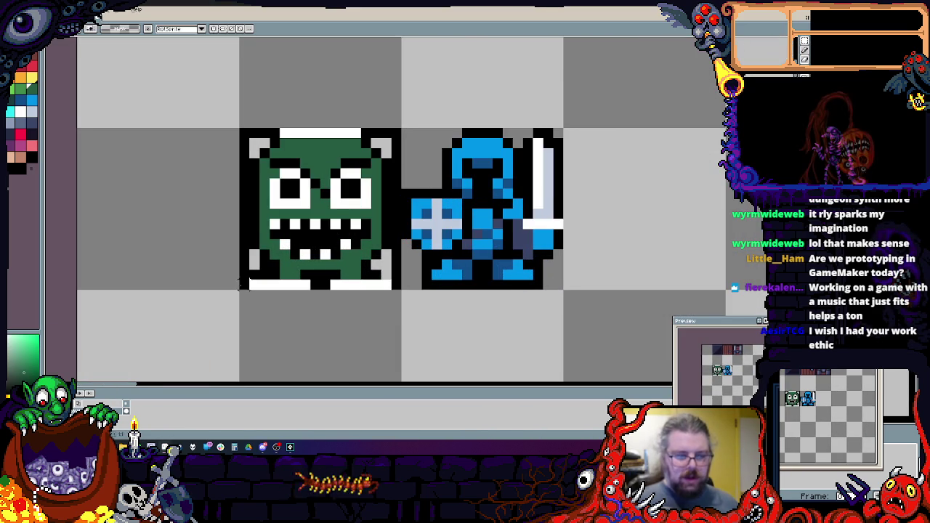
{"action": "scroll", "coordinate": [276, 261], "scroll_direction": "up", "scroll_amount": 1}
{"action": "scroll", "coordinate": [187, 219], "scroll_direction": "down", "scroll_amount": 3}
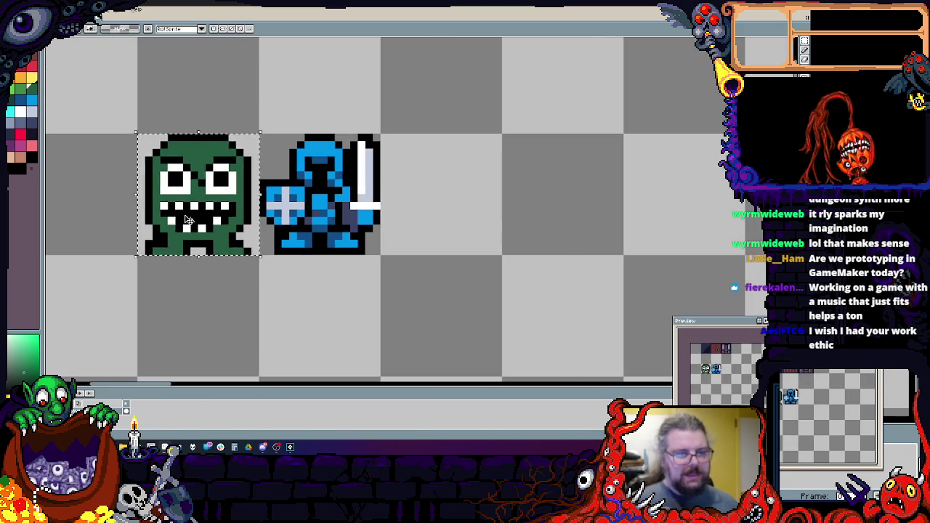
{"action": "mouse_move", "coordinate": [187, 219]}
{"action": "left_mouse_down"}
{"action": "mouse_move", "coordinate": [599, 220]}
{"action": "mouse_move", "coordinate": [551, 219]}
{"action": "left_mouse_up"}
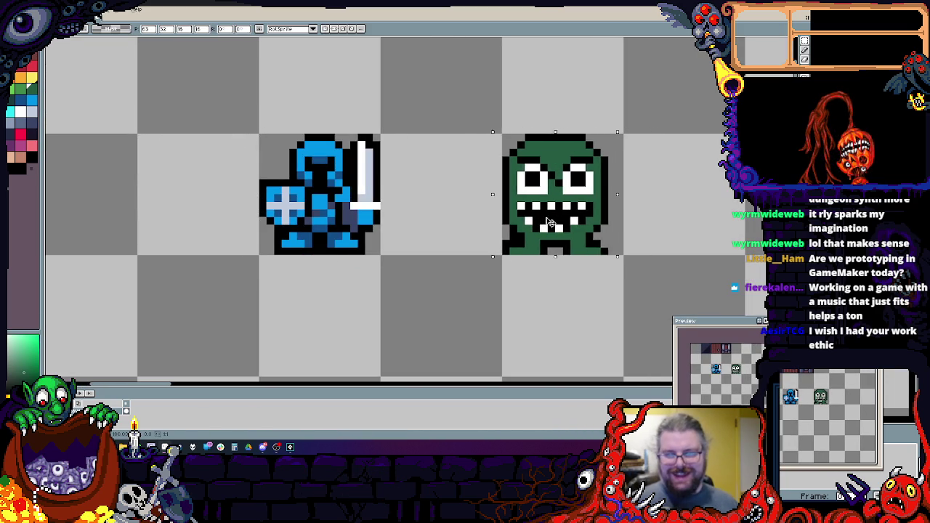
{"action": "scroll", "coordinate": [611, 110], "scroll_direction": "up", "scroll_amount": 1}
{"action": "left_click_drag", "start_coordinate": [613, 122], "coordinate": [565, 189]}
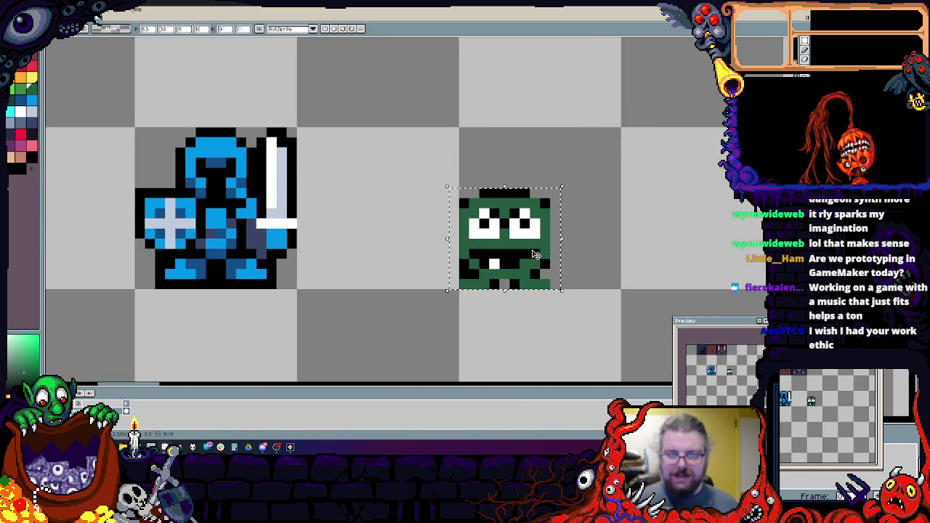
{"action": "key", "text": "ctrl+z"}
{"action": "left_click_drag", "start_coordinate": [574, 229], "coordinate": [570, 229]}
{"action": "scroll", "coordinate": [625, 209], "scroll_direction": "down", "scroll_amount": 1}
- Paint the hat's top row green and redraw the goblin's black side, hat and right-foot outline
{"action": "scroll", "coordinate": [375, 297], "scroll_direction": "up", "scroll_amount": 2}
{"action": "scroll", "coordinate": [524, 236], "scroll_direction": "down", "scroll_amount": 2}
{"action": "scroll", "coordinate": [523, 236], "scroll_direction": "up", "scroll_amount": 1}
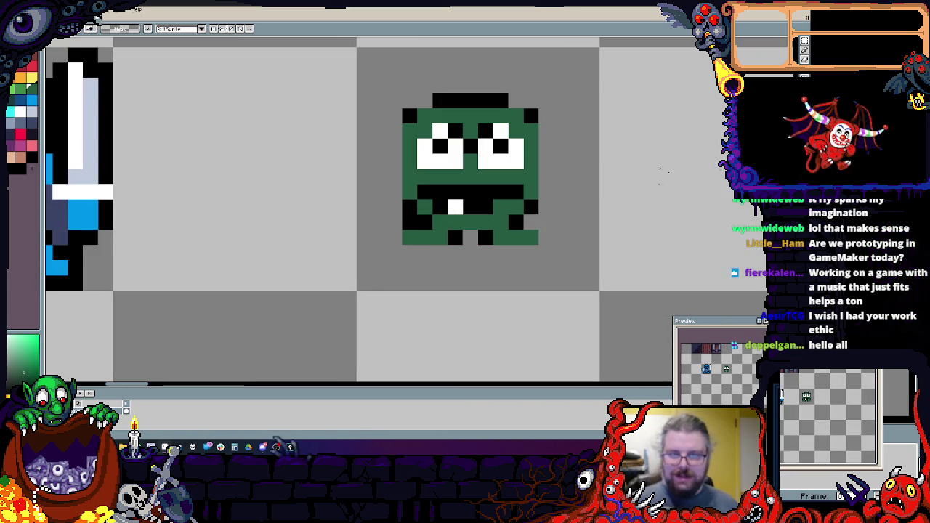
{"action": "key", "text": "x"}
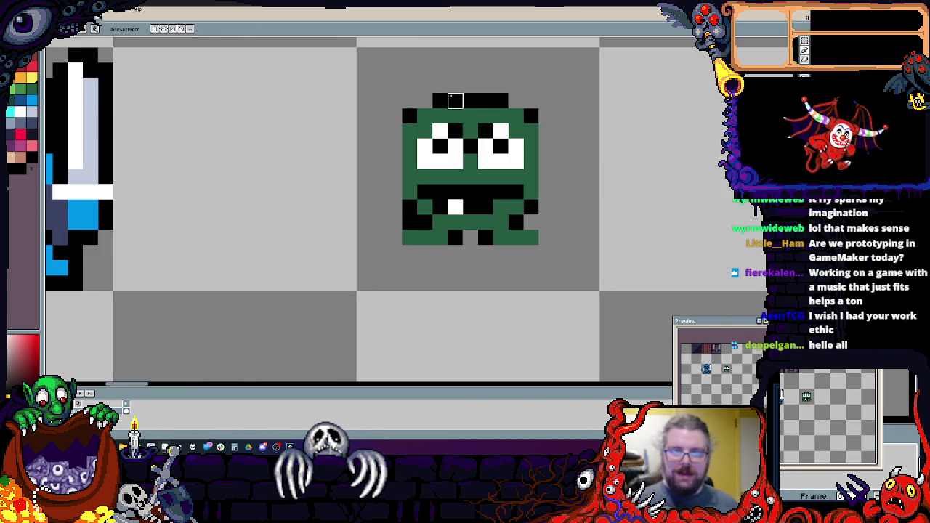
{"action": "key", "text": "x"}
{"action": "left_click_drag", "start_coordinate": [438, 103], "coordinate": [457, 104]}
{"action": "key", "text": "x"}
{"action": "left_click_drag", "start_coordinate": [523, 114], "coordinate": [532, 132]}
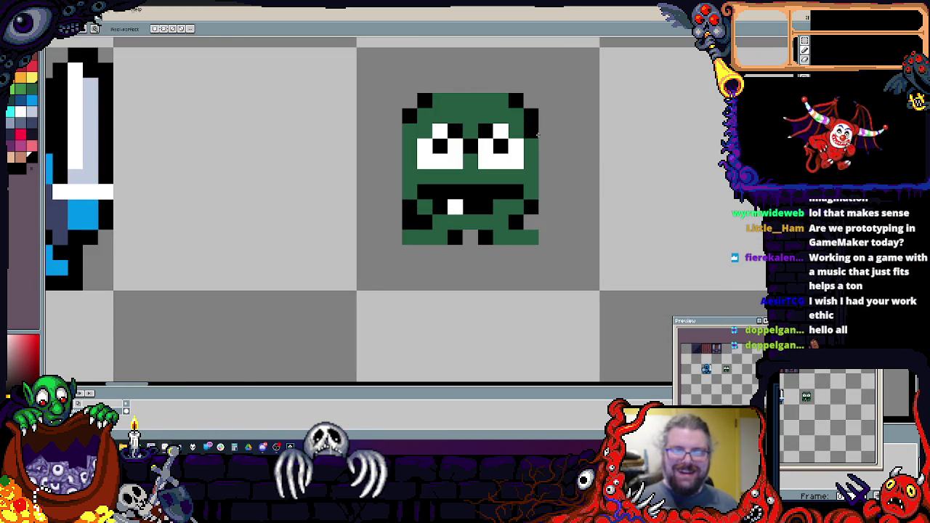
{"action": "left_click", "coordinate": [545, 197], "text": "shift"}
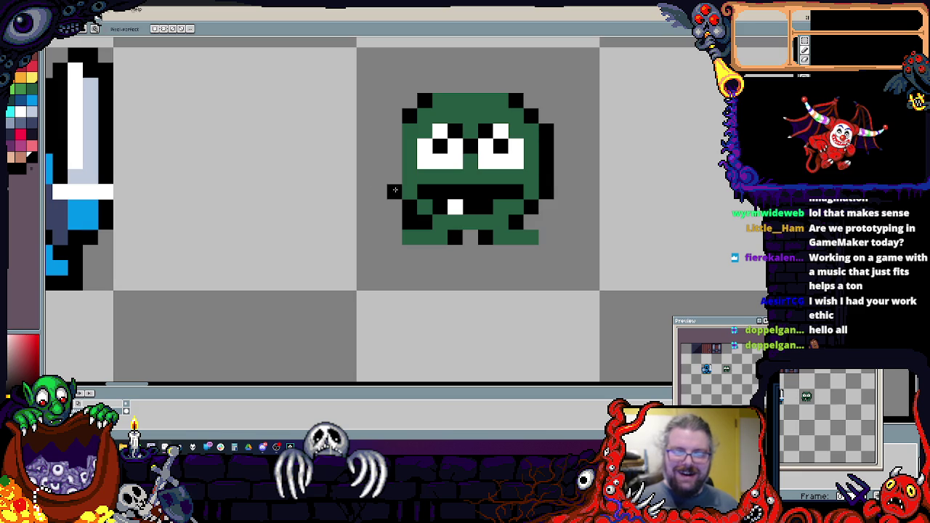
{"action": "left_click_drag", "start_coordinate": [394, 190], "coordinate": [395, 130]}
{"action": "left_click_drag", "start_coordinate": [440, 85], "coordinate": [490, 85]}
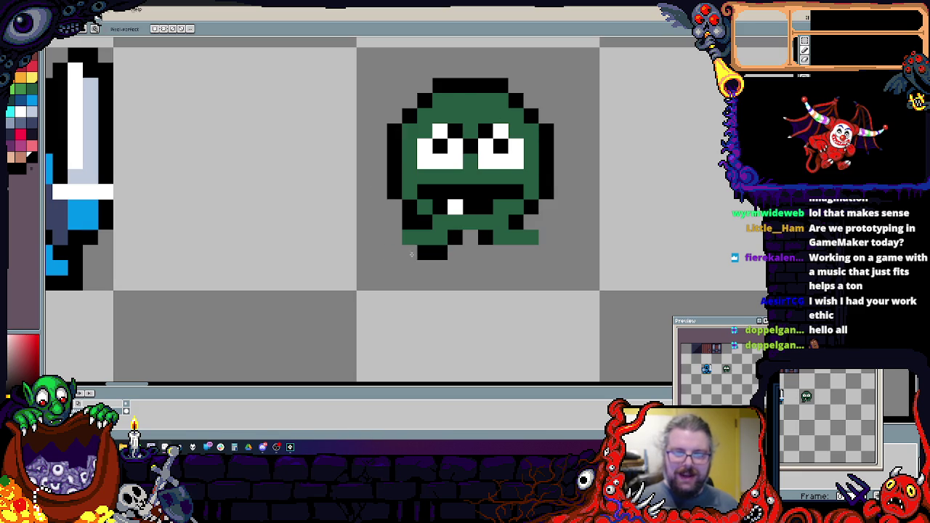
{"action": "left_click_drag", "start_coordinate": [501, 252], "coordinate": [546, 238]}
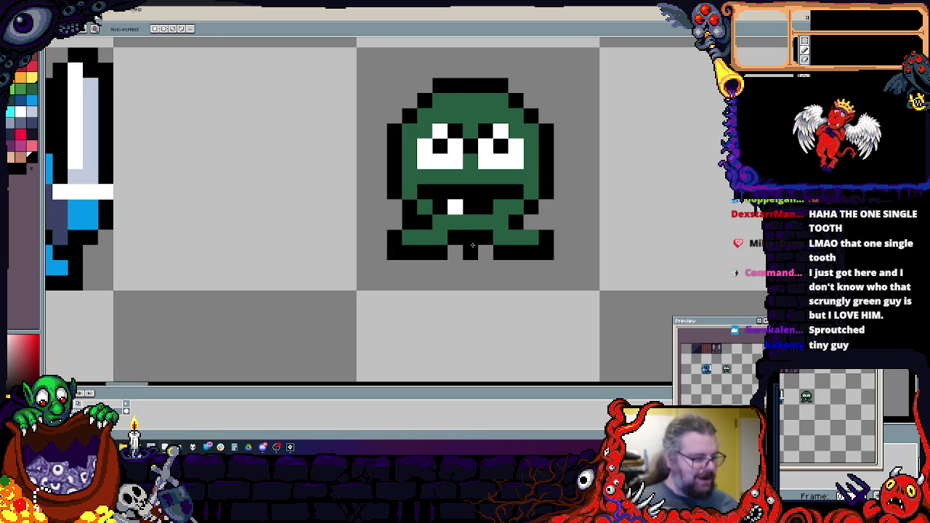
- Add a black pixel, then shift the goblin's right half one pixel right
{"action": "scroll", "coordinate": [473, 246], "scroll_direction": "down", "scroll_amount": 2}
{"action": "scroll", "coordinate": [504, 269], "scroll_direction": "up", "scroll_amount": 2}
{"action": "left_click", "coordinate": [557, 217]}
{"action": "left_click", "coordinate": [804, 40]}
{"action": "mouse_move", "coordinate": [657, 73]}
{"action": "left_mouse_down"}
{"action": "mouse_move", "coordinate": [535, 249]}
{"action": "mouse_move", "coordinate": [442, 317]}
{"action": "left_mouse_up"}
{"action": "key", "text": "Right"}
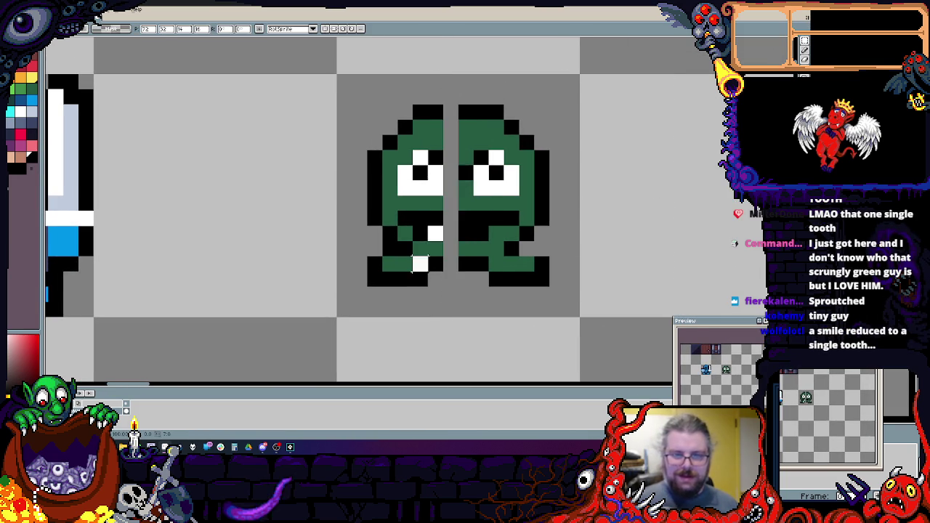
{"action": "key", "text": "ctrl+d"}
- Fill the gap between the halves with green and join the mouth in black
{"action": "left_click", "coordinate": [805, 50]}
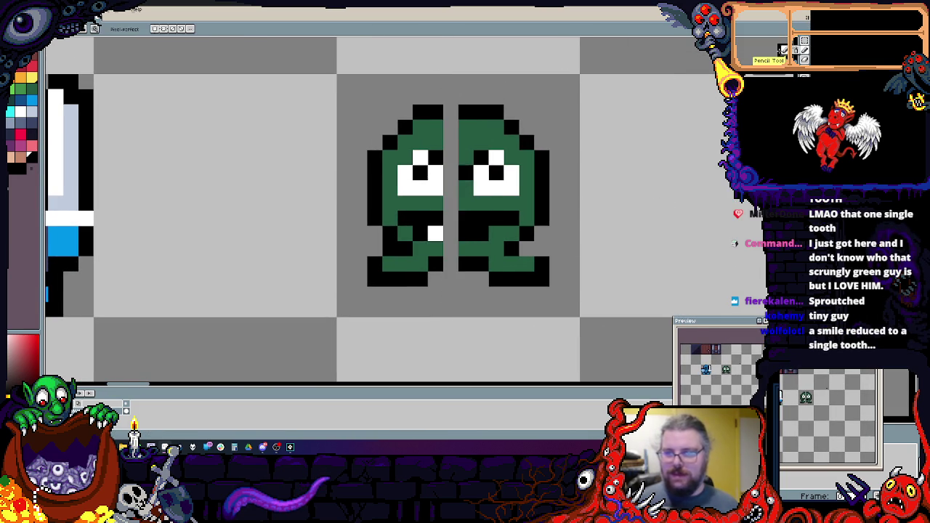
{"action": "left_click", "coordinate": [450, 247], "text": "alt"}
{"action": "mouse_move", "coordinate": [436, 247]}
{"action": "left_mouse_down"}
{"action": "mouse_move", "coordinate": [466, 230]}
{"action": "mouse_move", "coordinate": [452, 253]}
{"action": "left_mouse_up"}
{"action": "left_click", "coordinate": [465, 218], "text": "alt"}
- Draw black angry brows above and between the goblin's eyes
{"action": "left_click", "coordinate": [454, 181], "text": "alt"}
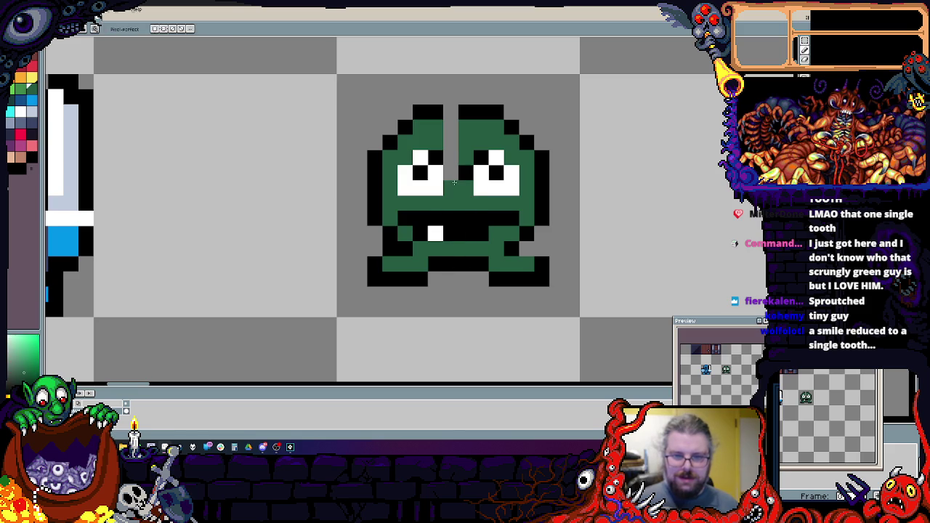
{"action": "left_click", "coordinate": [420, 173], "text": "alt"}
{"action": "left_click", "coordinate": [435, 158]}
{"action": "left_click", "coordinate": [465, 172]}
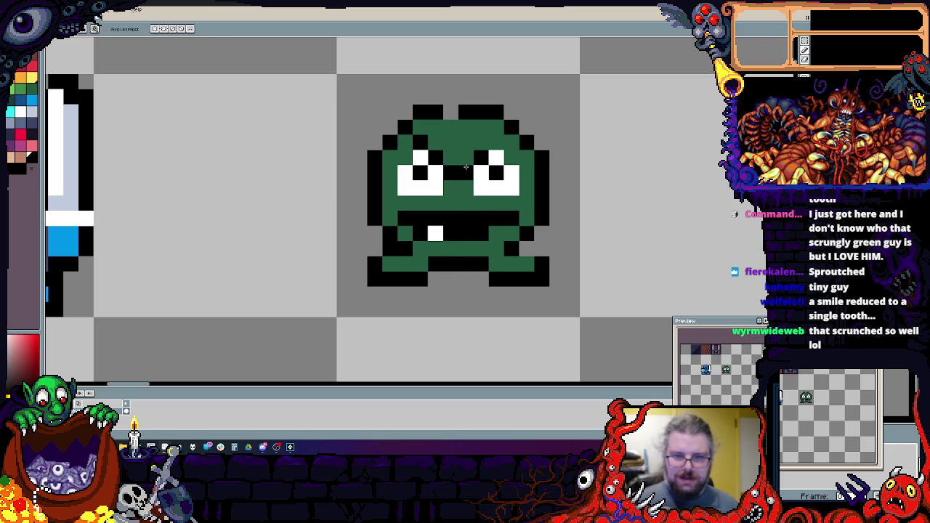
{"action": "scroll", "coordinate": [509, 202], "scroll_direction": "down", "scroll_amount": 3}
{"action": "scroll", "coordinate": [508, 202], "scroll_direction": "up", "scroll_amount": 3}
{"action": "scroll", "coordinate": [523, 210], "scroll_direction": "down", "scroll_amount": 3}
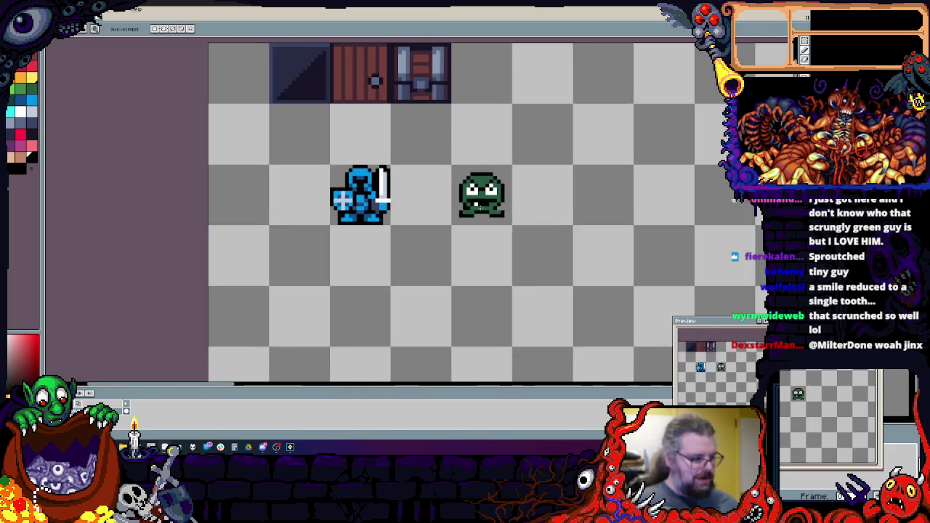
- Add another white tooth to the goblin's mouth
{"action": "mouse_move", "coordinate": [552, 232]}
{"action": "left_mouse_down"}
{"action": "mouse_move", "coordinate": [481, 237]}
{"action": "mouse_move", "coordinate": [530, 235]}
{"action": "mouse_move", "coordinate": [517, 213]}
{"action": "left_mouse_up"}
{"action": "scroll", "coordinate": [513, 225], "scroll_direction": "up", "scroll_amount": 2}
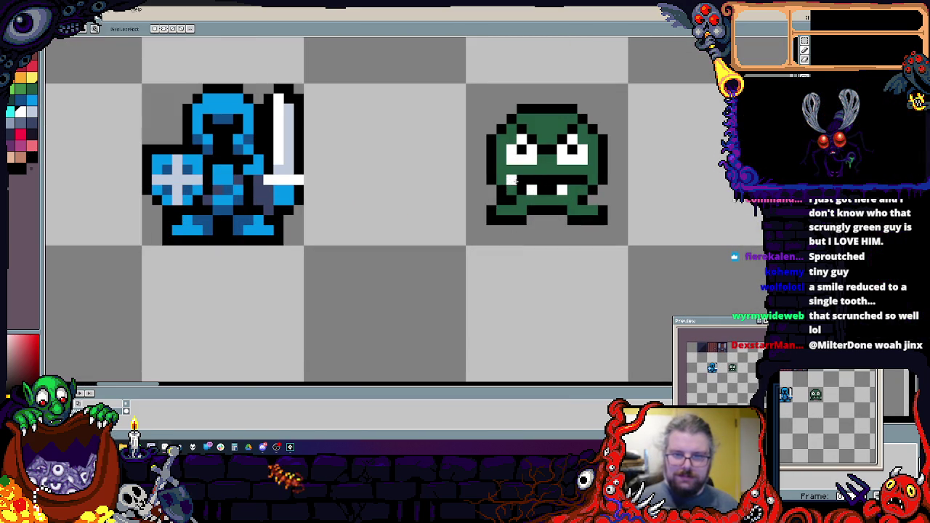
{"action": "left_click", "coordinate": [552, 180]}
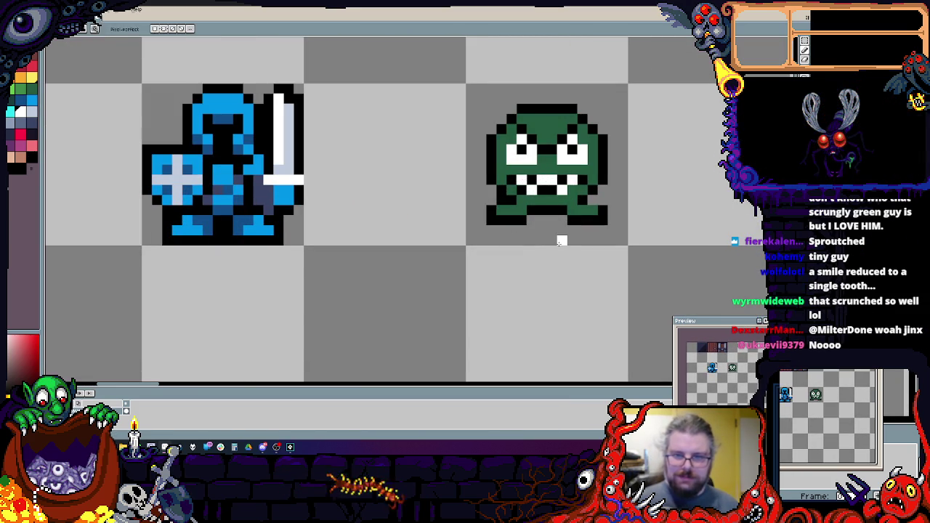
{"action": "scroll", "coordinate": [561, 242], "scroll_direction": "down", "scroll_amount": 5}
{"action": "left_click_drag", "start_coordinate": [561, 241], "coordinate": [523, 229]}
{"action": "scroll", "coordinate": [440, 187], "scroll_direction": "up", "scroll_amount": 4}
{"action": "mouse_move", "coordinate": [440, 187]}
{"action": "left_mouse_down"}
{"action": "mouse_move", "coordinate": [453, 245]}
{"action": "mouse_move", "coordinate": [425, 269]}
{"action": "mouse_move", "coordinate": [363, 255]}
{"action": "mouse_move", "coordinate": [425, 170]}
{"action": "left_mouse_up"}
{"action": "scroll", "coordinate": [396, 194], "scroll_direction": "up", "scroll_amount": 1}
{"action": "scroll", "coordinate": [396, 195], "scroll_direction": "up", "scroll_amount": 1}
{"action": "scroll", "coordinate": [270, 284], "scroll_direction": "down", "scroll_amount": 1}
{"action": "scroll", "coordinate": [283, 278], "scroll_direction": "down", "scroll_amount": 2}
{"action": "left_click_drag", "start_coordinate": [283, 278], "coordinate": [348, 293]}
{"action": "scroll", "coordinate": [348, 293], "scroll_direction": "down", "scroll_amount": 2}
- Move the knight into the top-left cell and place the goblin beside it
{"action": "key", "text": "g"}
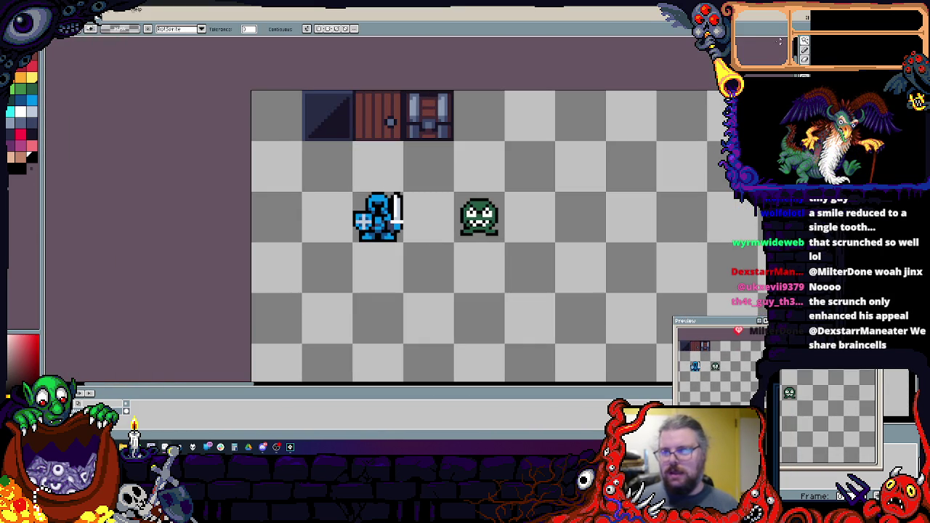
{"action": "mouse_move", "coordinate": [403, 256]}
{"action": "left_mouse_down"}
{"action": "mouse_move", "coordinate": [436, 272]}
{"action": "mouse_move", "coordinate": [363, 174]}
{"action": "left_mouse_up"}
{"action": "scroll", "coordinate": [462, 276], "scroll_direction": "up", "scroll_amount": 1}
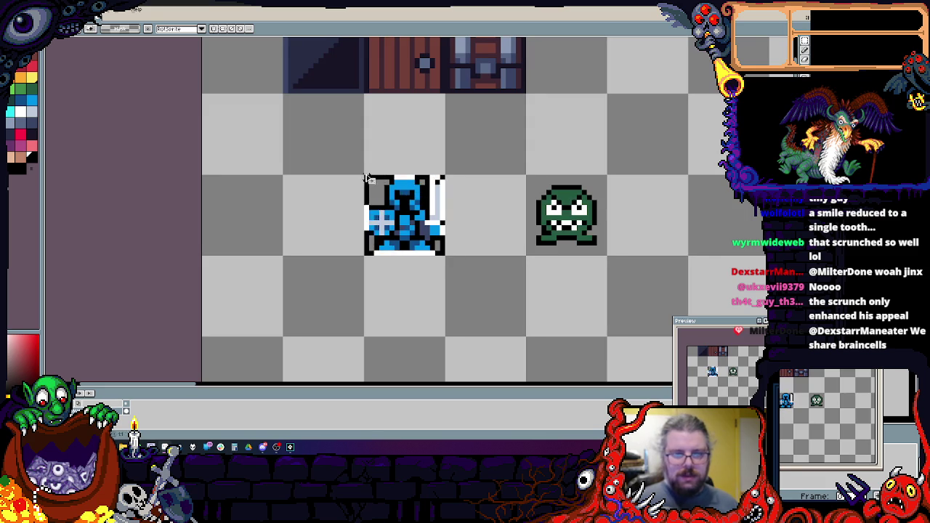
{"action": "left_click_drag", "start_coordinate": [399, 212], "coordinate": [238, 130]}
{"action": "key", "text": "b"}
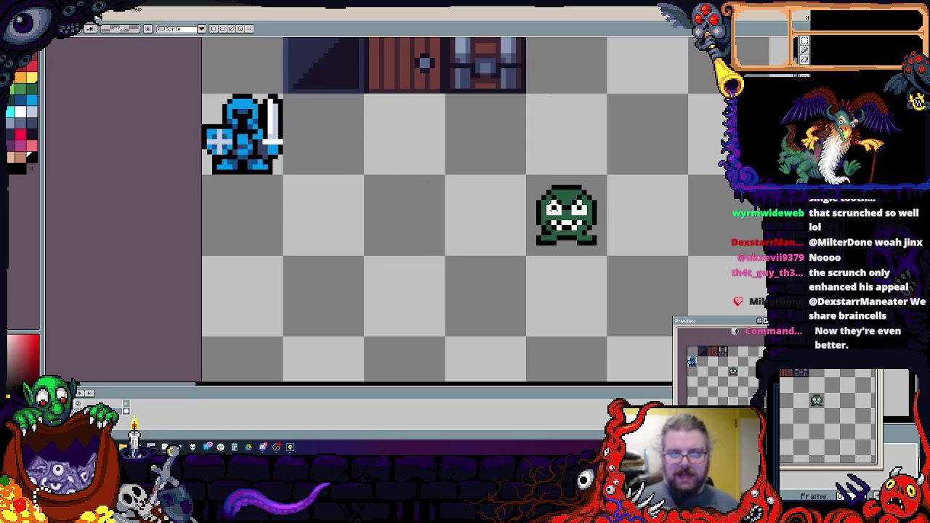
{"action": "mouse_move", "coordinate": [529, 178]}
{"action": "left_mouse_down"}
{"action": "mouse_move", "coordinate": [606, 254]}
{"action": "mouse_move", "coordinate": [356, 157]}
{"action": "mouse_move", "coordinate": [367, 175]}
{"action": "left_mouse_up"}
{"action": "left_click", "coordinate": [365, 174]}
- Select the tile area holding all the sprites and make a new sprite from it
{"action": "scroll", "coordinate": [446, 266], "scroll_direction": "up", "scroll_amount": 1}
{"action": "scroll", "coordinate": [470, 264], "scroll_direction": "down", "scroll_amount": 1}
{"action": "scroll", "coordinate": [470, 264], "scroll_direction": "up", "scroll_amount": 1}
{"action": "scroll", "coordinate": [470, 264], "scroll_direction": "down", "scroll_amount": 1}
{"action": "scroll", "coordinate": [363, 153], "scroll_direction": "down", "scroll_amount": 1}
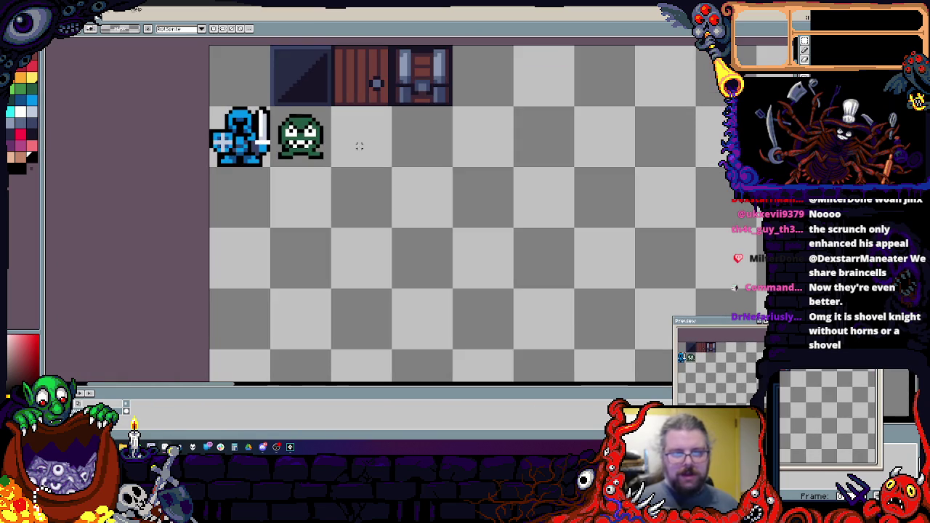
{"action": "mouse_move", "coordinate": [211, 48]}
{"action": "left_mouse_down"}
{"action": "mouse_move", "coordinate": [526, 294]}
{"action": "mouse_move", "coordinate": [576, 350]}
{"action": "left_mouse_up"}
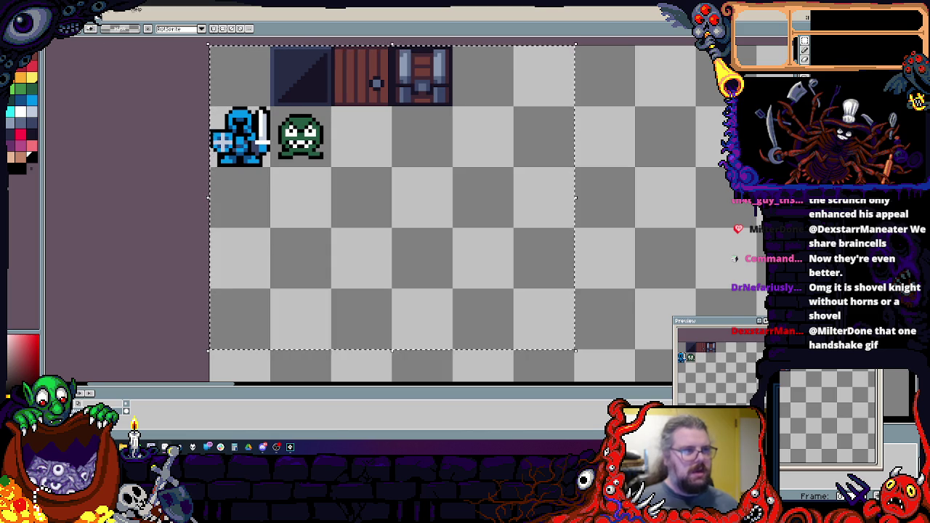
{"action": "scroll", "coordinate": [456, 207], "scroll_direction": "down", "scroll_amount": 1}
{"action": "scroll", "coordinate": [529, 180], "scroll_direction": "right", "scroll_amount": 1}
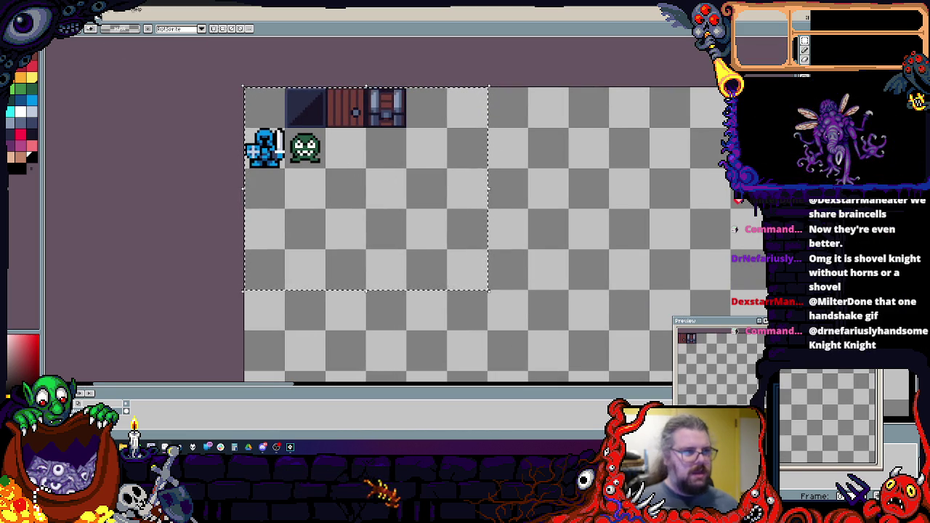
{"action": "left_click", "coordinate": [21, 9]}
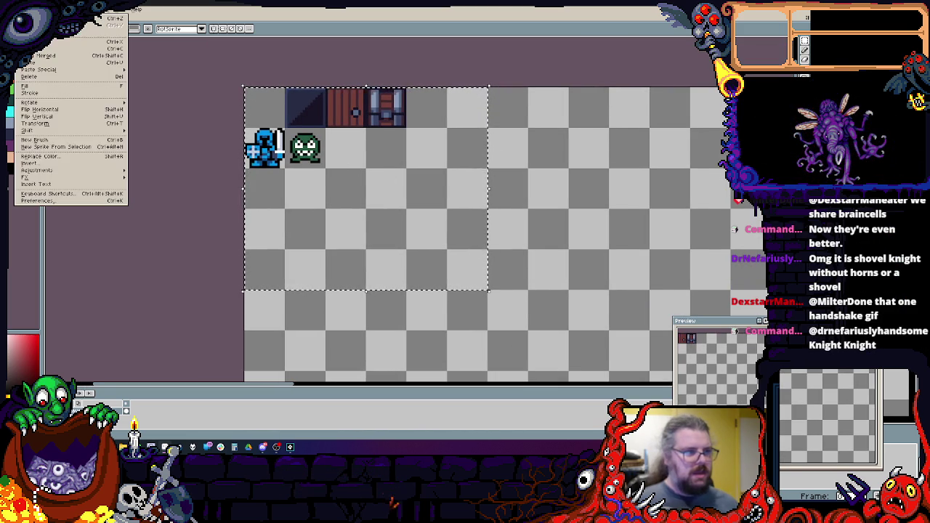
{"action": "left_click", "coordinate": [46, 147]}
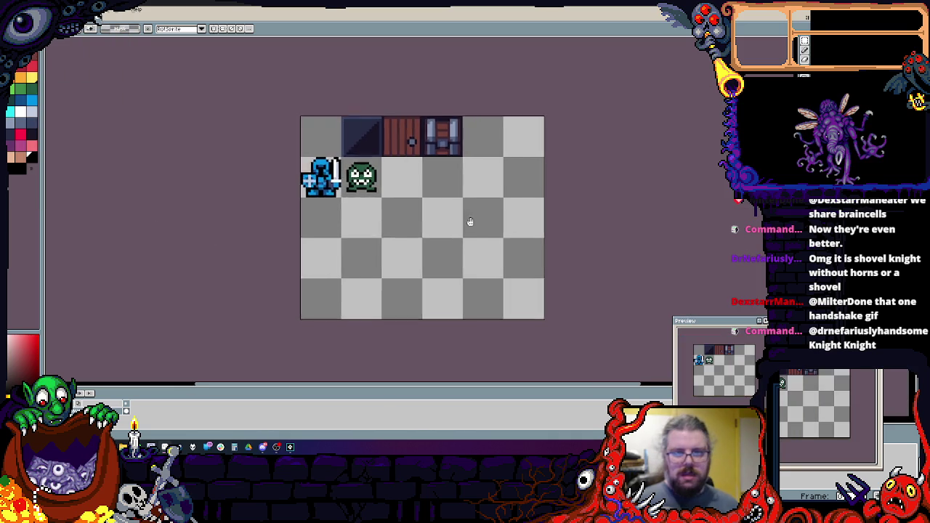
{"action": "scroll", "coordinate": [469, 220], "scroll_direction": "up", "scroll_amount": 3}
{"action": "scroll", "coordinate": [465, 211], "scroll_direction": "down", "scroll_amount": 2}
{"action": "scroll", "coordinate": [464, 210], "scroll_direction": "up", "scroll_amount": 1}
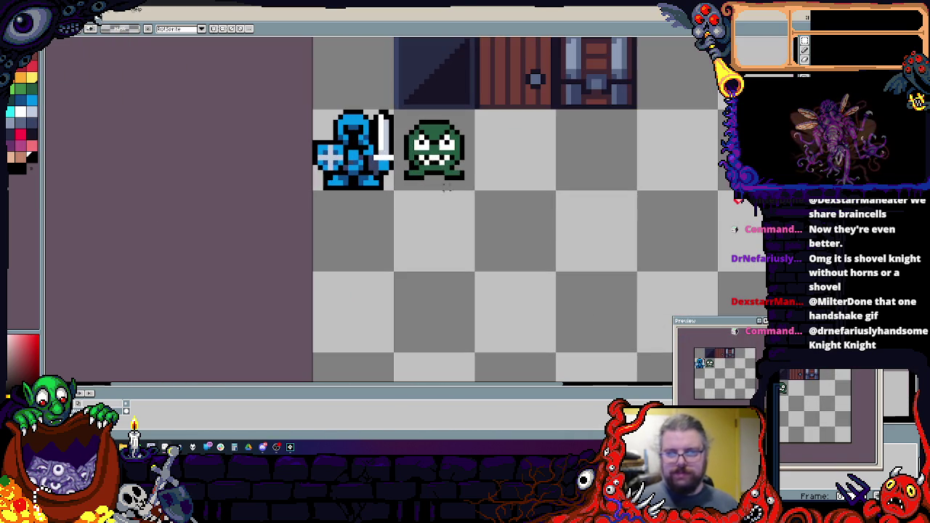
- Draw the black flask silhouette with the pixel-perfect pencil, erasing stray pixels
{"action": "key", "text": "b"}
{"action": "scroll", "coordinate": [435, 225], "scroll_direction": "up", "scroll_amount": 3}
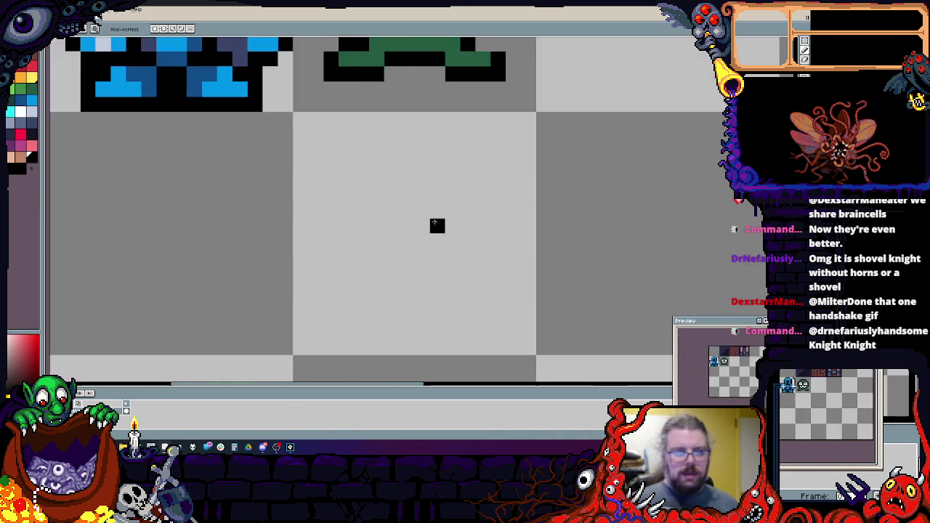
{"action": "scroll", "coordinate": [347, 196], "scroll_direction": "up", "scroll_amount": 1}
{"action": "mouse_move", "coordinate": [322, 122]}
{"action": "left_mouse_down"}
{"action": "mouse_move", "coordinate": [383, 123]}
{"action": "mouse_move", "coordinate": [280, 121]}
{"action": "left_mouse_up"}
{"action": "mouse_move", "coordinate": [307, 150]}
{"action": "left_mouse_down"}
{"action": "mouse_move", "coordinate": [363, 290]}
{"action": "mouse_move", "coordinate": [383, 183]}
{"action": "mouse_move", "coordinate": [272, 247]}
{"action": "mouse_move", "coordinate": [392, 238]}
{"action": "left_mouse_up"}
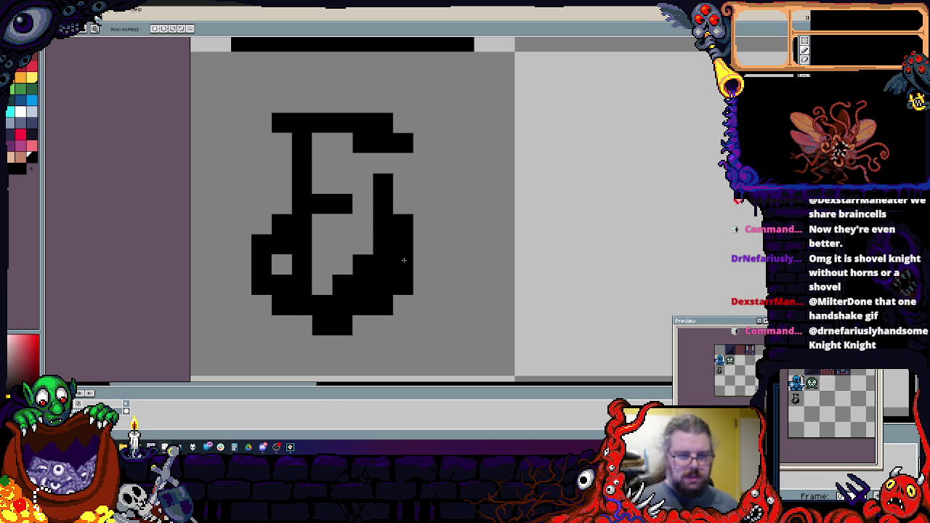
{"action": "left_click_drag", "start_coordinate": [365, 312], "coordinate": [419, 266]}
{"action": "right_click", "coordinate": [383, 325]}
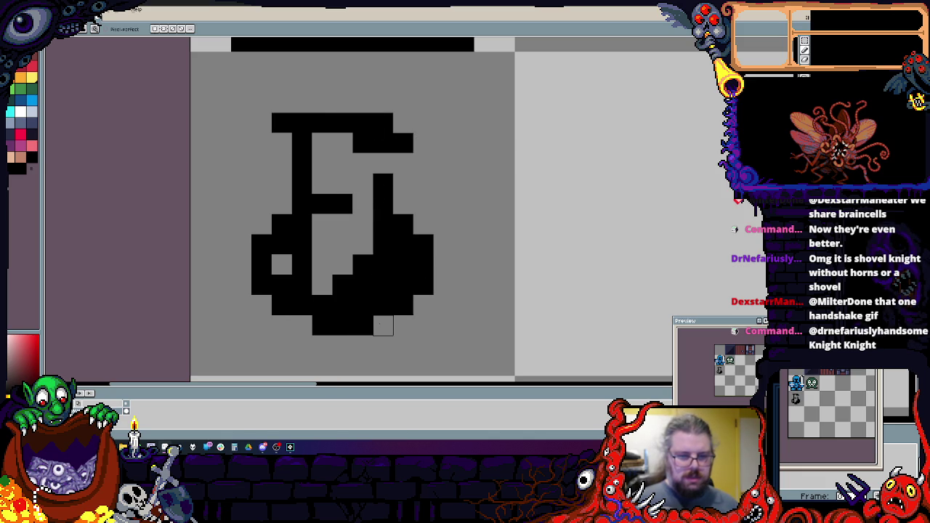
{"action": "mouse_move", "coordinate": [357, 295]}
{"action": "left_mouse_down"}
{"action": "mouse_move", "coordinate": [362, 183]}
{"action": "mouse_move", "coordinate": [342, 163]}
{"action": "mouse_move", "coordinate": [363, 142]}
{"action": "left_mouse_up"}
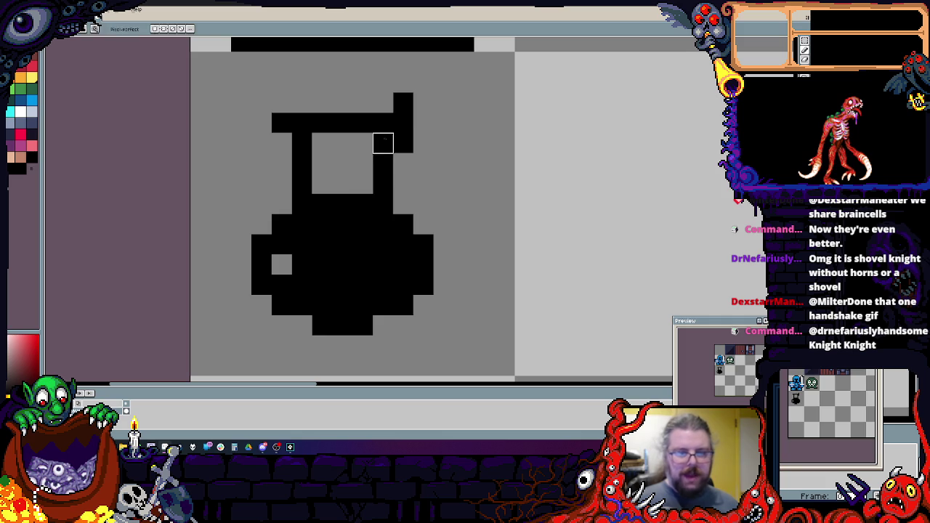
{"action": "right_click", "coordinate": [403, 102]}
{"action": "left_click", "coordinate": [287, 138]}
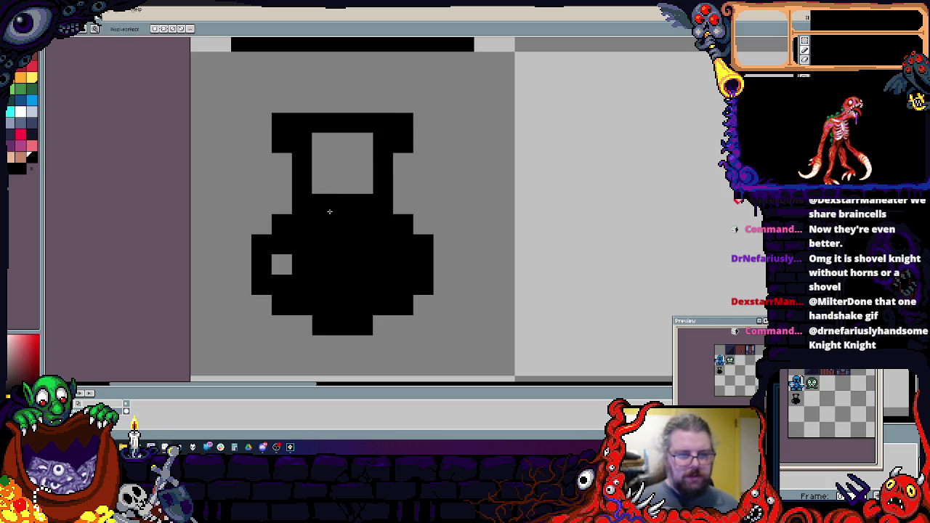
{"action": "right_click", "coordinate": [331, 192]}
{"action": "left_click", "coordinate": [286, 273]}
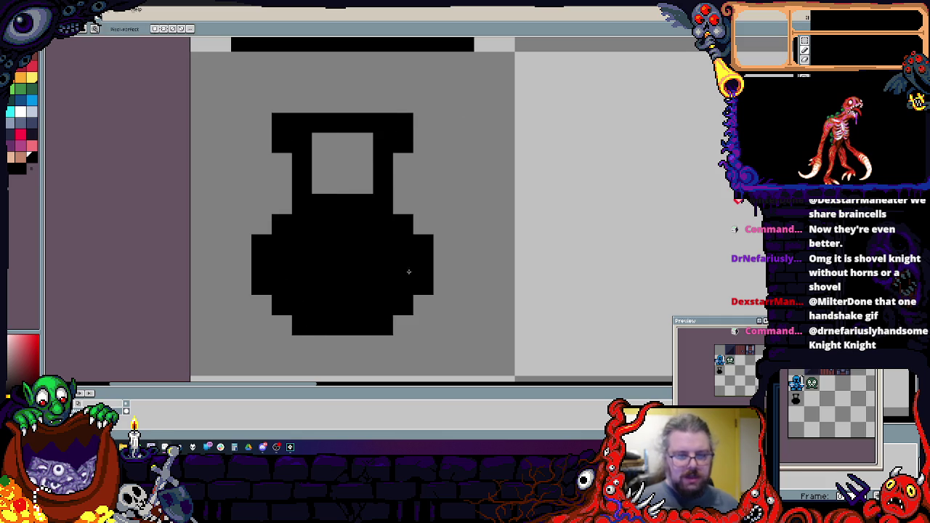
- Paint the flask's glass white and remove stray white pixels
{"action": "left_click", "coordinate": [21, 111]}
{"action": "mouse_move", "coordinate": [363, 306]}
{"action": "left_mouse_down"}
{"action": "mouse_move", "coordinate": [288, 285]}
{"action": "mouse_move", "coordinate": [282, 265]}
{"action": "mouse_move", "coordinate": [319, 207]}
{"action": "mouse_move", "coordinate": [322, 144]}
{"action": "mouse_move", "coordinate": [385, 142]}
{"action": "mouse_move", "coordinate": [365, 231]}
{"action": "left_mouse_up"}
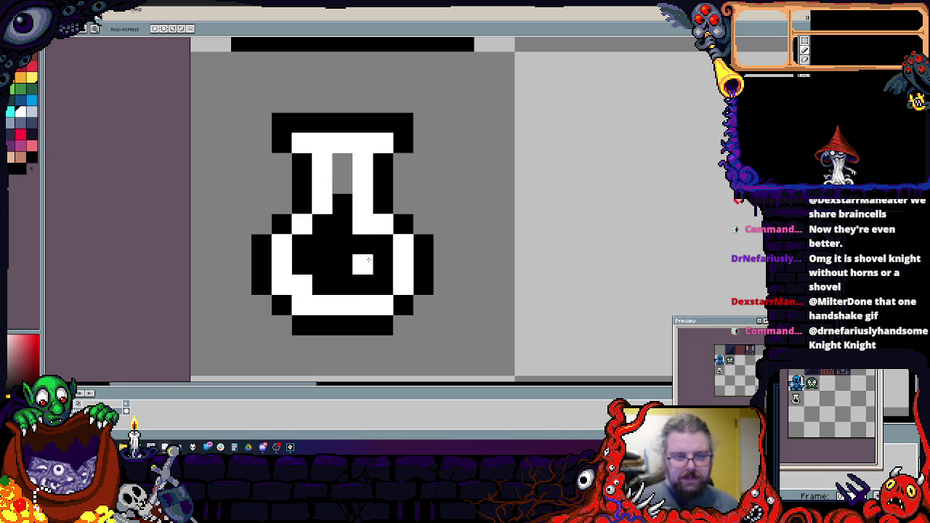
{"action": "left_click_drag", "start_coordinate": [371, 265], "coordinate": [364, 243]}
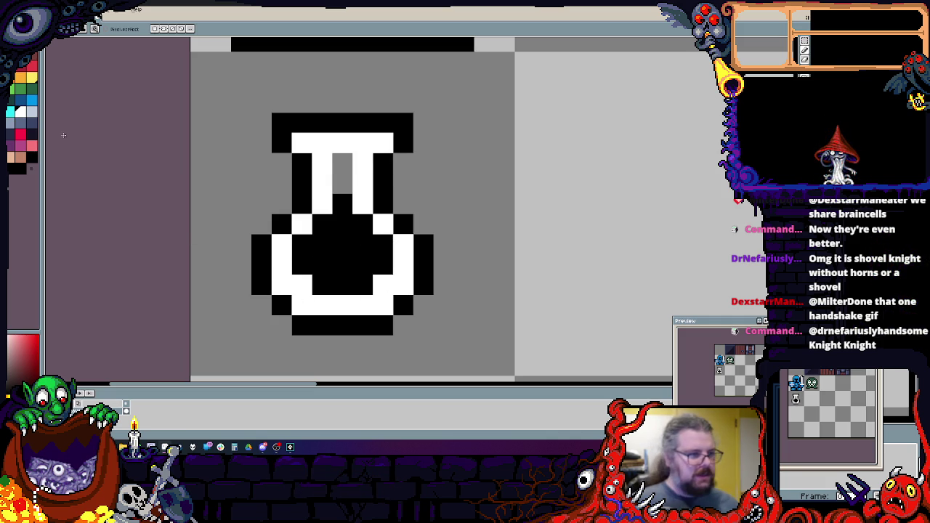
- Fill the flask body and neck with green liquid and add a dark-red cork
{"action": "left_click", "coordinate": [31, 91]}
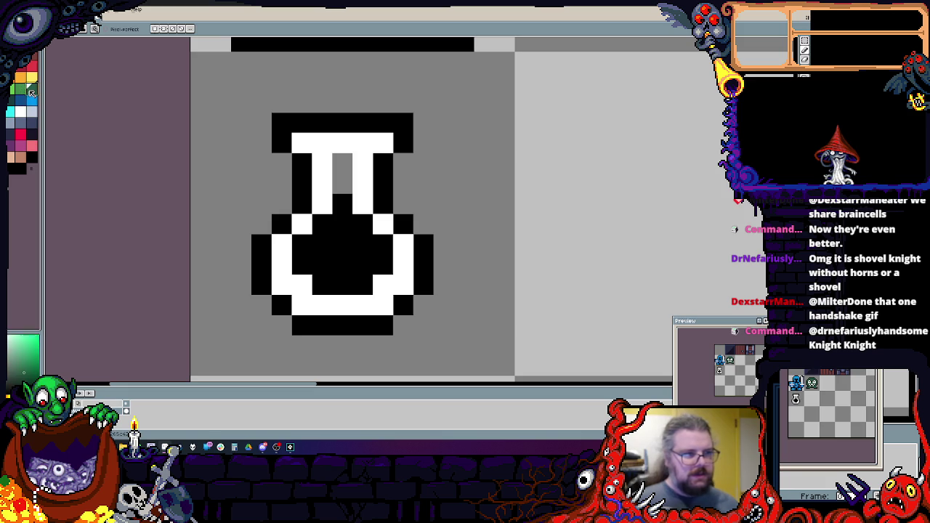
{"action": "mouse_move", "coordinate": [342, 265]}
{"action": "left_mouse_down"}
{"action": "mouse_move", "coordinate": [339, 289]}
{"action": "mouse_move", "coordinate": [348, 233]}
{"action": "mouse_move", "coordinate": [340, 281]}
{"action": "left_mouse_up"}
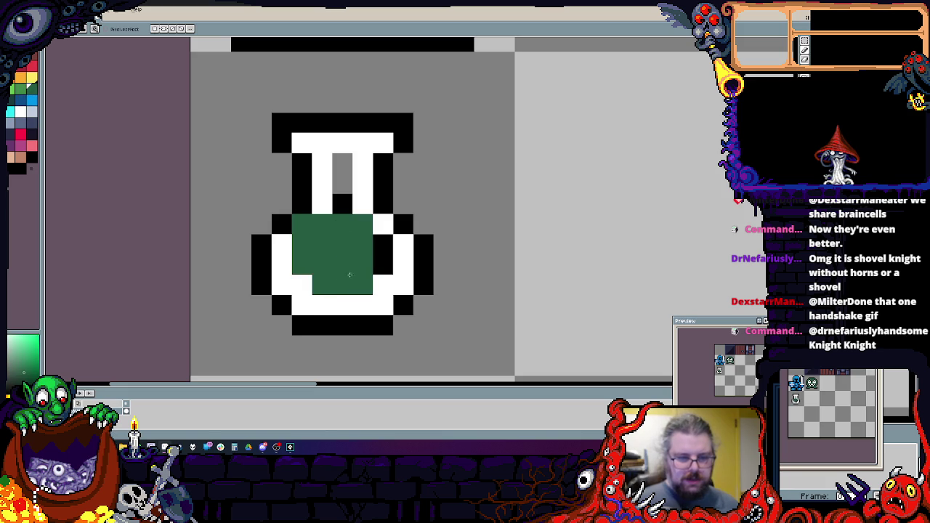
{"action": "left_click_drag", "start_coordinate": [341, 212], "coordinate": [338, 162]}
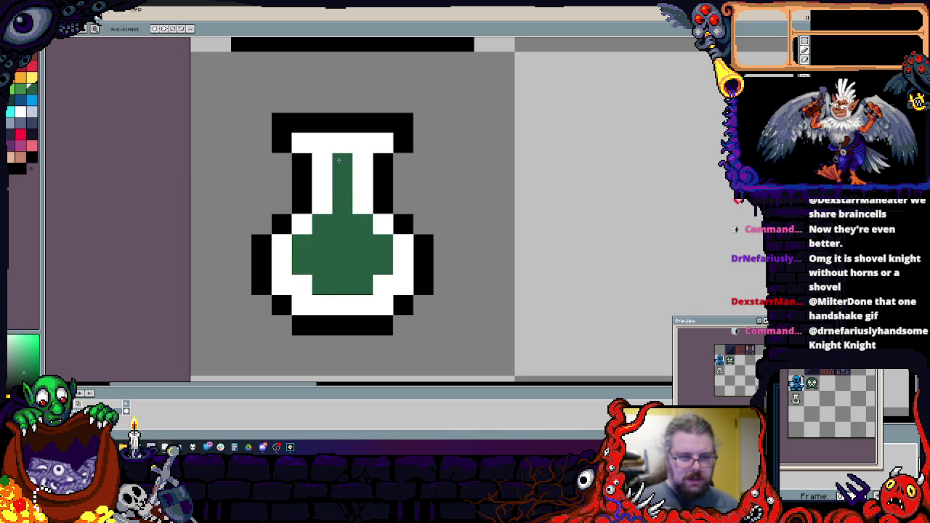
{"action": "left_click", "coordinate": [21, 135]}
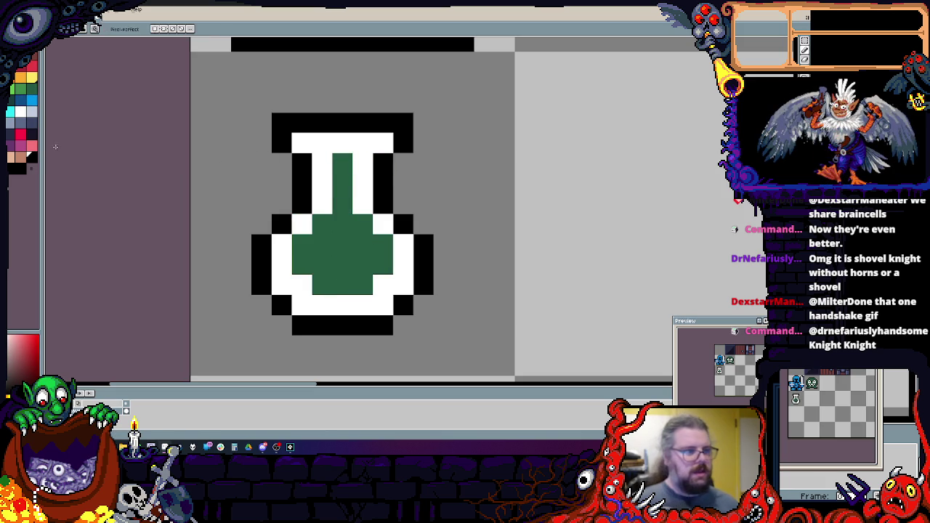
{"action": "mouse_move", "coordinate": [362, 143]}
{"action": "left_mouse_down"}
{"action": "mouse_move", "coordinate": [341, 143]}
{"action": "mouse_move", "coordinate": [308, 101]}
{"action": "left_mouse_up"}
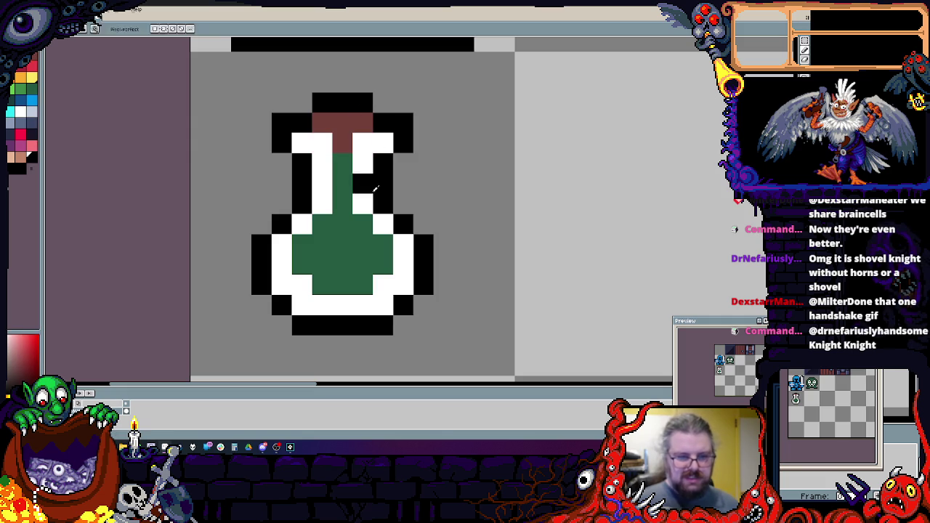
- Add lighter green liquid highlights, pale blue glass shading and a white glint
{"action": "left_click", "coordinate": [32, 114]}
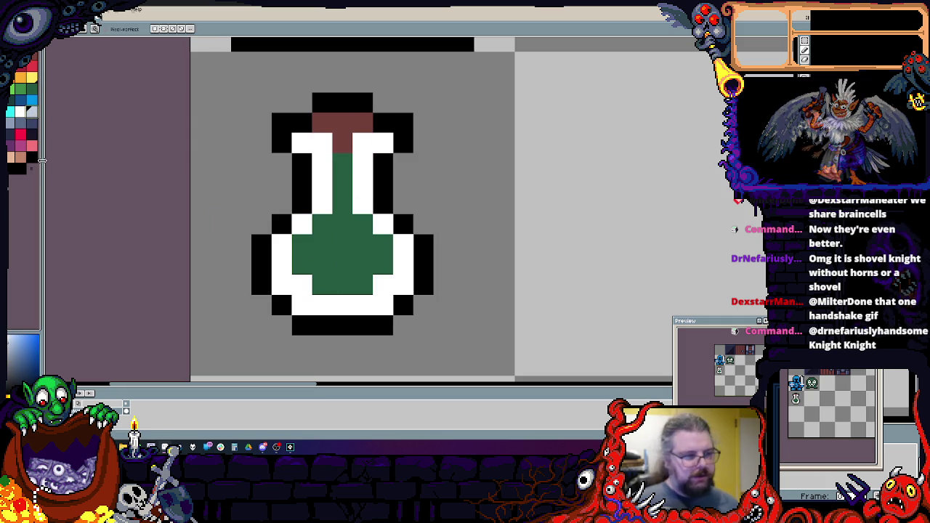
{"action": "left_click", "coordinate": [32, 97]}
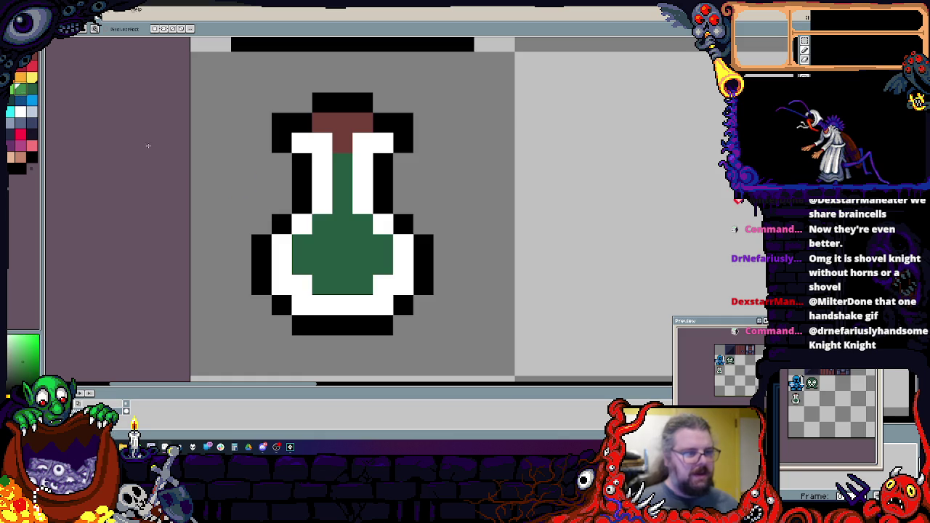
{"action": "left_click_drag", "start_coordinate": [322, 266], "coordinate": [335, 236]}
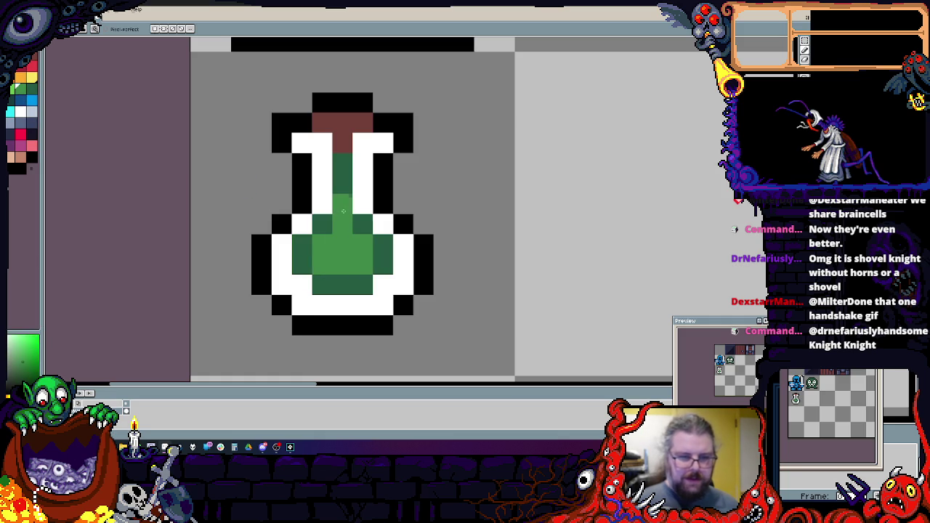
{"action": "left_click", "coordinate": [31, 112]}
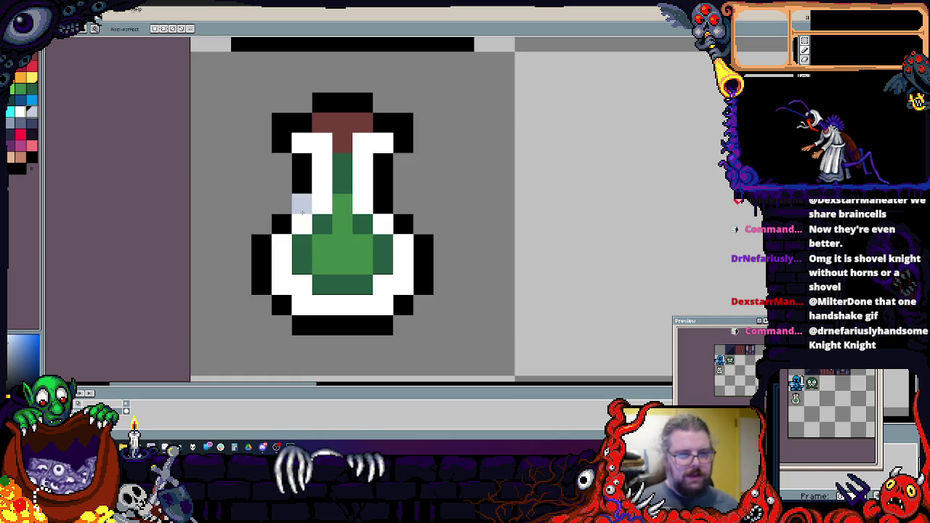
{"action": "left_click_drag", "start_coordinate": [322, 161], "coordinate": [323, 204]}
{"action": "left_click_drag", "start_coordinate": [363, 161], "coordinate": [404, 277]}
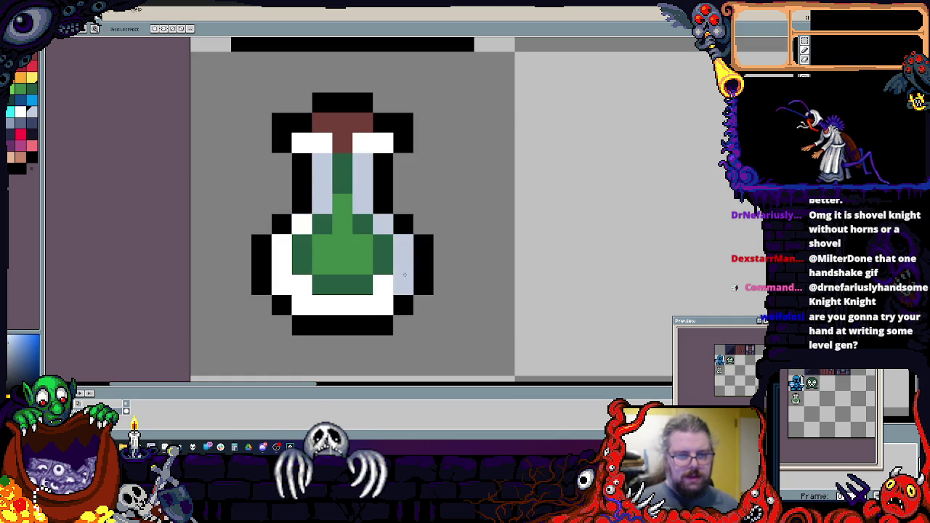
{"action": "left_click", "coordinate": [302, 244]}
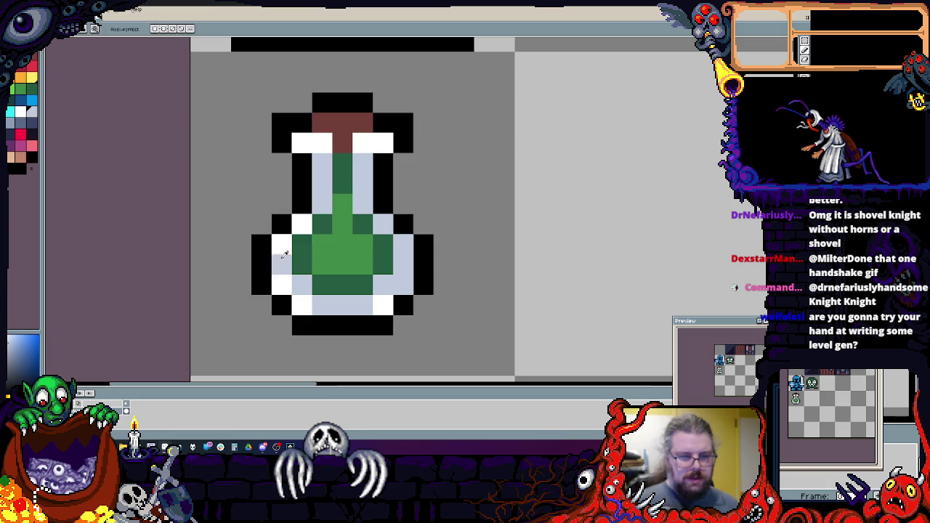
{"action": "left_click", "coordinate": [322, 244]}
- Blacken a stray white pixel on the flask's shoulder
{"action": "scroll", "coordinate": [318, 294], "scroll_direction": "down", "scroll_amount": 1}
{"action": "scroll", "coordinate": [318, 294], "scroll_direction": "down", "scroll_amount": 2}
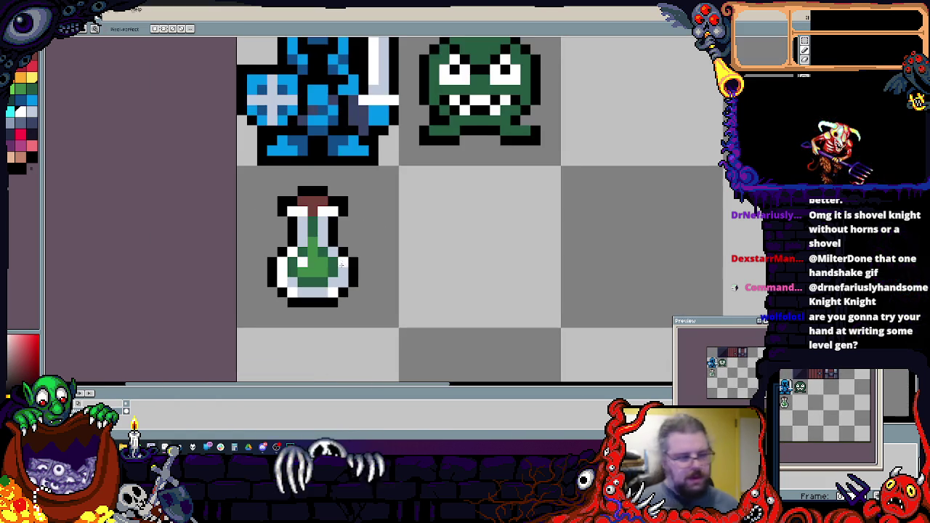
{"action": "scroll", "coordinate": [328, 249], "scroll_direction": "up", "scroll_amount": 1}
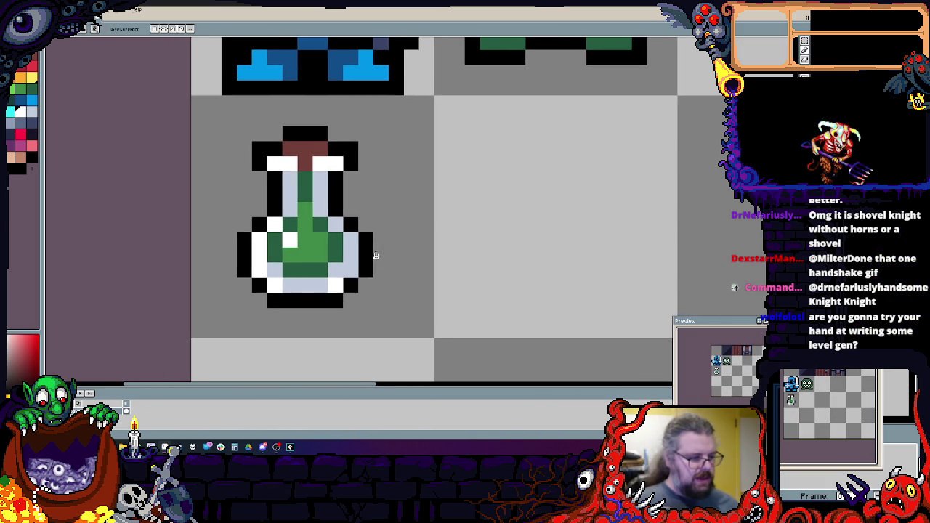
{"action": "scroll", "coordinate": [357, 255], "scroll_direction": "up", "scroll_amount": 1}
{"action": "left_click", "coordinate": [313, 140]}
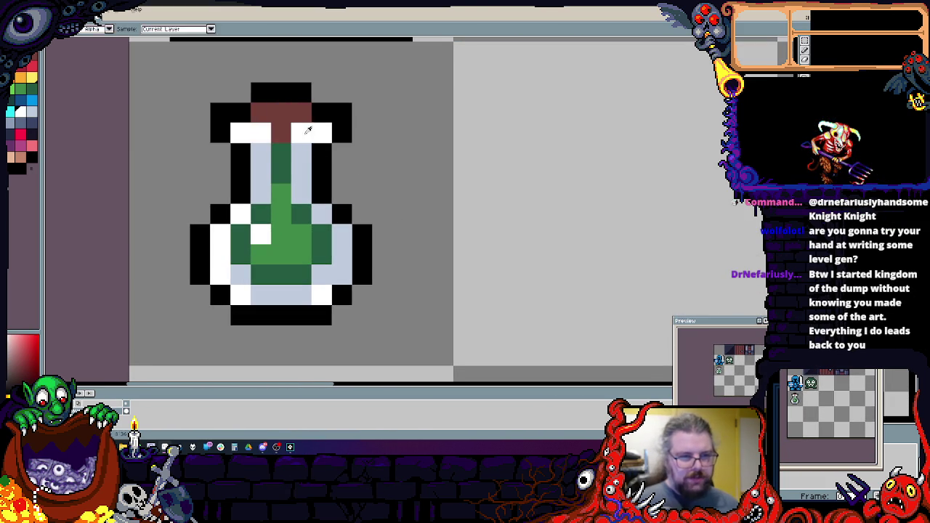
{"action": "scroll", "coordinate": [372, 162], "scroll_direction": "down", "scroll_amount": 3}
{"action": "scroll", "coordinate": [339, 152], "scroll_direction": "up", "scroll_amount": 2}
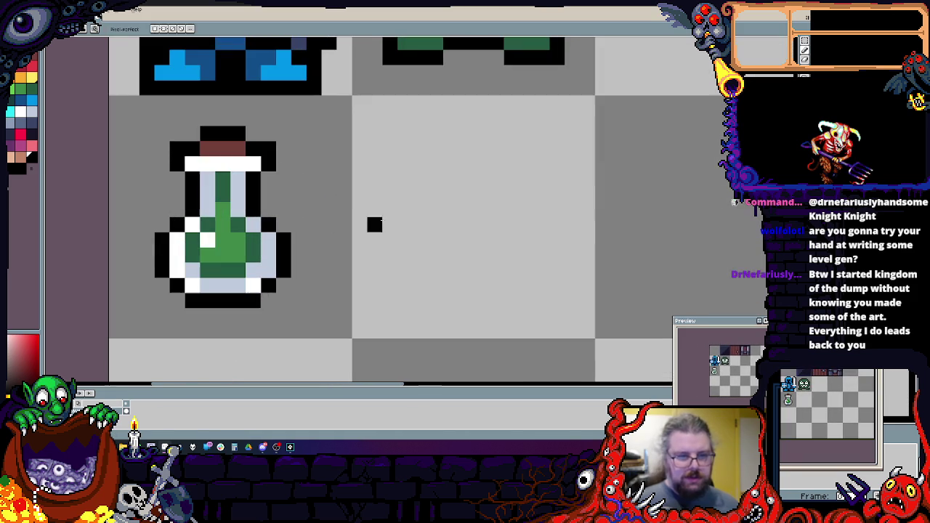
{"action": "scroll", "coordinate": [380, 255], "scroll_direction": "right", "scroll_amount": 5}
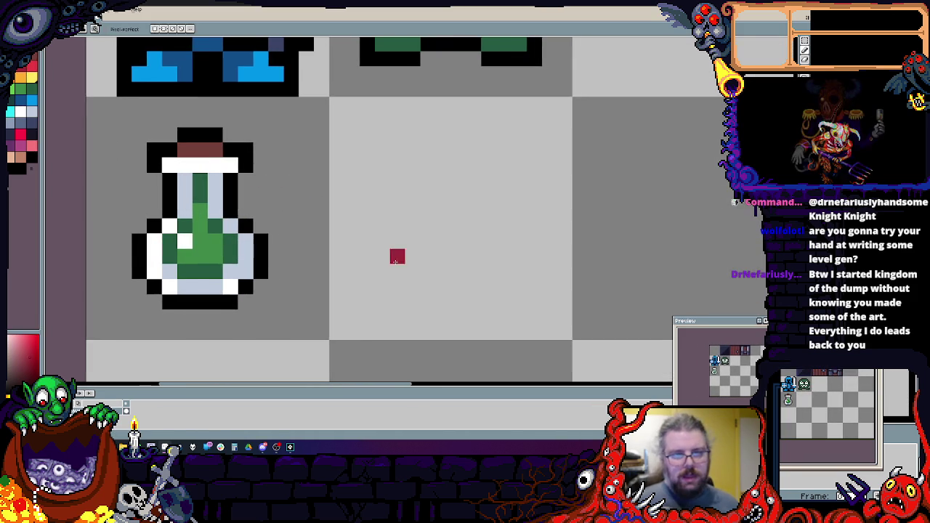
- Draw a red meat blob, outline it in black and fill its centre red
{"action": "mouse_move", "coordinate": [382, 278]}
{"action": "left_mouse_down"}
{"action": "mouse_move", "coordinate": [327, 218]}
{"action": "mouse_move", "coordinate": [377, 298]}
{"action": "mouse_move", "coordinate": [309, 197]}
{"action": "mouse_move", "coordinate": [439, 224]}
{"action": "mouse_move", "coordinate": [467, 276]}
{"action": "mouse_move", "coordinate": [414, 161]}
{"action": "mouse_move", "coordinate": [421, 298]}
{"action": "left_mouse_up"}
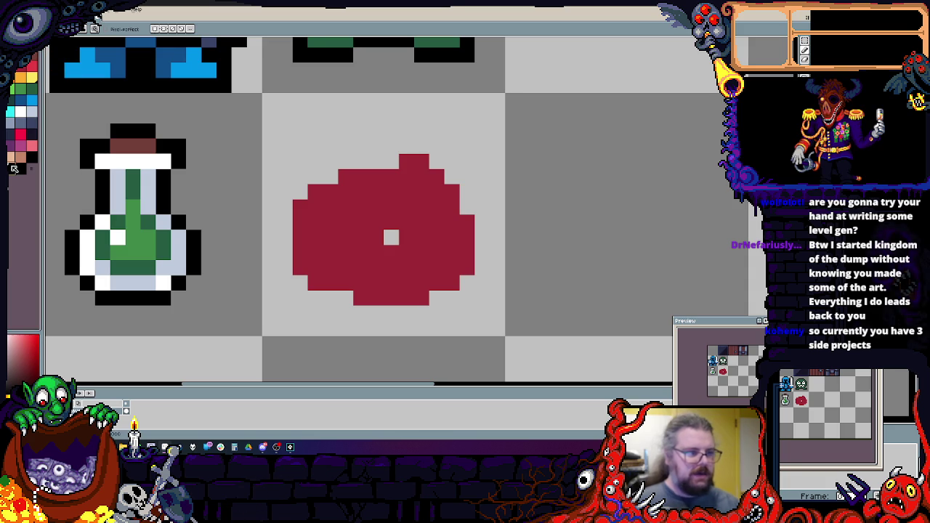
{"action": "left_click", "coordinate": [14, 169]}
{"action": "scroll", "coordinate": [305, 305], "scroll_direction": "up", "scroll_amount": 1}
{"action": "mouse_move", "coordinate": [353, 283]}
{"action": "left_mouse_down"}
{"action": "mouse_move", "coordinate": [292, 261]}
{"action": "mouse_move", "coordinate": [267, 163]}
{"action": "left_mouse_up"}
{"action": "mouse_move", "coordinate": [309, 120]}
{"action": "left_mouse_down"}
{"action": "mouse_move", "coordinate": [399, 101]}
{"action": "mouse_move", "coordinate": [479, 105]}
{"action": "mouse_move", "coordinate": [514, 149]}
{"action": "mouse_move", "coordinate": [541, 251]}
{"action": "mouse_move", "coordinate": [441, 283]}
{"action": "left_mouse_up"}
{"action": "mouse_move", "coordinate": [514, 251]}
{"action": "left_mouse_down"}
{"action": "mouse_move", "coordinate": [514, 192]}
{"action": "mouse_move", "coordinate": [459, 264]}
{"action": "left_mouse_up"}
{"action": "left_click_drag", "start_coordinate": [407, 281], "coordinate": [366, 282]}
{"action": "left_click_drag", "start_coordinate": [473, 303], "coordinate": [552, 218]}
{"action": "key", "text": "alt"}
{"action": "left_click", "coordinate": [494, 241]}
{"action": "left_click_drag", "start_coordinate": [515, 241], "coordinate": [494, 262]}
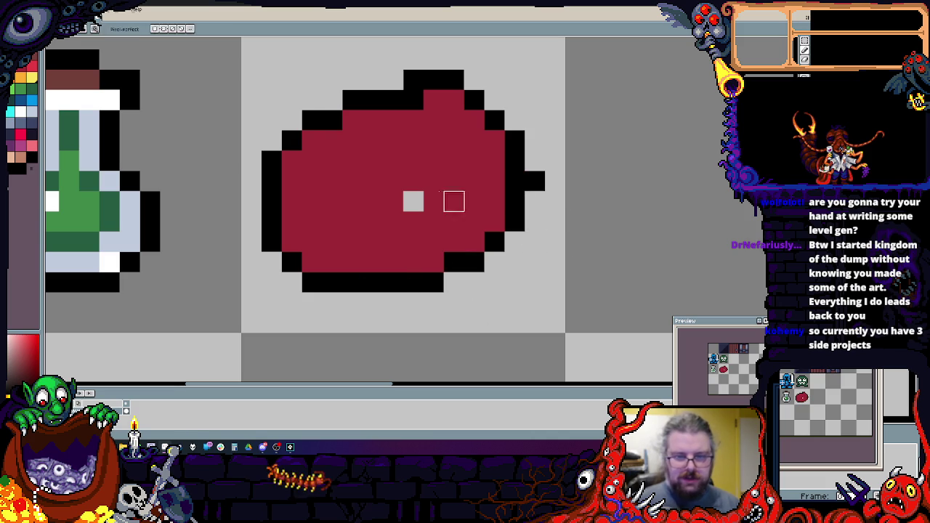
{"action": "left_click", "coordinate": [412, 201]}
{"action": "right_click", "coordinate": [535, 182]}
- Outline and paint a white bone end, then redraw the meat's outline
{"action": "mouse_move", "coordinate": [473, 182]}
{"action": "left_mouse_down"}
{"action": "mouse_move", "coordinate": [531, 141]}
{"action": "mouse_move", "coordinate": [475, 158]}
{"action": "mouse_move", "coordinate": [551, 141]}
{"action": "mouse_move", "coordinate": [553, 100]}
{"action": "mouse_move", "coordinate": [552, 160]}
{"action": "left_mouse_up"}
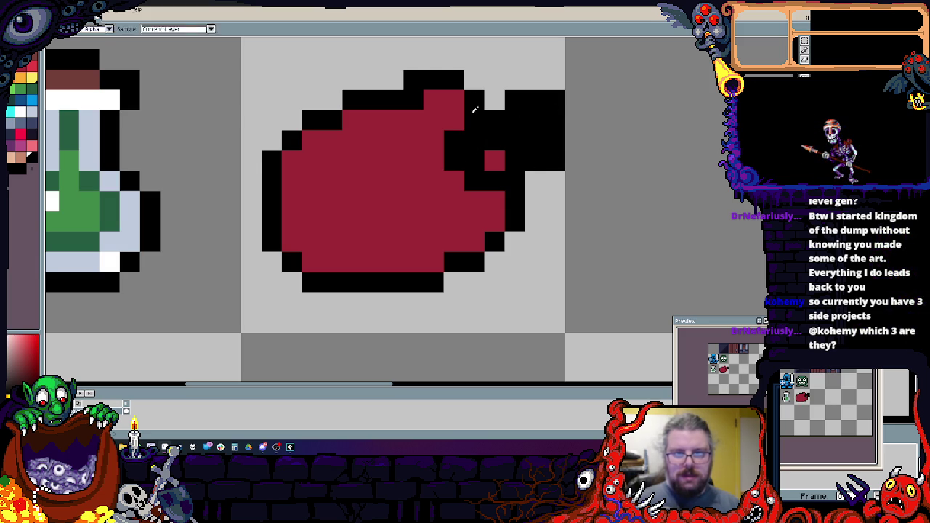
{"action": "left_click_drag", "start_coordinate": [449, 75], "coordinate": [410, 80]}
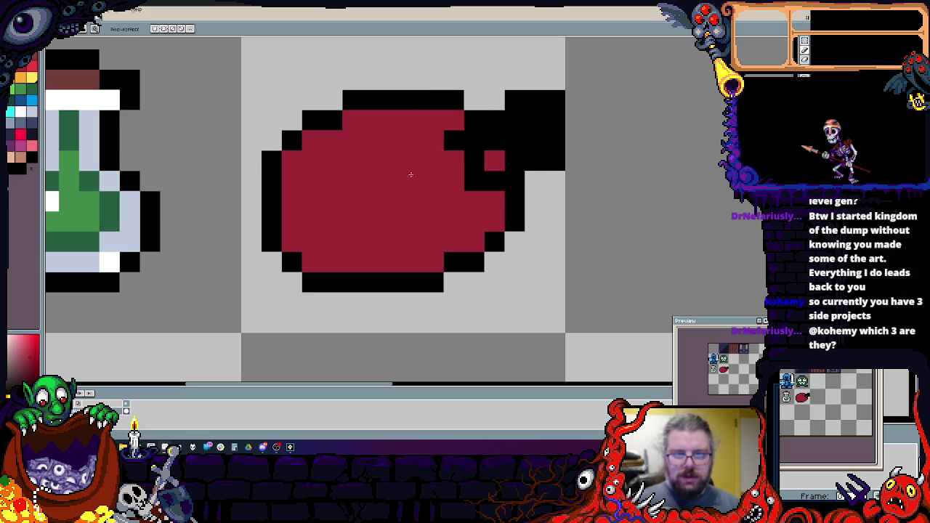
{"action": "left_click", "coordinate": [25, 113]}
{"action": "mouse_move", "coordinate": [475, 160]}
{"action": "left_mouse_down"}
{"action": "mouse_move", "coordinate": [495, 141]}
{"action": "mouse_move", "coordinate": [536, 128]}
{"action": "left_mouse_up"}
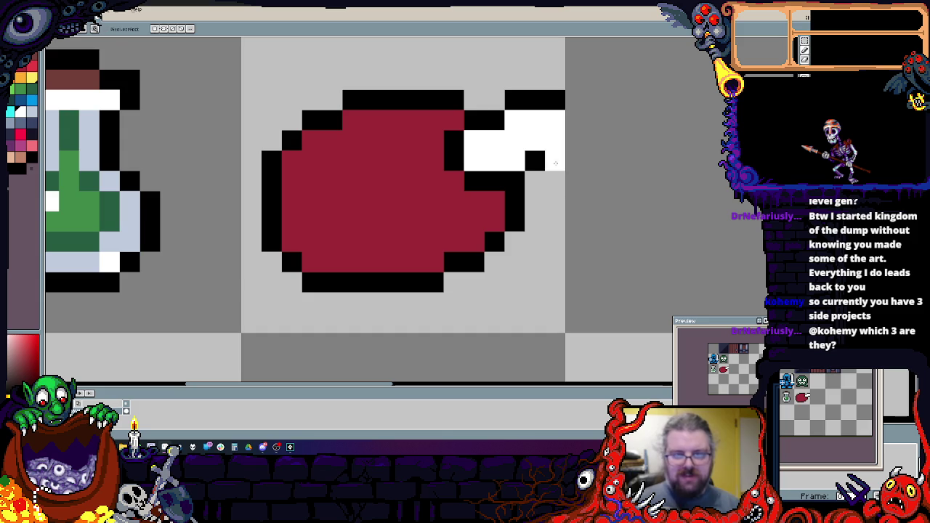
{"action": "left_click", "coordinate": [556, 122]}
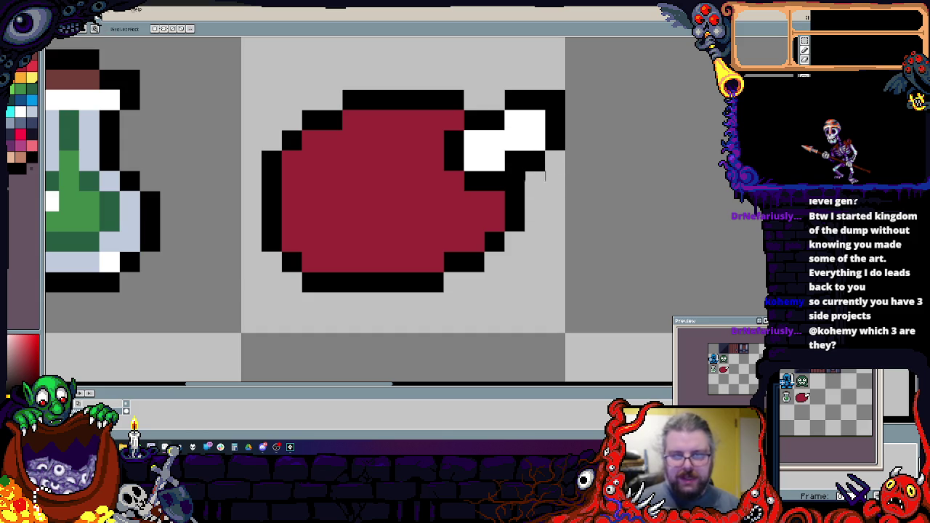
{"action": "left_click", "coordinate": [494, 218]}
{"action": "left_click", "coordinate": [517, 276]}
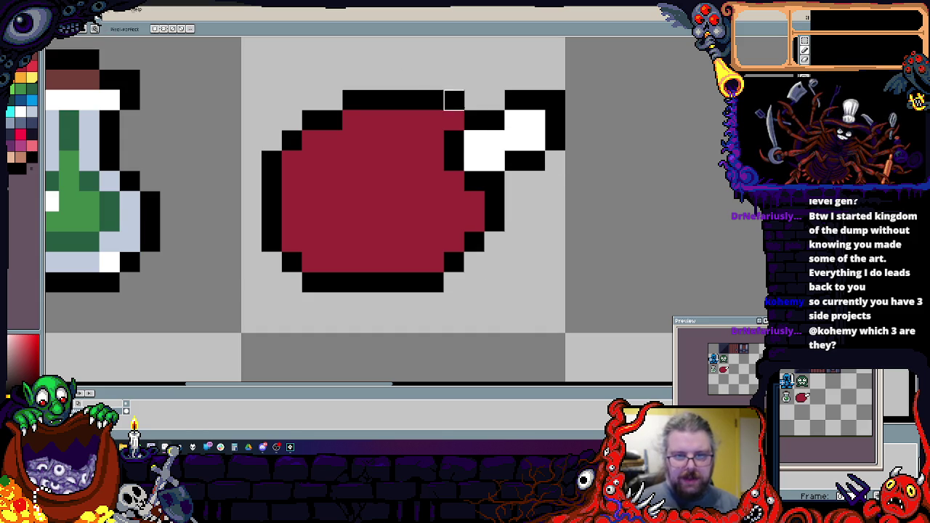
{"action": "left_click_drag", "start_coordinate": [458, 125], "coordinate": [433, 120]}
{"action": "left_click_drag", "start_coordinate": [453, 100], "coordinate": [412, 100]}
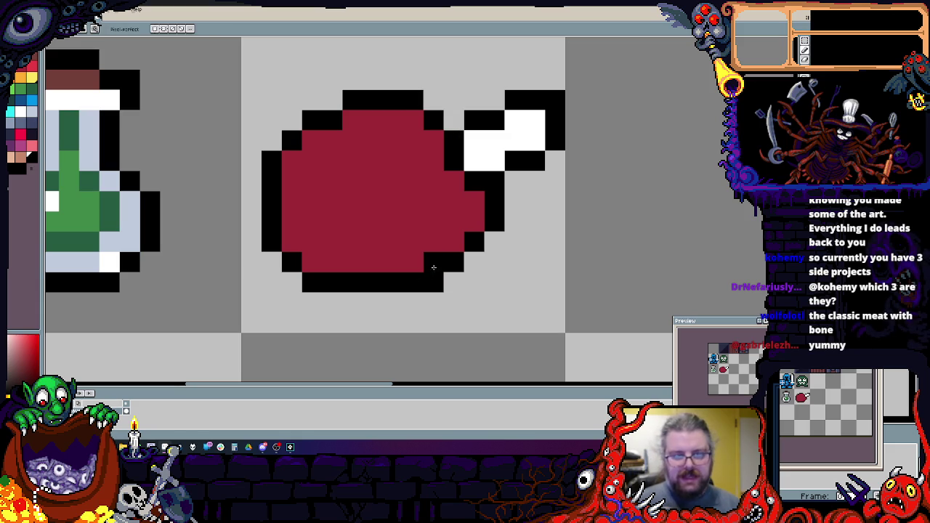
{"action": "mouse_move", "coordinate": [438, 247]}
{"action": "left_mouse_down"}
{"action": "mouse_move", "coordinate": [454, 282]}
{"action": "mouse_move", "coordinate": [413, 276]}
{"action": "mouse_move", "coordinate": [514, 201]}
{"action": "left_mouse_up"}
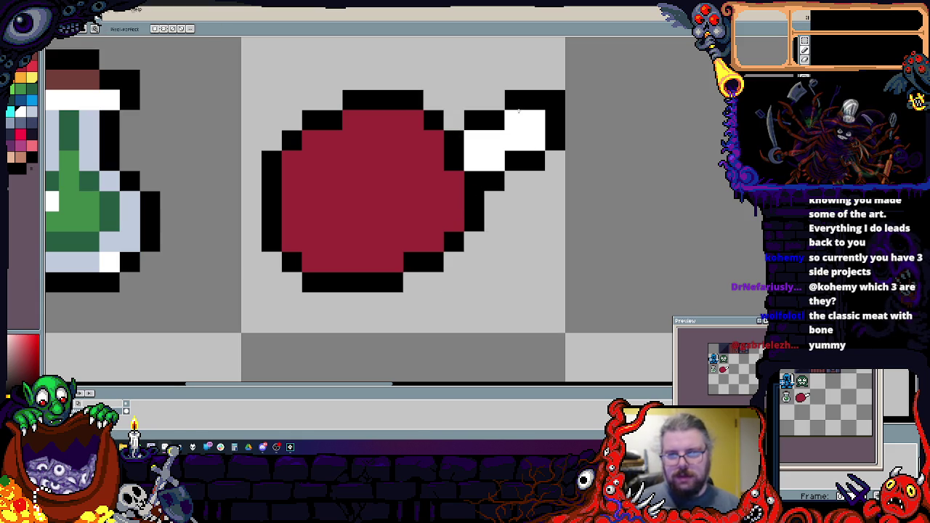
- Reshape the bone end, filling its interior white and tidying its black outline
{"action": "mouse_move", "coordinate": [514, 100]}
{"action": "left_mouse_down"}
{"action": "mouse_move", "coordinate": [535, 100]}
{"action": "mouse_move", "coordinate": [525, 80]}
{"action": "left_mouse_up"}
{"action": "left_click", "coordinate": [515, 161]}
{"action": "left_click_drag", "start_coordinate": [494, 120], "coordinate": [534, 160]}
{"action": "left_click", "coordinate": [535, 161]}
{"action": "left_click", "coordinate": [474, 160]}
{"action": "left_click", "coordinate": [453, 141]}
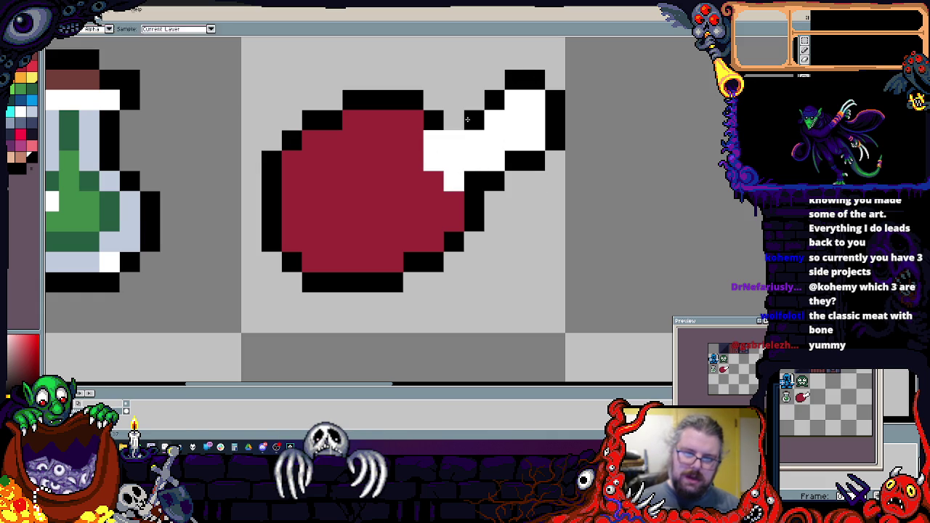
{"action": "left_click", "coordinate": [453, 121]}
{"action": "left_click", "coordinate": [433, 141]}
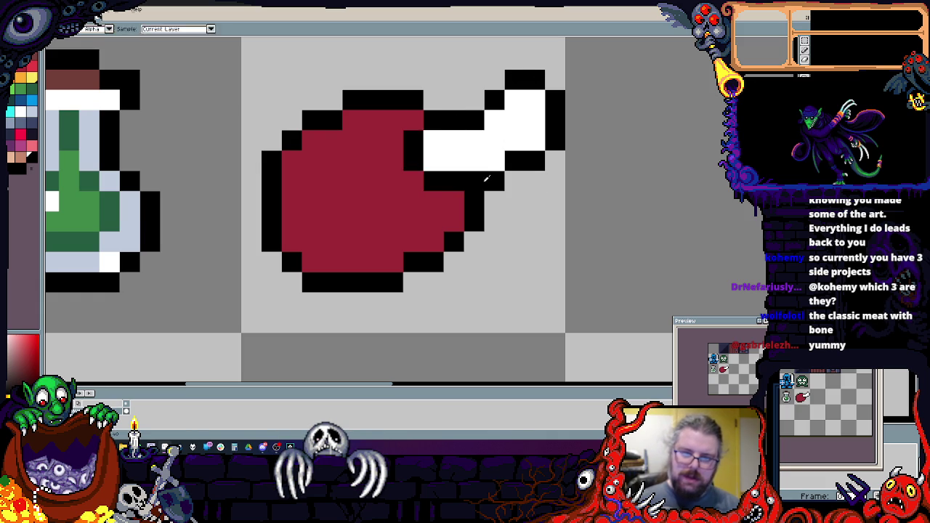
{"action": "left_click", "coordinate": [494, 160]}
{"action": "left_click_drag", "start_coordinate": [473, 120], "coordinate": [535, 140]}
{"action": "left_click", "coordinate": [474, 99]}
{"action": "left_click", "coordinate": [554, 161]}
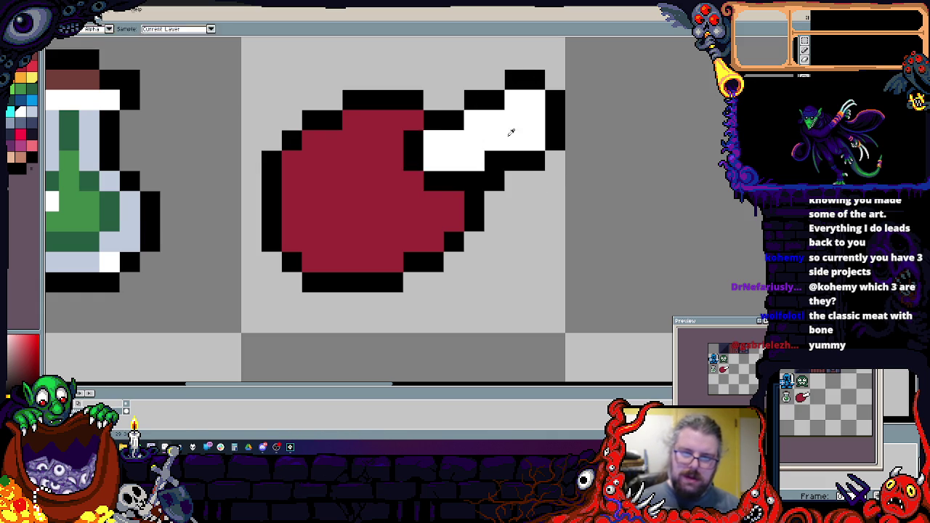
- Shade the bone with light blue
{"action": "left_click", "coordinate": [88, 161], "text": "alt"}
{"action": "left_click", "coordinate": [494, 141]}
{"action": "left_click_drag", "start_coordinate": [473, 140], "coordinate": [477, 120]}
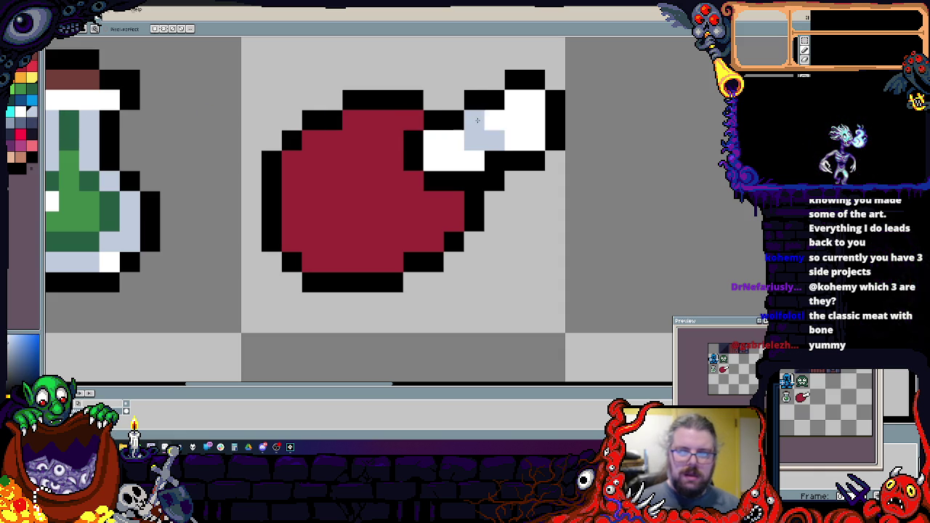
{"action": "left_click", "coordinate": [535, 141]}
{"action": "left_click_drag", "start_coordinate": [474, 161], "coordinate": [412, 141]}
{"action": "left_click", "coordinate": [433, 141]}
{"action": "left_click", "coordinate": [453, 181]}
{"action": "key", "text": "ctrl+z"}
{"action": "left_click", "coordinate": [433, 182]}
- Paint the meat-bone join red and add a bright red highlight on the meat's top-left
{"action": "left_click", "coordinate": [413, 182], "text": "alt"}
{"action": "left_click", "coordinate": [432, 140], "text": "alt"}
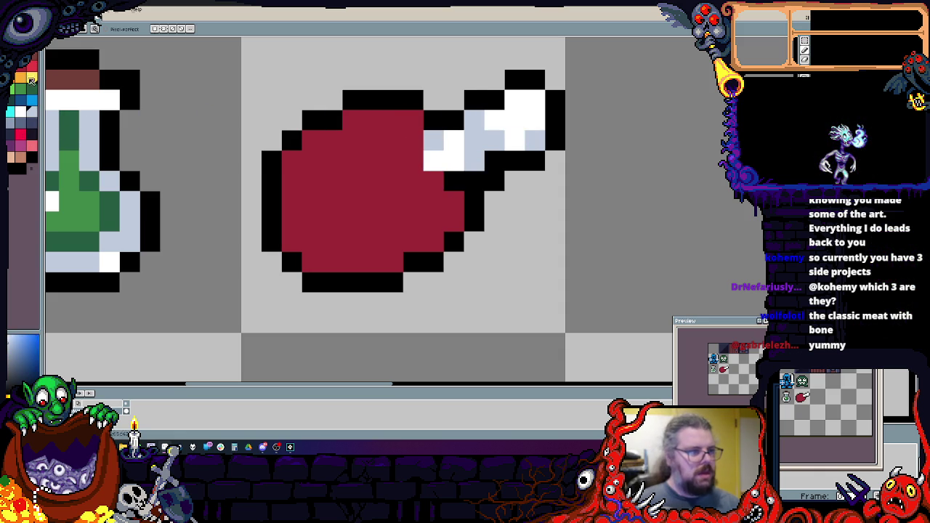
{"action": "left_click", "coordinate": [20, 134]}
{"action": "mouse_move", "coordinate": [332, 181]}
{"action": "left_mouse_down"}
{"action": "mouse_move", "coordinate": [352, 140]}
{"action": "mouse_move", "coordinate": [311, 202]}
{"action": "mouse_move", "coordinate": [385, 146]}
{"action": "left_mouse_up"}
- Paint bright red highlights along the meat's top, left edge, right side and bottom
{"action": "left_click", "coordinate": [393, 120]}
{"action": "left_click_drag", "start_coordinate": [412, 221], "coordinate": [335, 242]}
{"action": "left_click", "coordinate": [292, 181]}
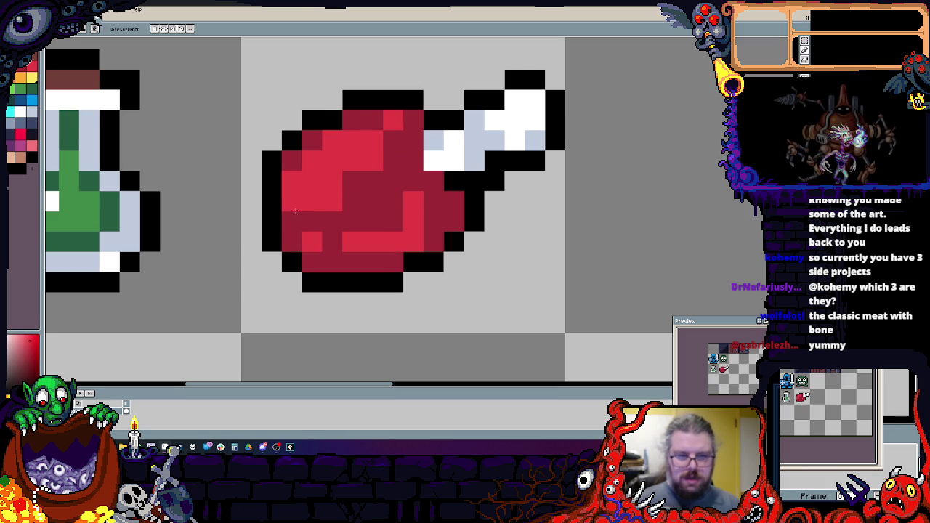
{"action": "left_click", "coordinate": [292, 219]}
{"action": "left_click", "coordinate": [374, 181]}
{"action": "right_click", "coordinate": [373, 181]}
{"action": "right_click", "coordinate": [424, 252]}
- Draw a black curl inside the meat and refine its pixels, repainting some dark red
{"action": "left_click_drag", "start_coordinate": [357, 196], "coordinate": [396, 180]}
{"action": "left_click", "coordinate": [418, 231]}
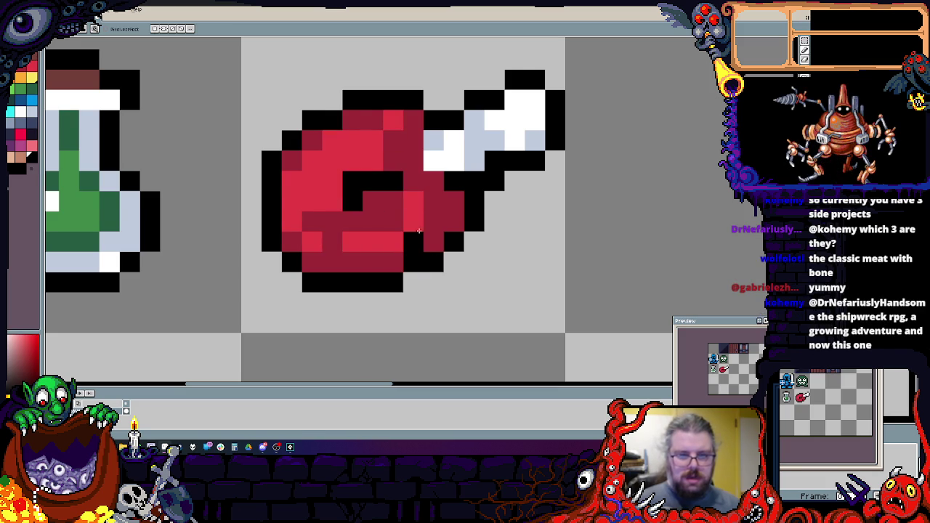
{"action": "left_click_drag", "start_coordinate": [432, 313], "coordinate": [420, 333]}
{"action": "left_click", "coordinate": [381, 240]}
{"action": "left_click", "coordinate": [400, 220]}
{"action": "right_click", "coordinate": [401, 220]}
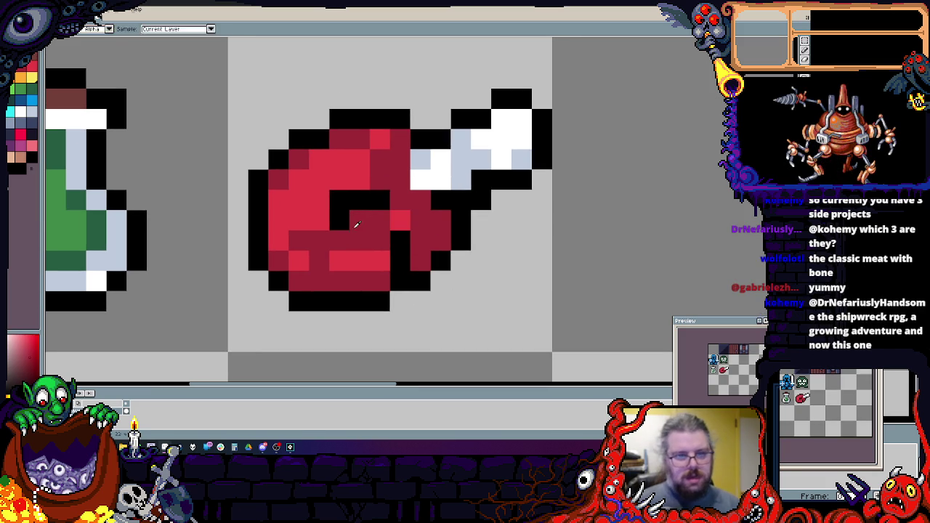
{"action": "left_click", "coordinate": [339, 200]}
{"action": "left_click", "coordinate": [319, 220]}
{"action": "scroll", "coordinate": [319, 240], "scroll_direction": "right", "scroll_amount": 1}
{"action": "scroll", "coordinate": [327, 247], "scroll_direction": "up", "scroll_amount": 1}
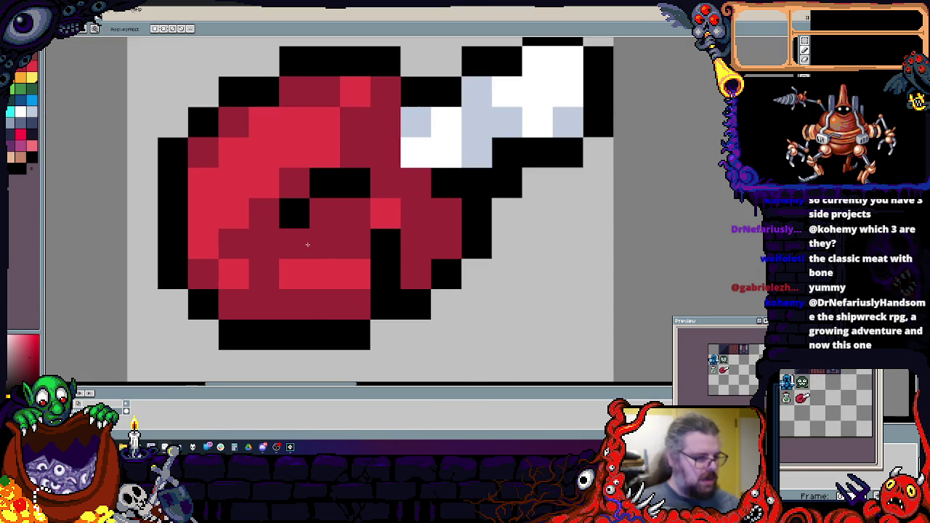
{"action": "left_click_drag", "start_coordinate": [234, 214], "coordinate": [325, 183]}
- Eyedrop dark brown and repaint the curl and shadow pixels across the meat's centre and right
{"action": "key", "text": "i"}
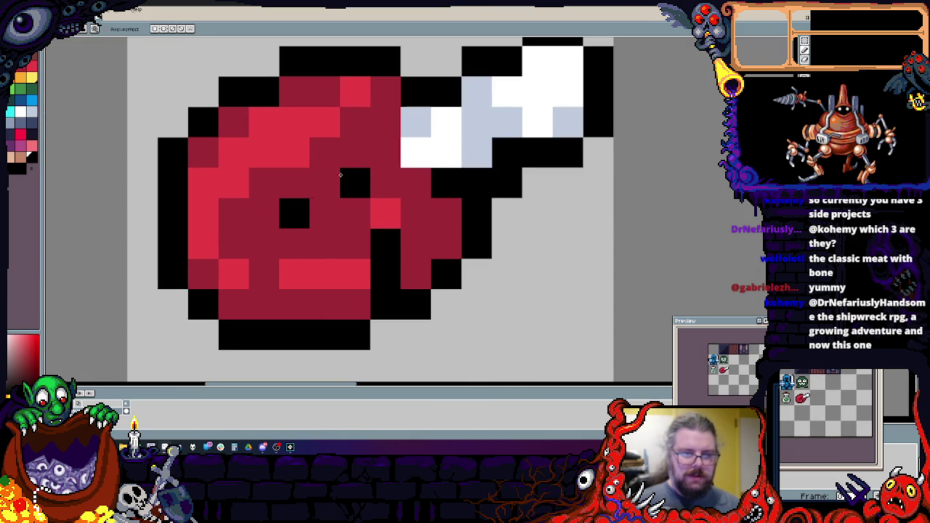
{"action": "left_click", "coordinate": [352, 171]}
{"action": "left_click", "coordinate": [294, 213]}
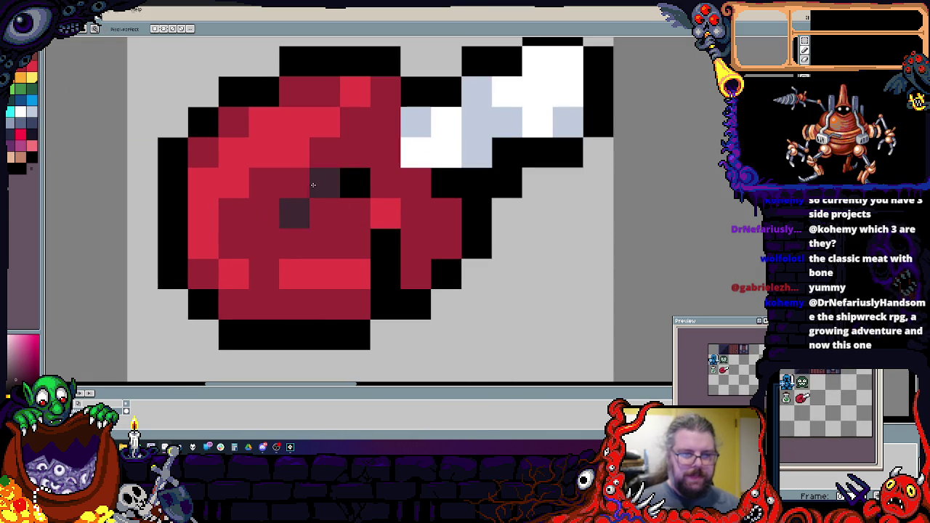
{"action": "left_click_drag", "start_coordinate": [311, 187], "coordinate": [386, 271]}
{"action": "left_click", "coordinate": [385, 243]}
{"action": "left_click", "coordinate": [355, 304]}
{"action": "left_click", "coordinate": [443, 211]}
{"action": "key", "text": "ctrl+z"}
{"action": "left_click", "coordinate": [445, 182]}
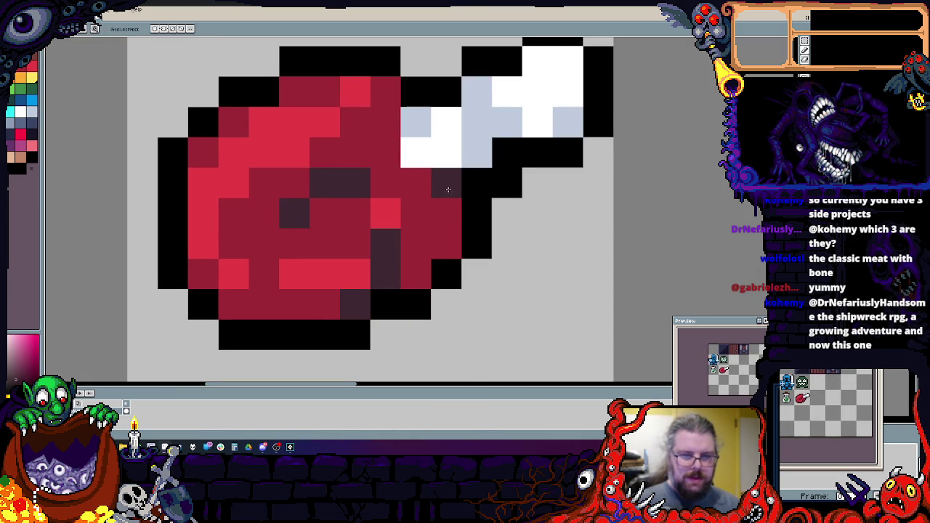
{"action": "left_click", "coordinate": [415, 91]}
{"action": "right_click", "coordinate": [418, 72]}
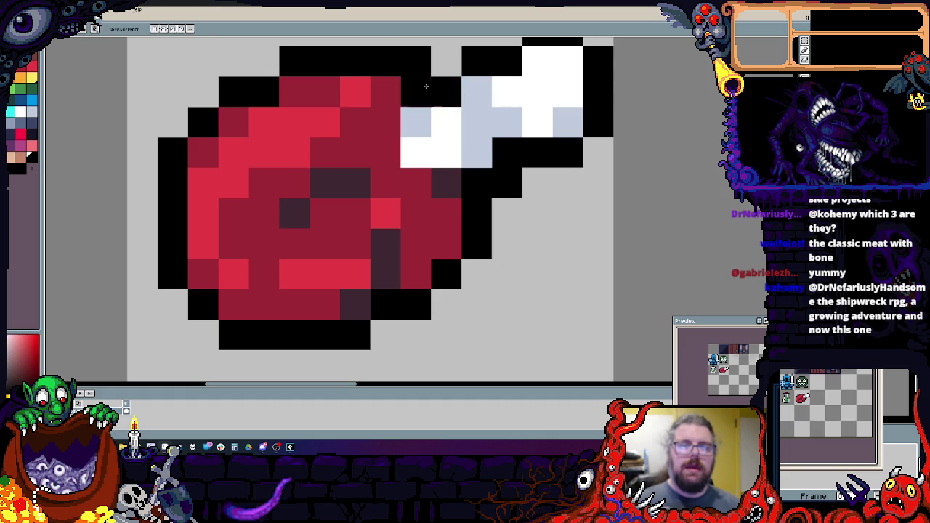
{"action": "scroll", "coordinate": [419, 72], "scroll_direction": "down", "scroll_amount": 5}
{"action": "scroll", "coordinate": [438, 196], "scroll_direction": "up", "scroll_amount": 3}
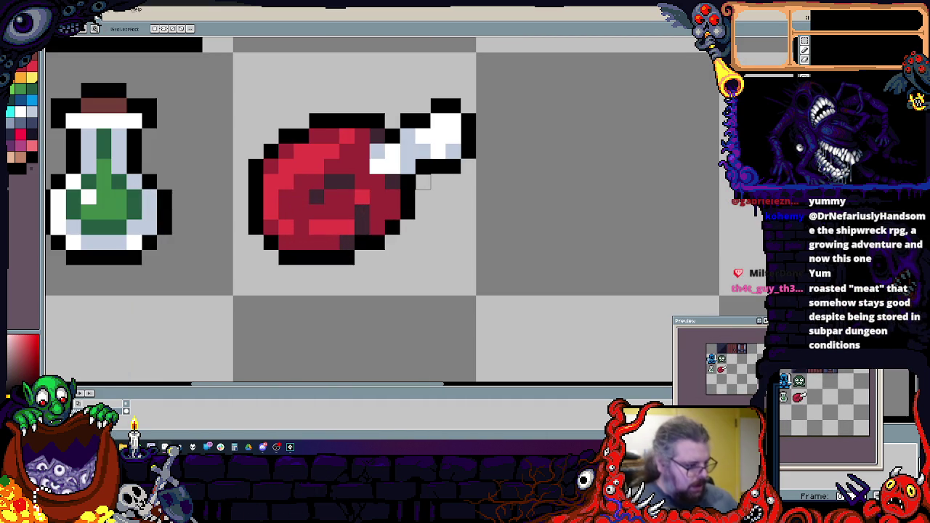
- Zoom out and move the chest tile one tile to the right with a rectangle selection
{"action": "scroll", "coordinate": [469, 218], "scroll_direction": "down", "scroll_amount": 4}
{"action": "scroll", "coordinate": [437, 271], "scroll_direction": "up", "scroll_amount": 3}
{"action": "scroll", "coordinate": [437, 271], "scroll_direction": "down", "scroll_amount": 2}
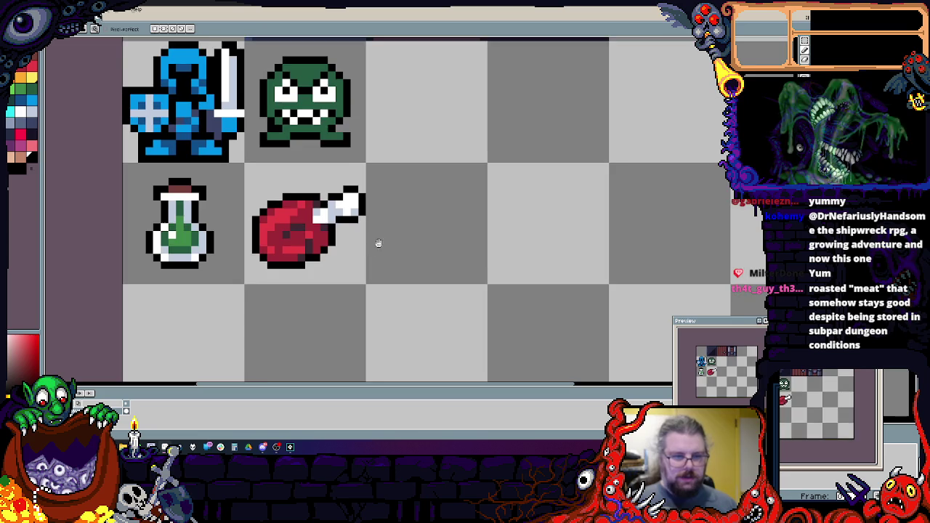
{"action": "scroll", "coordinate": [312, 247], "scroll_direction": "up", "scroll_amount": 3}
{"action": "scroll", "coordinate": [289, 249], "scroll_direction": "down", "scroll_amount": 3}
{"action": "scroll", "coordinate": [288, 248], "scroll_direction": "down", "scroll_amount": 2}
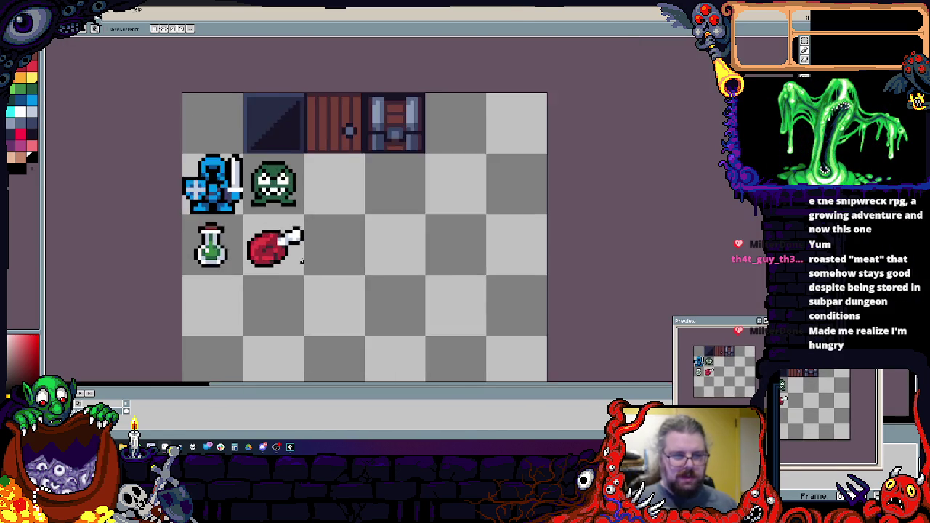
{"action": "scroll", "coordinate": [405, 249], "scroll_direction": "up", "scroll_amount": 3}
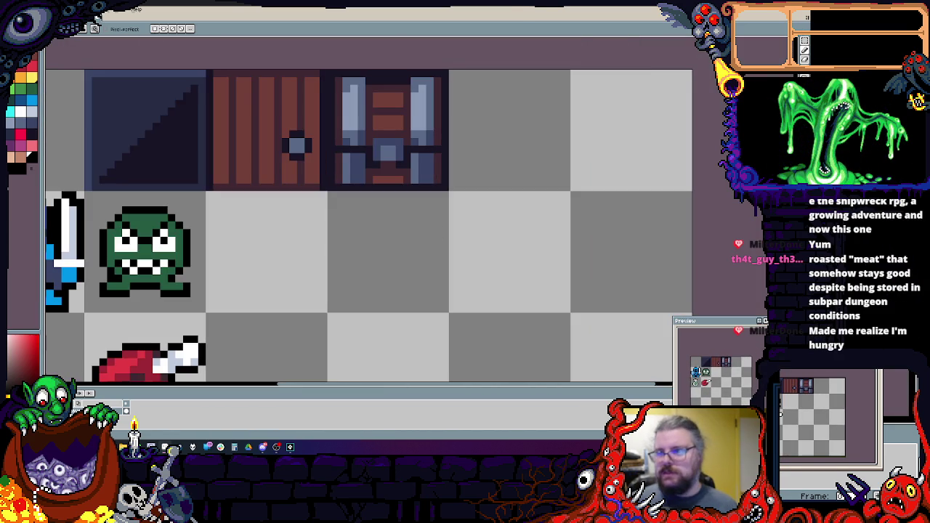
{"action": "left_click", "coordinate": [805, 40]}
{"action": "left_click_drag", "start_coordinate": [255, 157], "coordinate": [322, 195]}
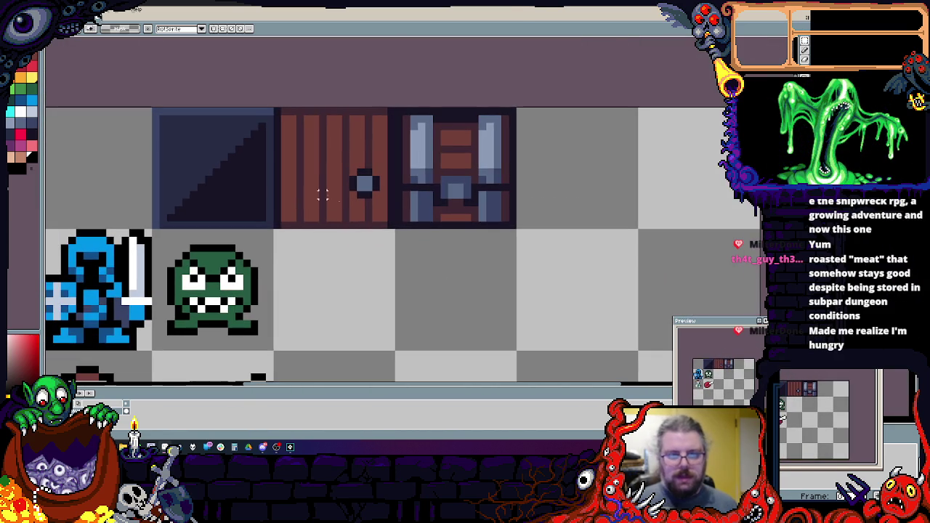
{"action": "mouse_move", "coordinate": [392, 227]}
{"action": "left_mouse_down"}
{"action": "mouse_move", "coordinate": [428, 176]}
{"action": "mouse_move", "coordinate": [517, 108]}
{"action": "left_mouse_up"}
{"action": "mouse_move", "coordinate": [467, 173]}
{"action": "left_mouse_down"}
{"action": "mouse_move", "coordinate": [611, 173]}
{"action": "mouse_move", "coordinate": [589, 173]}
{"action": "left_mouse_up"}
{"action": "left_click", "coordinate": [387, 222]}
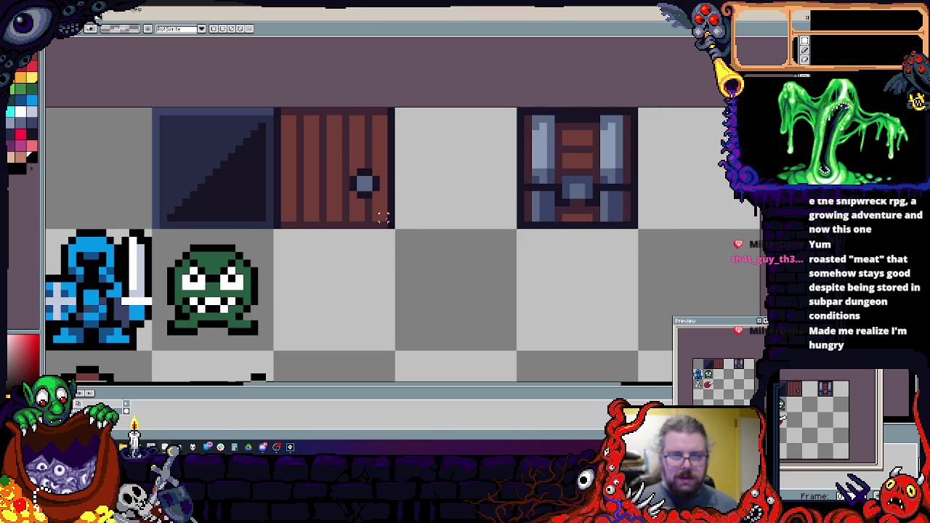
- Copy the door tile into the freed slot beside the original door
{"action": "left_click_drag", "start_coordinate": [390, 225], "coordinate": [282, 109]}
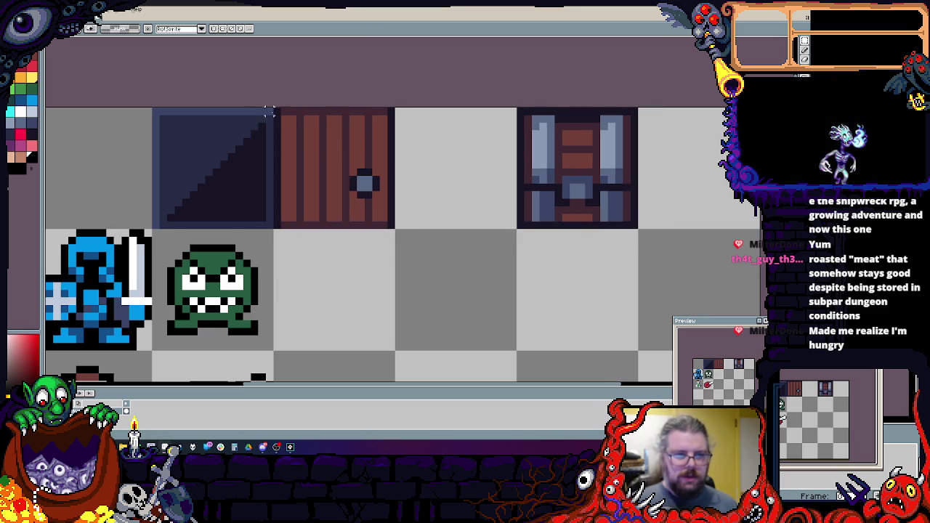
{"action": "mouse_move", "coordinate": [325, 145]}
{"action": "left_mouse_down"}
{"action": "mouse_move", "coordinate": [394, 228]}
{"action": "mouse_move", "coordinate": [477, 218]}
{"action": "mouse_move", "coordinate": [467, 211]}
{"action": "left_mouse_up"}
{"action": "scroll", "coordinate": [520, 133], "scroll_direction": "up", "scroll_amount": 1}
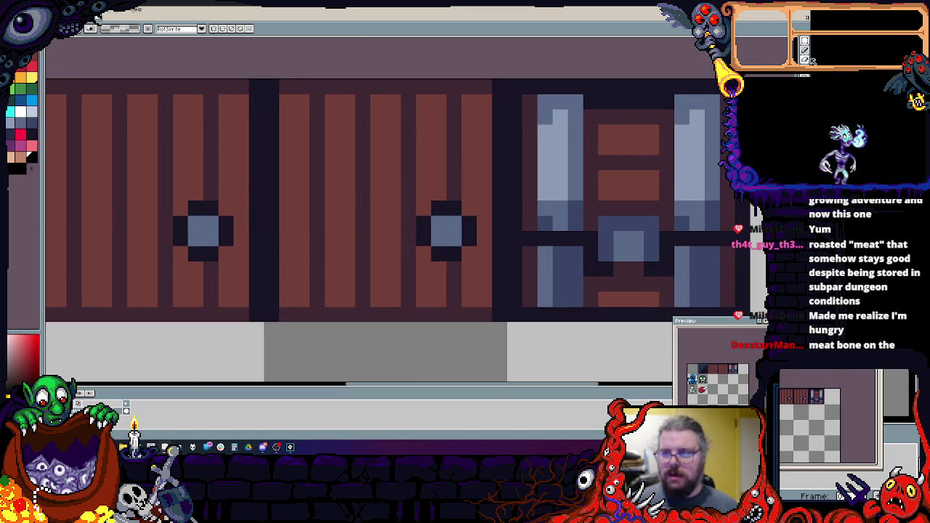
- Sketch dark outline strokes on the door copy, then undo the unwanted ones
{"action": "key", "text": "b"}
{"action": "left_click", "coordinate": [468, 236], "text": "alt"}
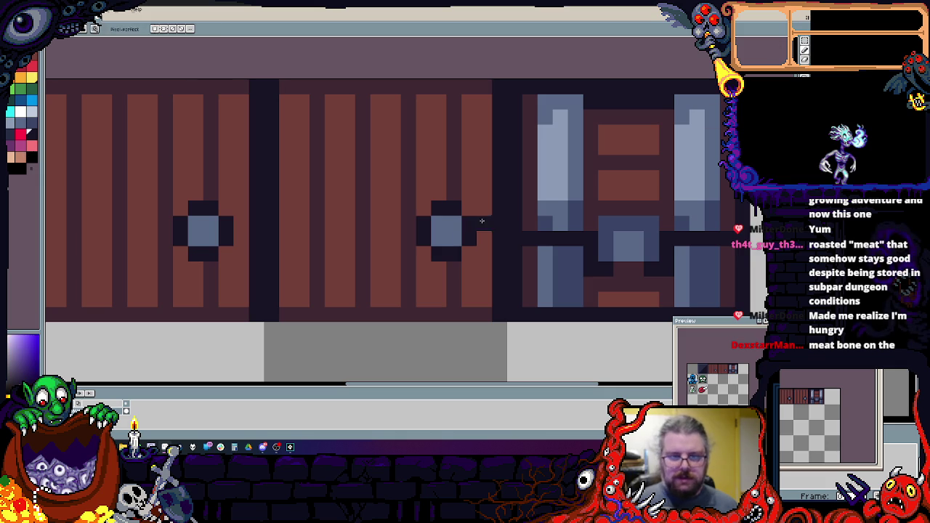
{"action": "mouse_move", "coordinate": [412, 151]}
{"action": "left_mouse_down"}
{"action": "mouse_move", "coordinate": [347, 149]}
{"action": "mouse_move", "coordinate": [347, 192]}
{"action": "mouse_move", "coordinate": [362, 208]}
{"action": "left_mouse_up"}
{"action": "left_click", "coordinate": [348, 208], "text": "alt"}
{"action": "key", "text": "x"}
{"action": "left_click", "coordinate": [346, 224]}
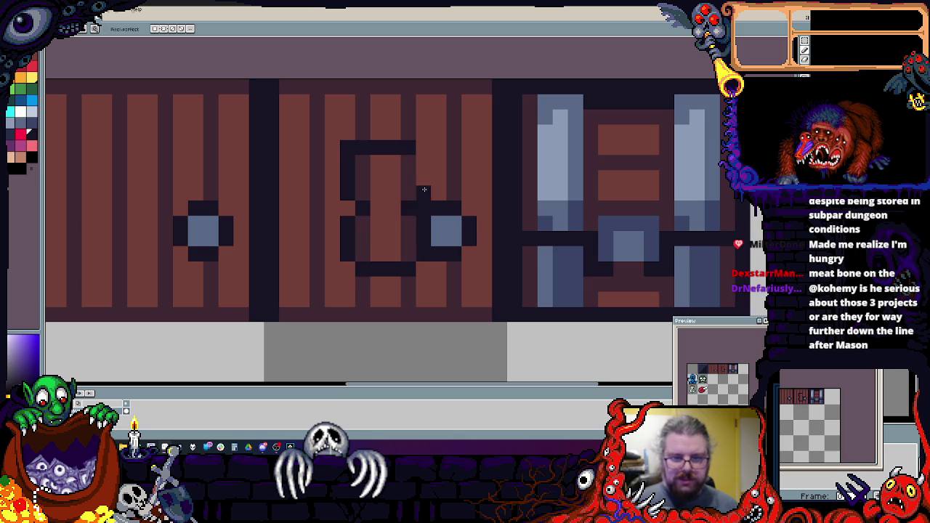
{"action": "left_click_drag", "start_coordinate": [423, 195], "coordinate": [423, 142]}
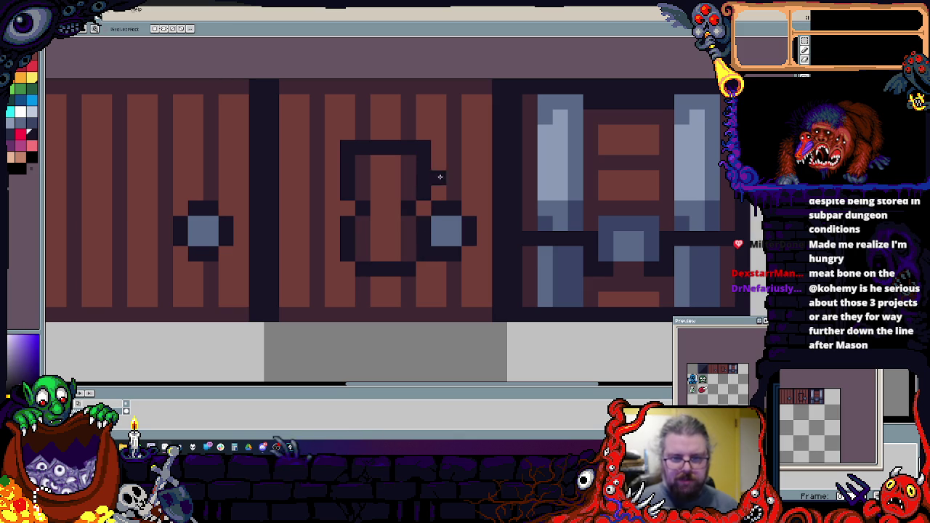
{"action": "key", "text": "x"}
{"action": "left_click", "coordinate": [435, 209]}
{"action": "key", "text": "x"}
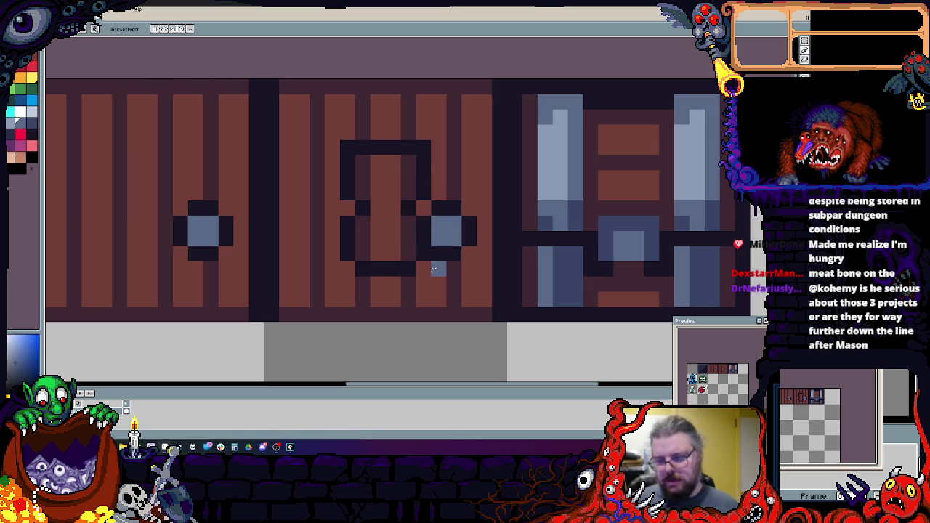
{"action": "key", "text": "ctrl+z"}
{"action": "key", "text": "ctrl+z"}
{"action": "key", "text": "ctrl+z"}
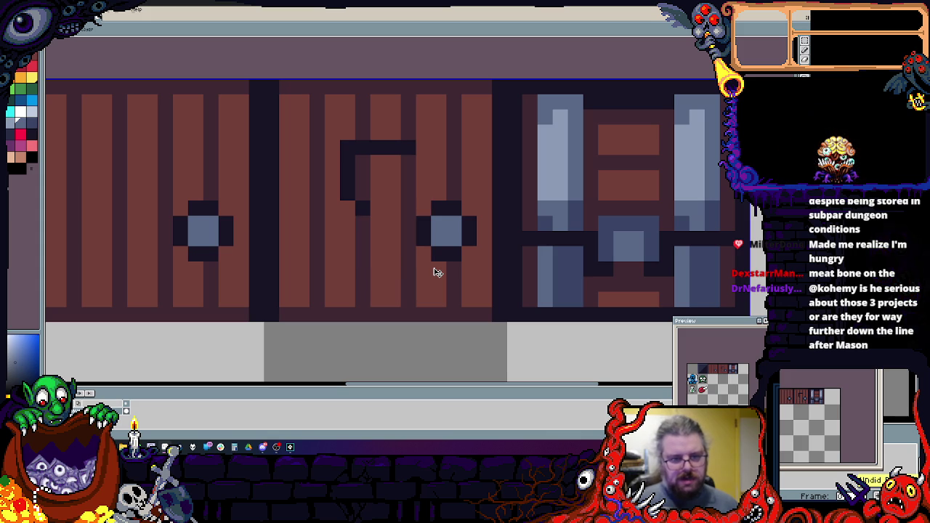
- Draw a dark-outlined light-blue padlock on the middle door
{"action": "key", "text": "ctrl+z"}
{"action": "key", "text": "ctrl+z"}
{"action": "left_click", "coordinate": [426, 220], "text": "alt"}
{"action": "mouse_move", "coordinate": [416, 222]}
{"action": "left_mouse_down"}
{"action": "mouse_move", "coordinate": [392, 225]}
{"action": "mouse_move", "coordinate": [392, 287]}
{"action": "mouse_move", "coordinate": [456, 289]}
{"action": "left_mouse_up"}
{"action": "key", "text": "ctrl+z"}
{"action": "left_click", "coordinate": [404, 225]}
{"action": "mouse_move", "coordinate": [403, 225]}
{"action": "left_mouse_down"}
{"action": "mouse_move", "coordinate": [408, 301]}
{"action": "mouse_move", "coordinate": [469, 299]}
{"action": "mouse_move", "coordinate": [454, 264]}
{"action": "mouse_move", "coordinate": [438, 283]}
{"action": "left_mouse_up"}
{"action": "left_click", "coordinate": [446, 232], "text": "alt"}
{"action": "left_click_drag", "start_coordinate": [438, 238], "coordinate": [415, 238]}
{"action": "mouse_move", "coordinate": [432, 287]}
{"action": "left_mouse_down"}
{"action": "mouse_move", "coordinate": [454, 251]}
{"action": "mouse_move", "coordinate": [422, 221]}
{"action": "left_mouse_up"}
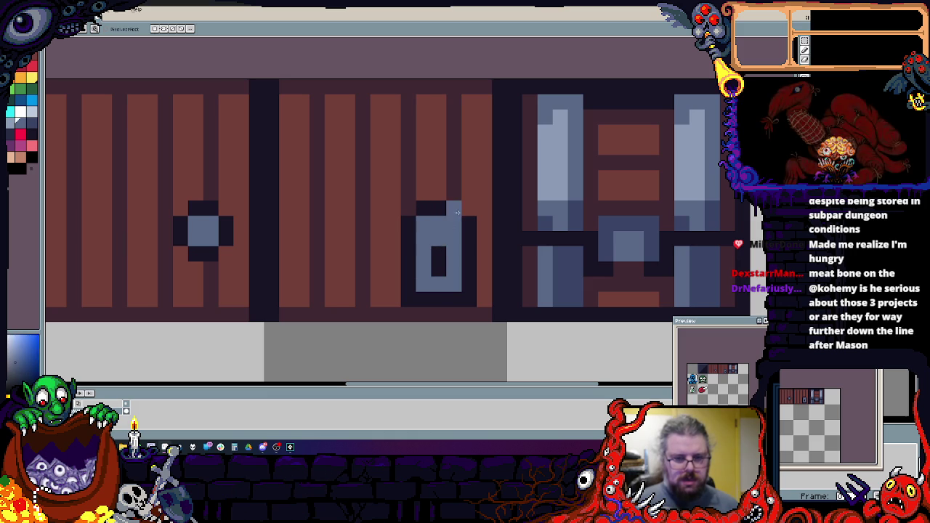
{"action": "left_click_drag", "start_coordinate": [439, 282], "coordinate": [452, 238]}
{"action": "left_click", "coordinate": [459, 240], "text": "alt"}
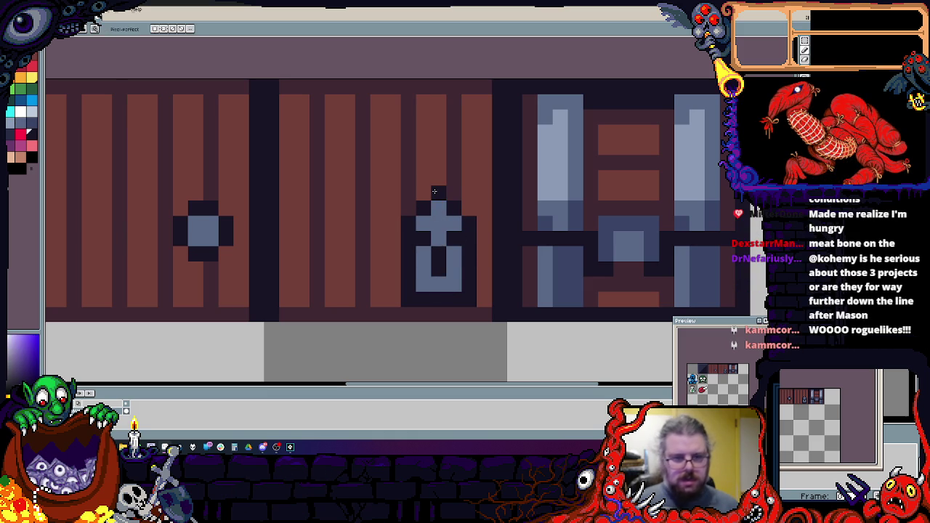
- Draw light blue metal bands across the bottom and top of the middle door
{"action": "left_click", "coordinate": [16, 122]}
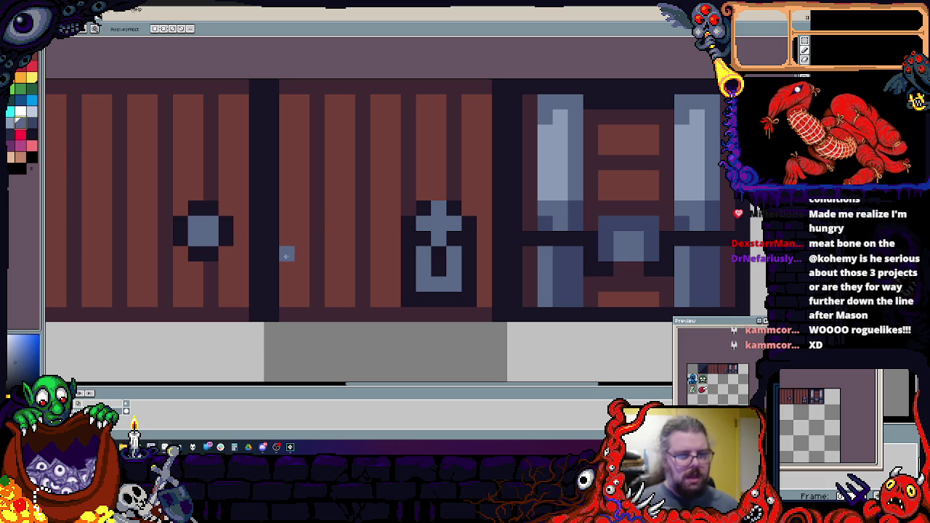
{"action": "mouse_move", "coordinate": [287, 283]}
{"action": "left_mouse_down"}
{"action": "mouse_move", "coordinate": [377, 283]}
{"action": "mouse_move", "coordinate": [284, 270]}
{"action": "left_mouse_up"}
{"action": "left_click_drag", "start_coordinate": [484, 269], "coordinate": [483, 284]}
{"action": "mouse_move", "coordinate": [483, 132]}
{"action": "left_mouse_down"}
{"action": "mouse_move", "coordinate": [287, 128]}
{"action": "mouse_move", "coordinate": [492, 117]}
{"action": "left_mouse_up"}
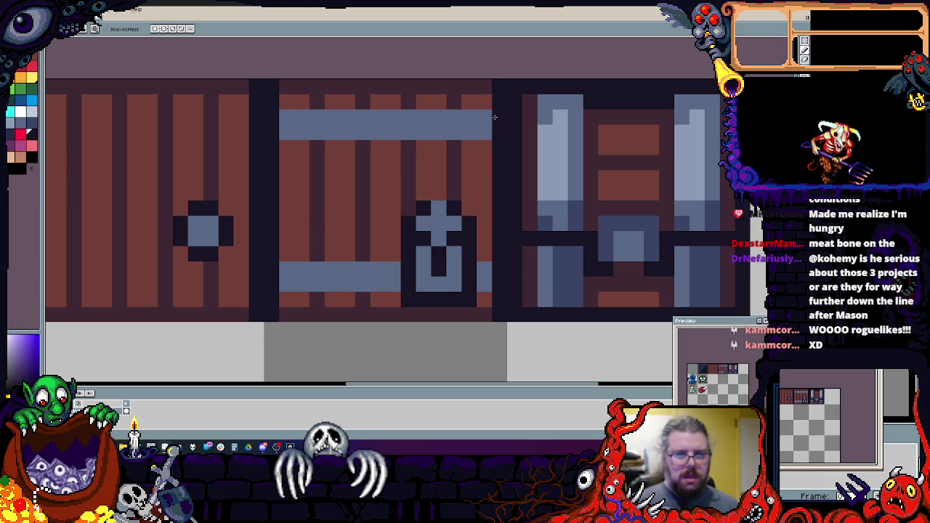
- Shade dark rows under the upper band and above the lower band
{"action": "left_click", "coordinate": [456, 150], "text": "alt"}
{"action": "mouse_move", "coordinate": [456, 150]}
{"action": "left_mouse_down"}
{"action": "mouse_move", "coordinate": [480, 150]}
{"action": "mouse_move", "coordinate": [298, 150]}
{"action": "left_mouse_up"}
{"action": "left_click_drag", "start_coordinate": [298, 253], "coordinate": [396, 253]}
{"action": "left_click_drag", "start_coordinate": [465, 254], "coordinate": [488, 253]}
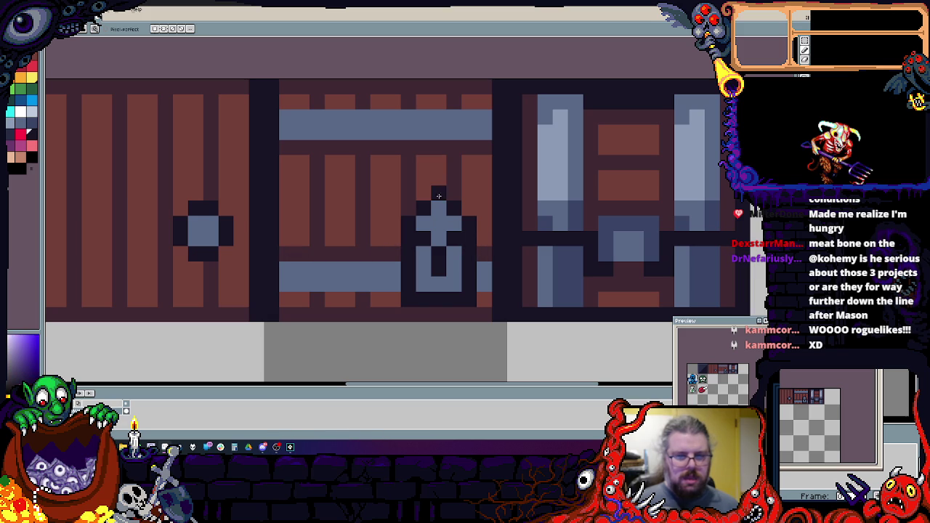
- Fill the padlock's upper square blue and darken the pixels around and right of it
{"action": "left_click", "coordinate": [453, 224]}
{"action": "left_click", "coordinate": [439, 208], "text": "alt"}
{"action": "mouse_move", "coordinate": [453, 207]}
{"action": "left_mouse_down"}
{"action": "mouse_move", "coordinate": [453, 223]}
{"action": "mouse_move", "coordinate": [423, 223]}
{"action": "left_mouse_up"}
{"action": "left_click", "coordinate": [467, 224], "text": "alt"}
{"action": "left_click", "coordinate": [439, 239]}
{"action": "left_click", "coordinate": [445, 215], "text": "alt"}
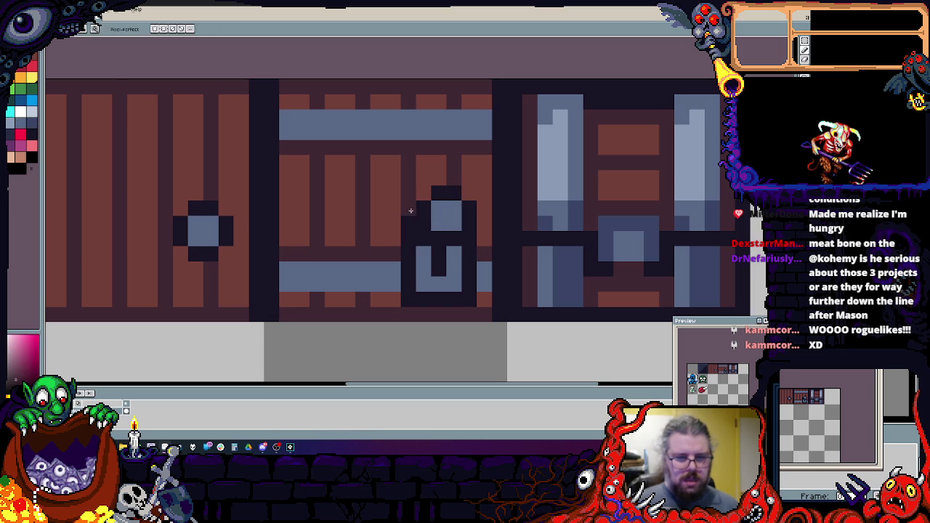
{"action": "left_click_drag", "start_coordinate": [475, 250], "coordinate": [478, 258]}
{"action": "left_click", "coordinate": [469, 284], "text": "alt"}
{"action": "left_click", "coordinate": [484, 296]}
{"action": "left_click", "coordinate": [483, 239]}
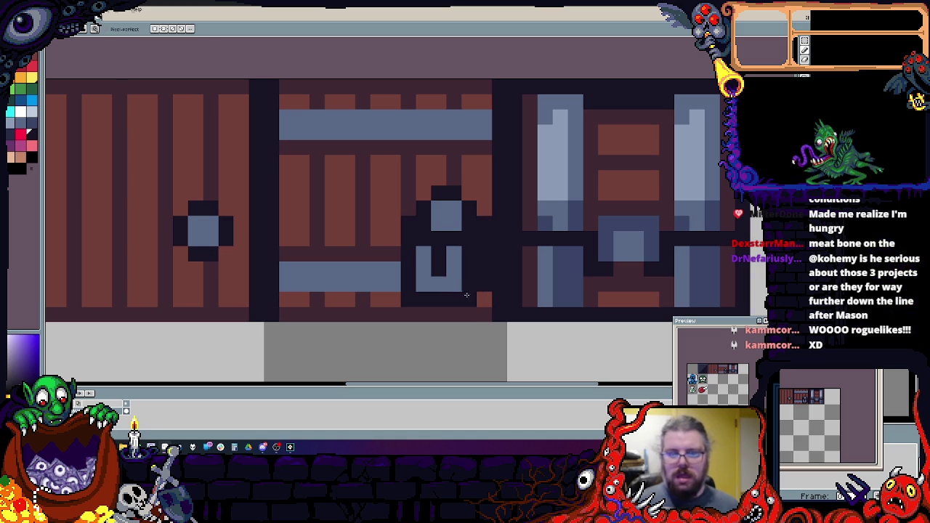
- Reshape the padlock's lower body solid blue and add a dark keyhole slot
{"action": "left_click", "coordinate": [439, 284], "text": "alt"}
{"action": "left_click", "coordinate": [470, 262]}
{"action": "left_click", "coordinate": [439, 254]}
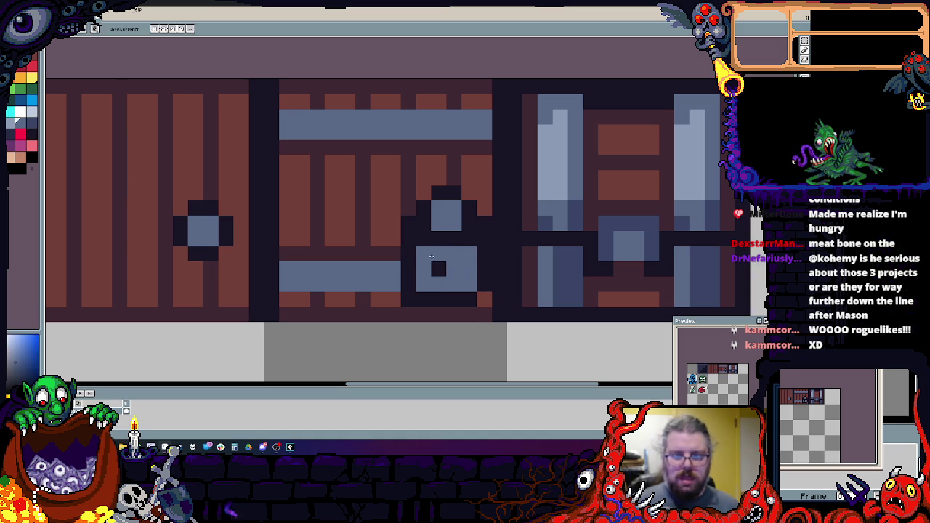
{"action": "left_click", "coordinate": [454, 283], "text": "alt"}
{"action": "left_click", "coordinate": [454, 265]}
{"action": "left_click", "coordinate": [435, 253], "text": "alt"}
{"action": "left_click_drag", "start_coordinate": [454, 254], "coordinate": [438, 269]}
{"action": "left_click", "coordinate": [408, 209], "text": "alt"}
{"action": "left_click", "coordinate": [408, 224]}
{"action": "left_click", "coordinate": [454, 211], "text": "alt"}
{"action": "left_click", "coordinate": [439, 223]}
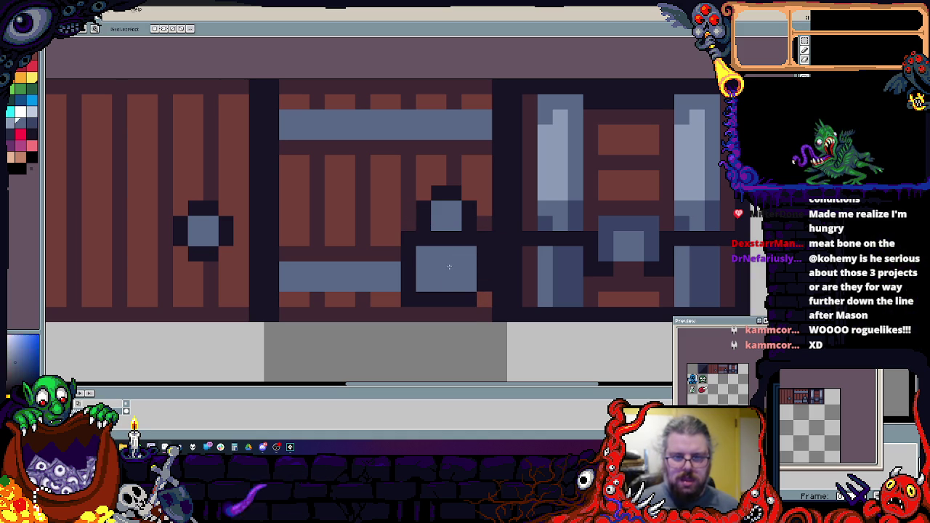
{"action": "left_click", "coordinate": [485, 239], "text": "alt"}
{"action": "left_click", "coordinate": [439, 270]}
{"action": "left_click", "coordinate": [456, 283]}
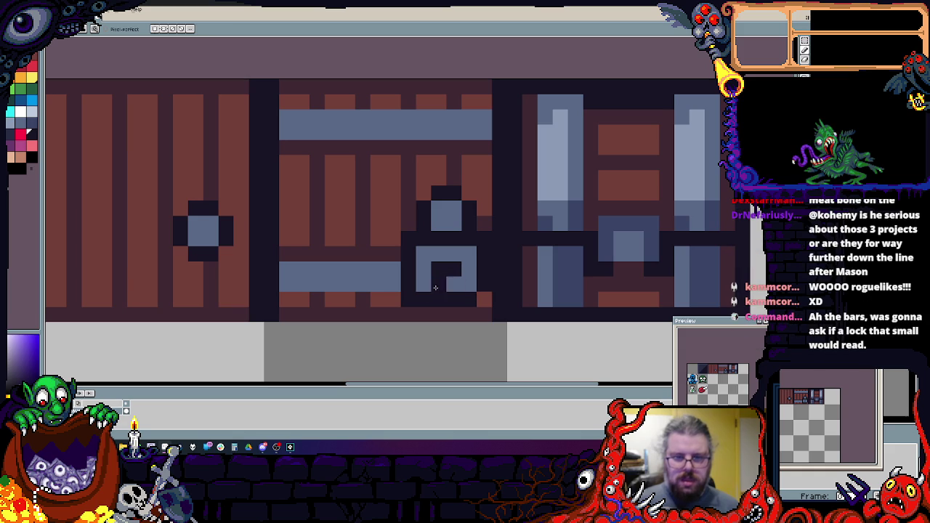
- Add rivets to both bands and paint highlight stripes along the bands and lock ring
{"action": "left_click", "coordinate": [317, 131]}
{"action": "left_click", "coordinate": [358, 130]}
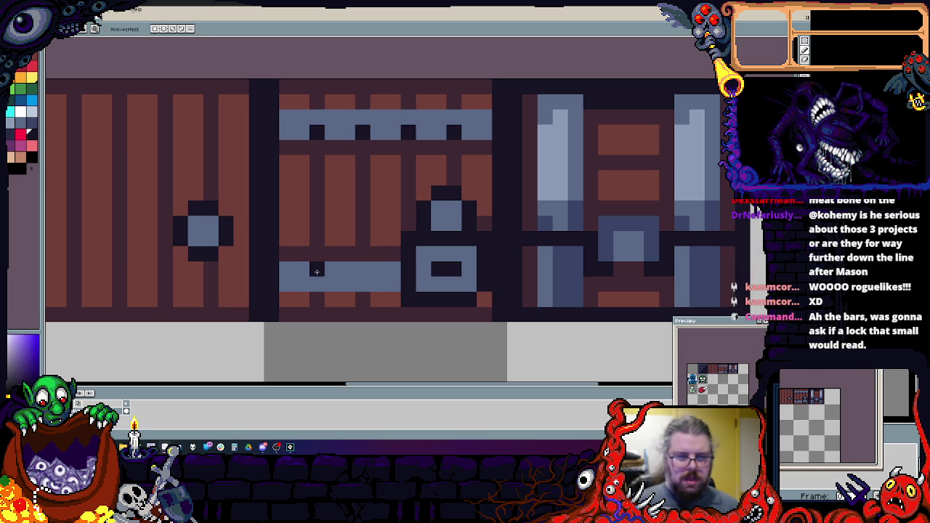
{"action": "left_click", "coordinate": [362, 269]}
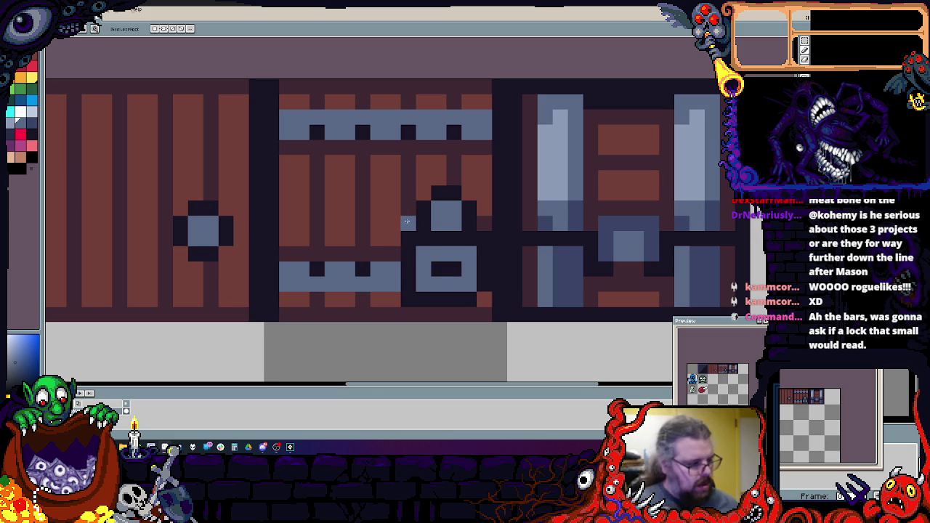
{"action": "scroll", "coordinate": [407, 221], "scroll_direction": "up", "scroll_amount": 2}
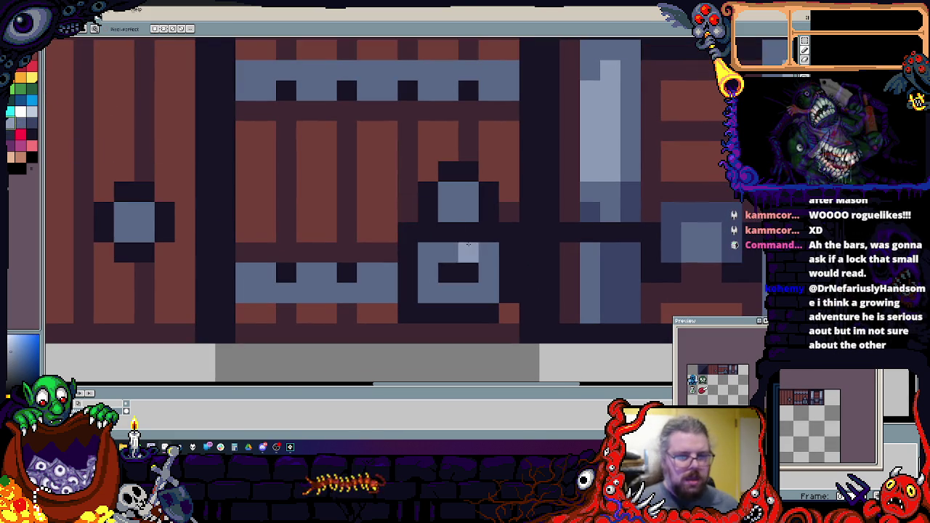
{"action": "left_click", "coordinate": [448, 191]}
{"action": "left_click_drag", "start_coordinate": [266, 70], "coordinate": [495, 70]}
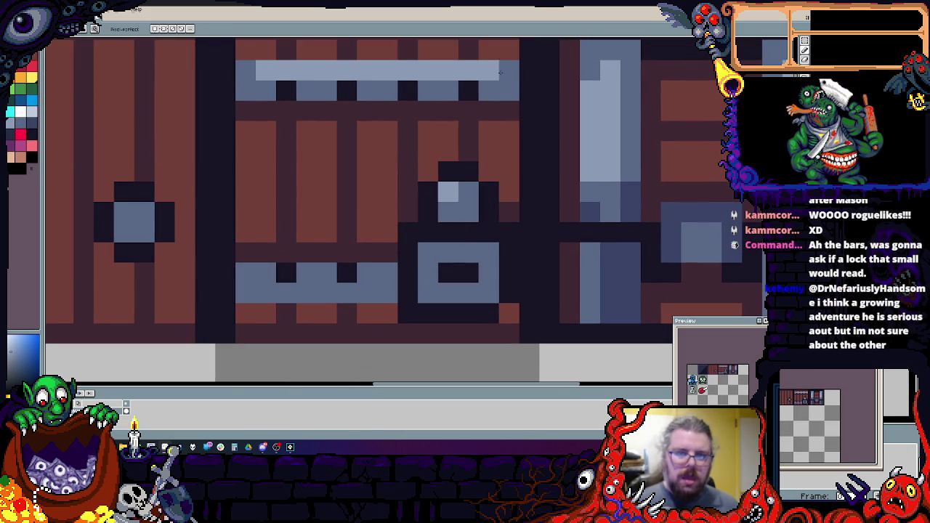
{"action": "right_click", "coordinate": [508, 71]}
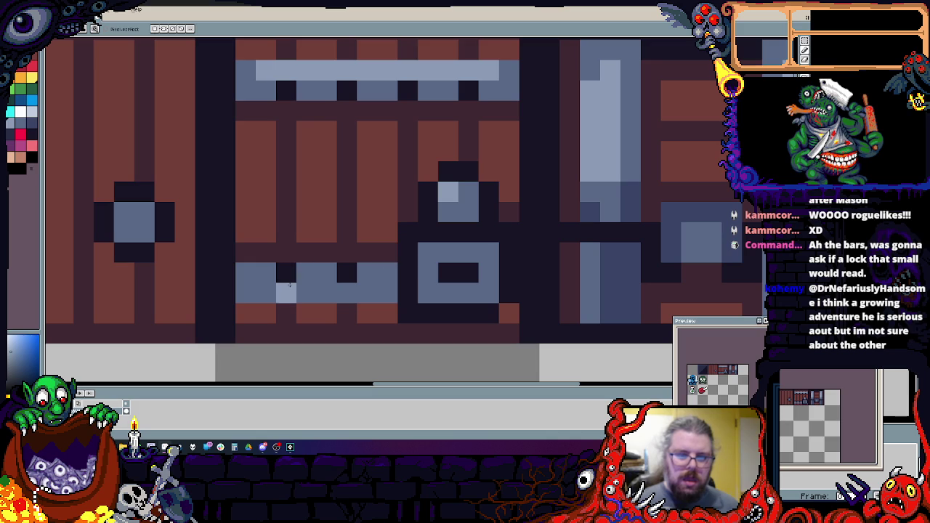
{"action": "left_click_drag", "start_coordinate": [286, 292], "coordinate": [387, 290]}
{"action": "left_click_drag", "start_coordinate": [489, 252], "coordinate": [448, 252]}
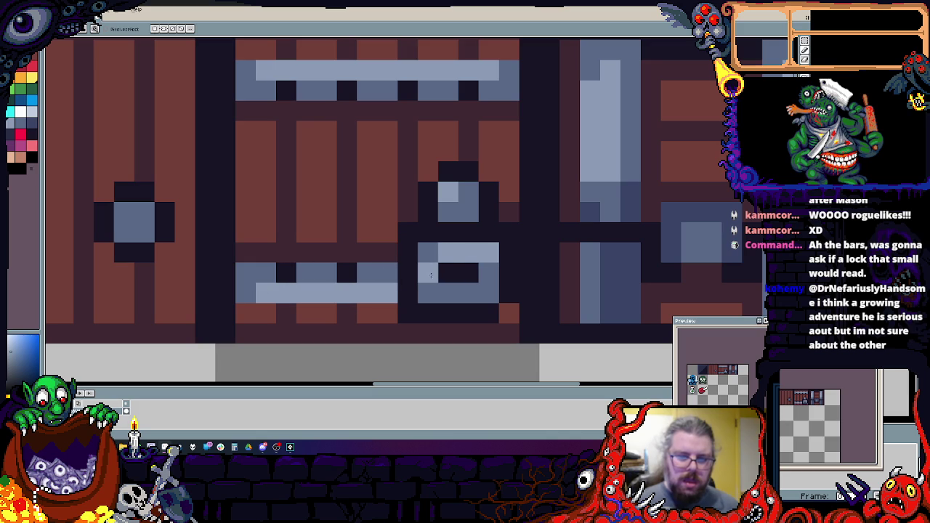
{"action": "right_click", "coordinate": [488, 252]}
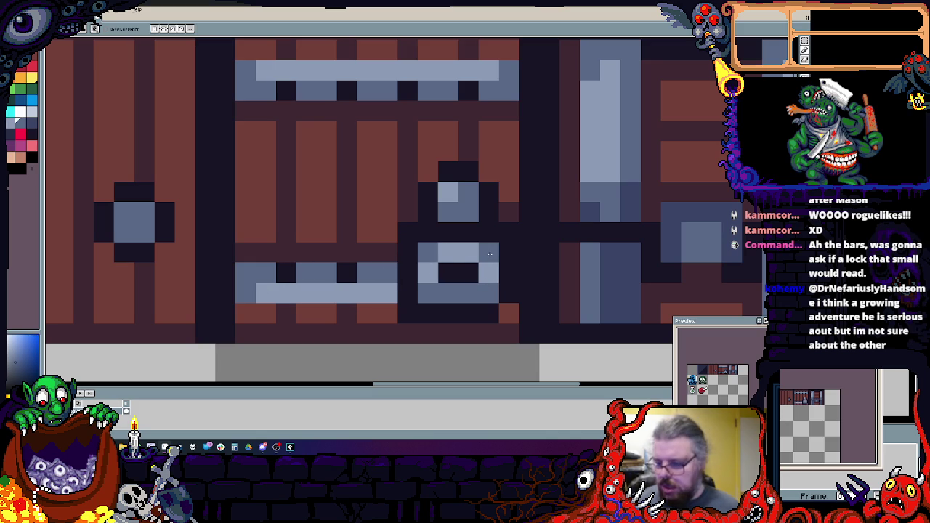
- Pick blue for the plank rivets and extend the lower band to the left
{"action": "scroll", "coordinate": [489, 238], "scroll_direction": "down", "scroll_amount": 5}
{"action": "scroll", "coordinate": [381, 235], "scroll_direction": "up", "scroll_amount": 4}
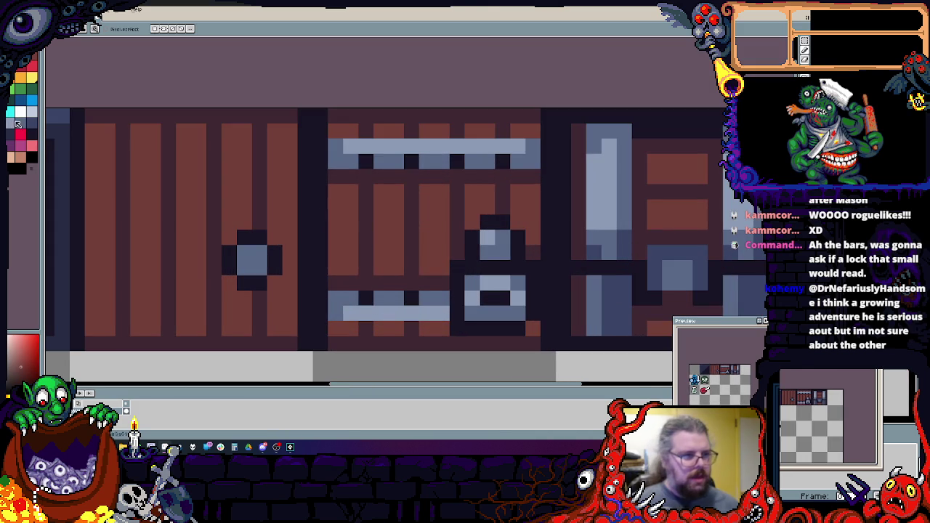
{"action": "left_click", "coordinate": [30, 127]}
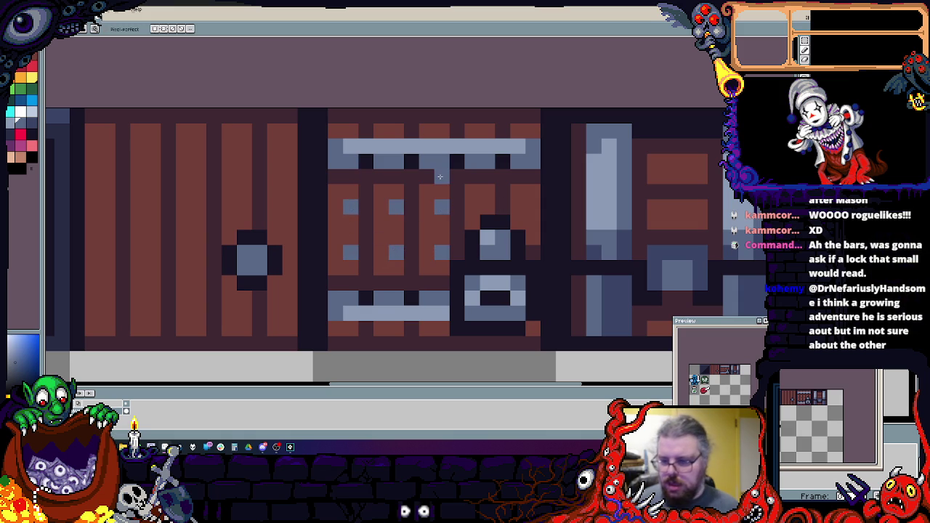
{"action": "scroll", "coordinate": [439, 179], "scroll_direction": "down", "scroll_amount": 2}
{"action": "scroll", "coordinate": [439, 180], "scroll_direction": "left", "scroll_amount": 2}
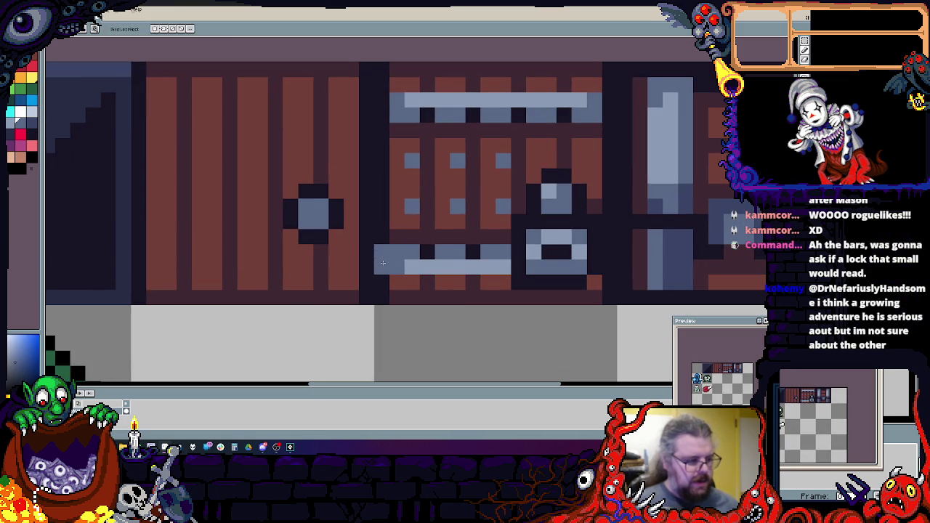
{"action": "scroll", "coordinate": [383, 263], "scroll_direction": "right", "scroll_amount": 2}
{"action": "scroll", "coordinate": [349, 263], "scroll_direction": "up", "scroll_amount": 1}
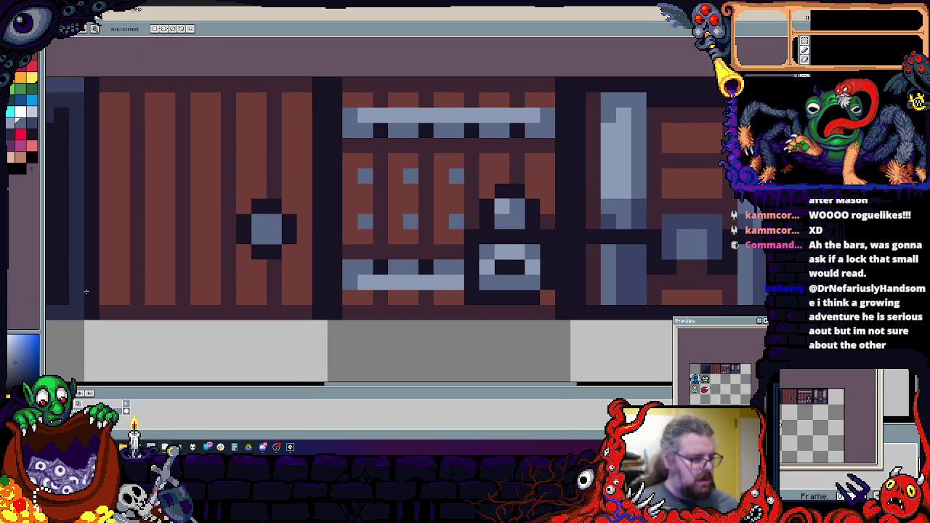
{"action": "left_click_drag", "start_coordinate": [334, 267], "coordinate": [335, 282]}
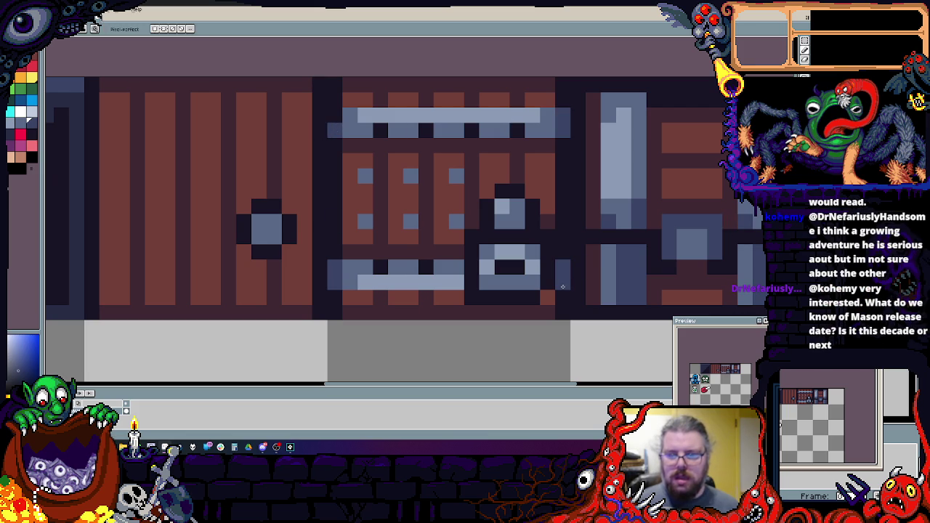
{"action": "scroll", "coordinate": [329, 117], "scroll_direction": "down", "scroll_amount": 4}
{"action": "scroll", "coordinate": [470, 134], "scroll_direction": "up", "scroll_amount": 3}
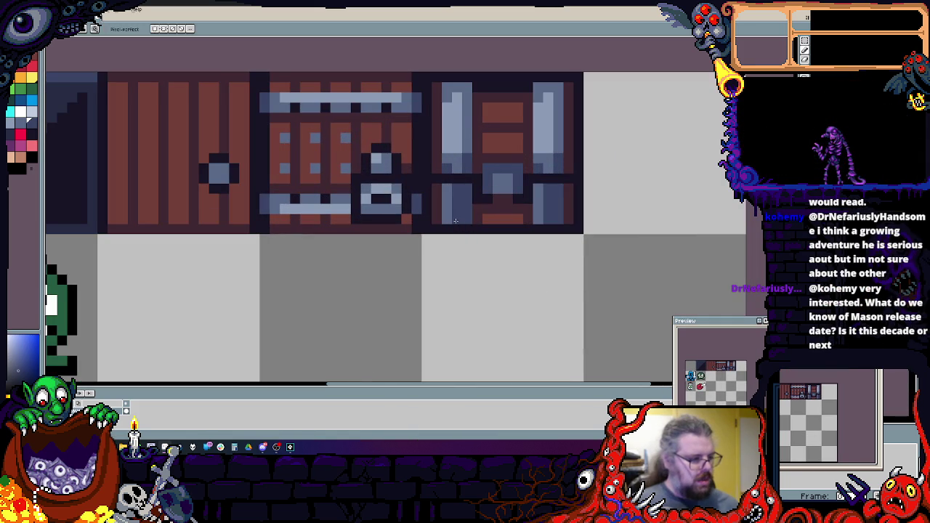
- Draw a blue-grey key's round bow, shaft and teeth in the tile beside the meat
{"action": "scroll", "coordinate": [461, 229], "scroll_direction": "down", "scroll_amount": 2}
{"action": "scroll", "coordinate": [467, 238], "scroll_direction": "up", "scroll_amount": 1}
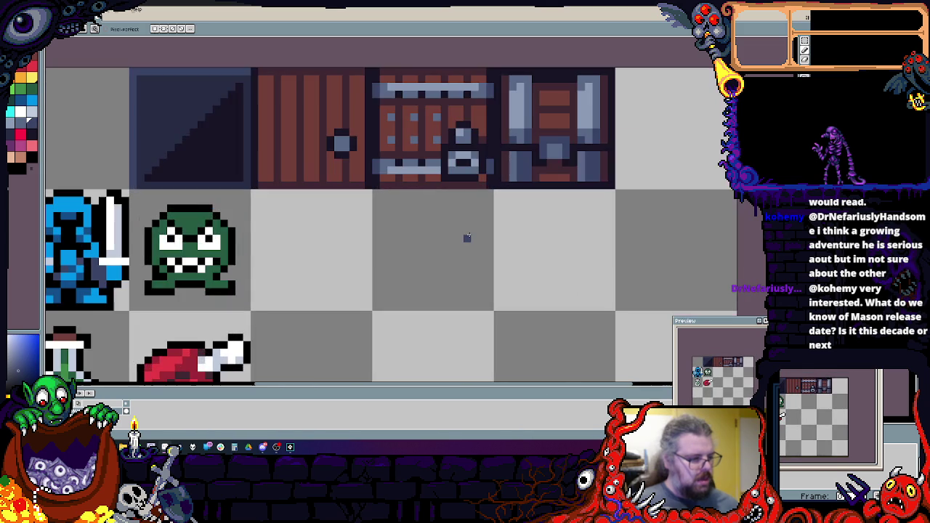
{"action": "scroll", "coordinate": [472, 233], "scroll_direction": "down", "scroll_amount": 2}
{"action": "left_click_drag", "start_coordinate": [475, 228], "coordinate": [577, 199]}
{"action": "scroll", "coordinate": [456, 284], "scroll_direction": "up", "scroll_amount": 2}
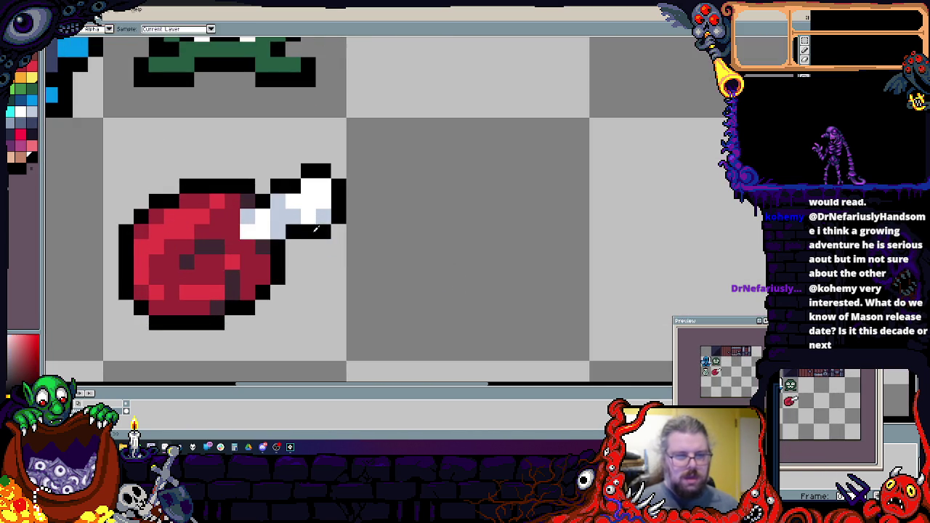
{"action": "left_click", "coordinate": [315, 229], "text": "alt"}
{"action": "key", "text": "m"}
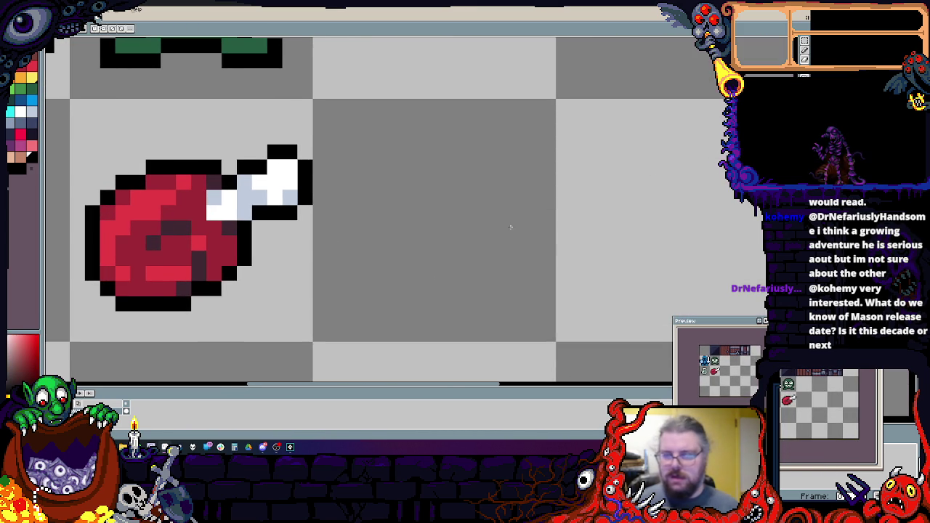
{"action": "left_click", "coordinate": [29, 128]}
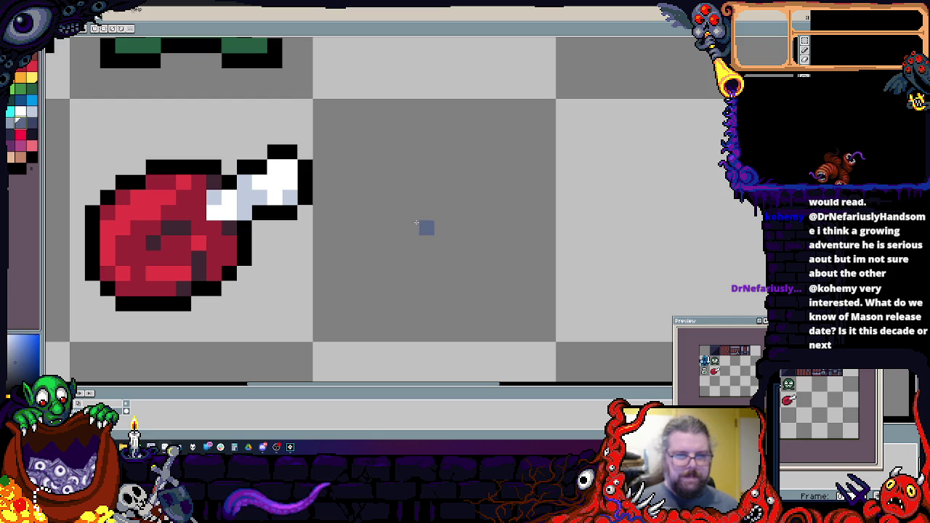
{"action": "mouse_move", "coordinate": [351, 183]}
{"action": "left_mouse_down"}
{"action": "mouse_move", "coordinate": [425, 275]}
{"action": "mouse_move", "coordinate": [359, 164]}
{"action": "mouse_move", "coordinate": [346, 166]}
{"action": "left_mouse_up"}
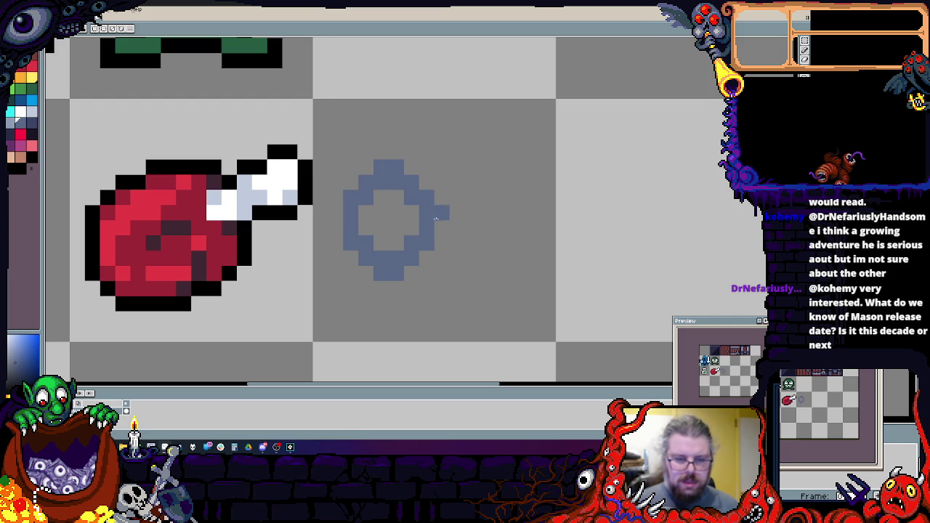
{"action": "mouse_move", "coordinate": [435, 227]}
{"action": "left_mouse_down"}
{"action": "mouse_move", "coordinate": [495, 227]}
{"action": "mouse_move", "coordinate": [497, 219]}
{"action": "mouse_move", "coordinate": [496, 240]}
{"action": "mouse_move", "coordinate": [532, 242]}
{"action": "left_mouse_up"}
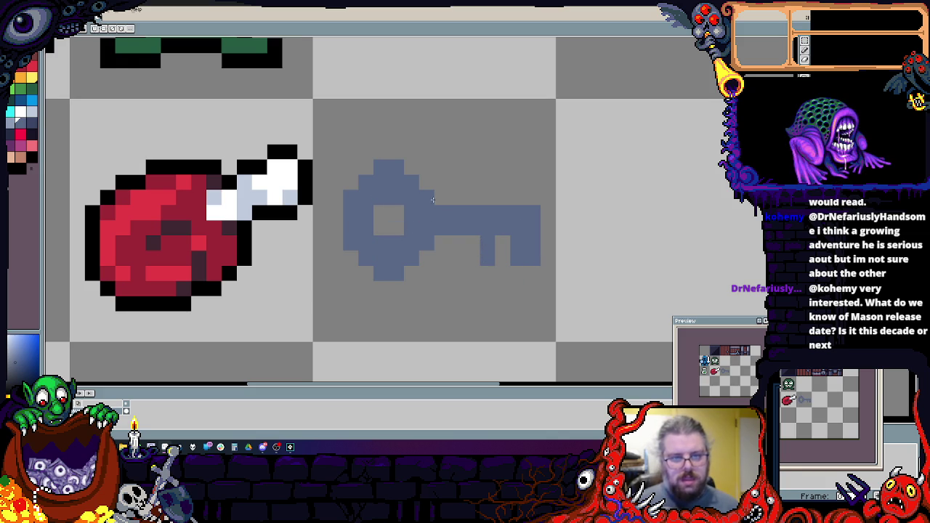
- Outline the key in black and stretch its bow hole into a tall slot
{"action": "left_click", "coordinate": [16, 157]}
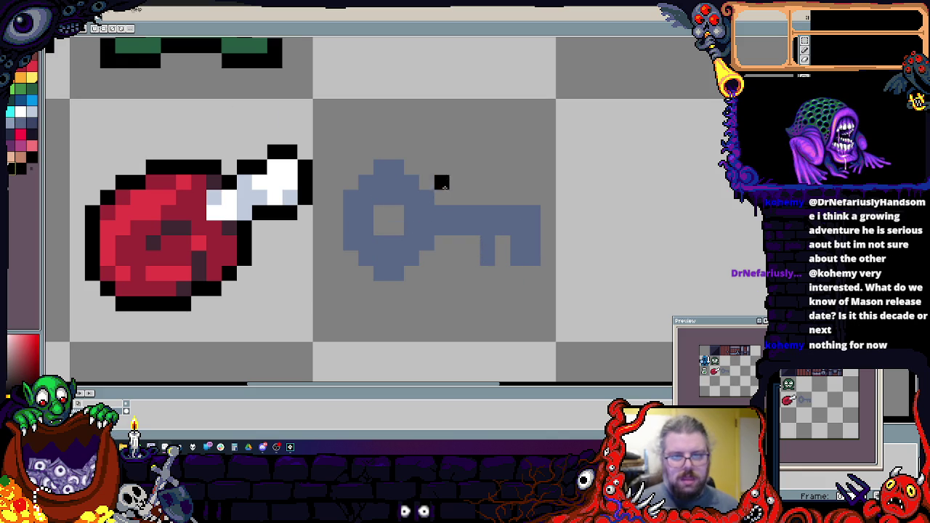
{"action": "mouse_move", "coordinate": [441, 196]}
{"action": "left_mouse_down"}
{"action": "mouse_move", "coordinate": [562, 198]}
{"action": "mouse_move", "coordinate": [554, 214]}
{"action": "left_mouse_up"}
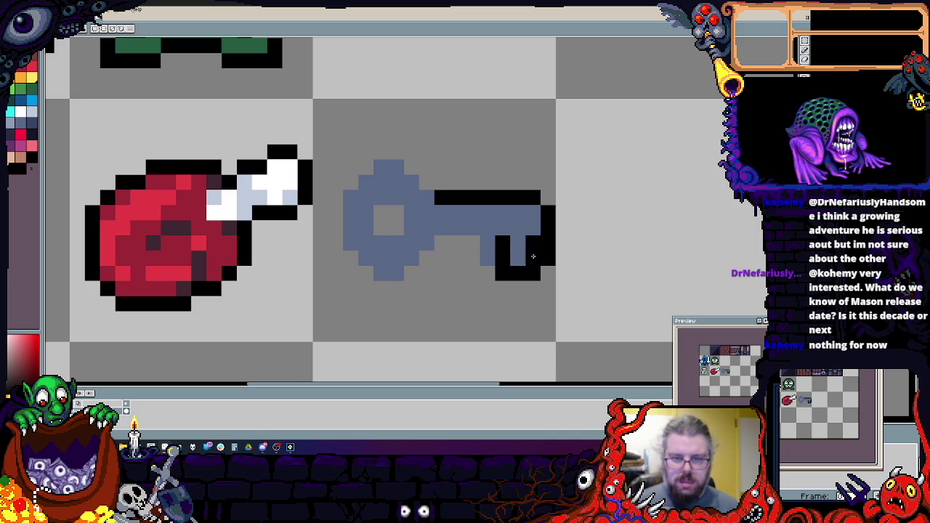
{"action": "mouse_move", "coordinate": [465, 240]}
{"action": "left_mouse_down"}
{"action": "mouse_move", "coordinate": [426, 258]}
{"action": "mouse_move", "coordinate": [398, 287]}
{"action": "mouse_move", "coordinate": [365, 273]}
{"action": "mouse_move", "coordinate": [335, 231]}
{"action": "mouse_move", "coordinate": [345, 179]}
{"action": "mouse_move", "coordinate": [380, 151]}
{"action": "left_mouse_up"}
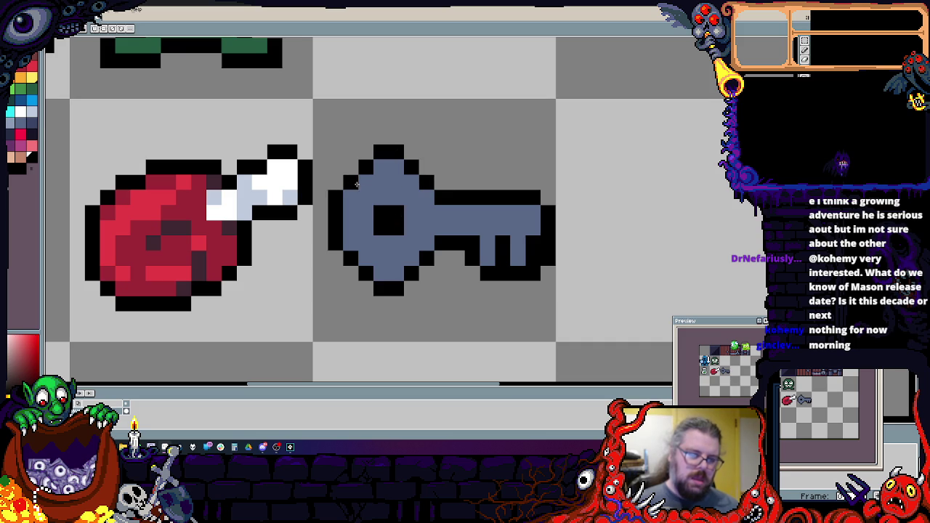
{"action": "left_click_drag", "start_coordinate": [396, 244], "coordinate": [380, 248]}
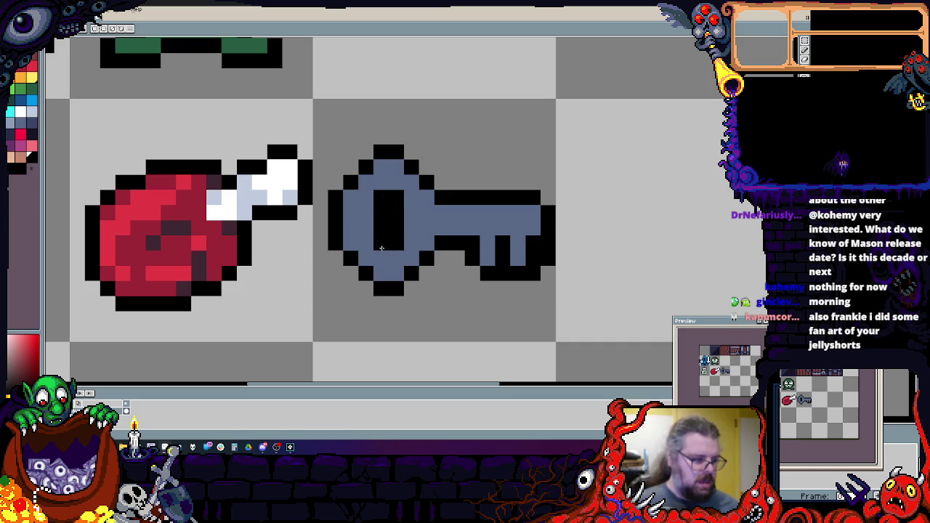
- Shade the key with darker blue-grey beside the keyhole and along the top of its ring
{"action": "scroll", "coordinate": [381, 249], "scroll_direction": "up", "scroll_amount": 1}
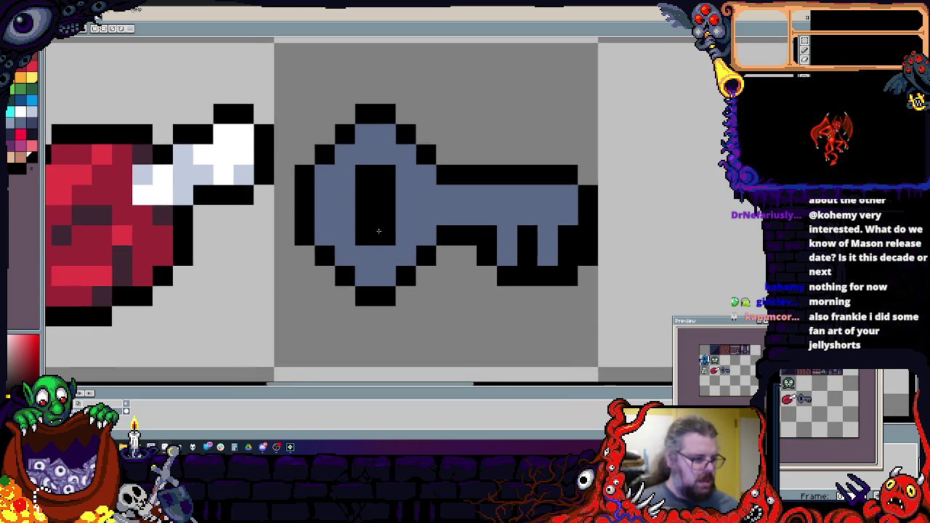
{"action": "scroll", "coordinate": [392, 230], "scroll_direction": "right", "scroll_amount": 2}
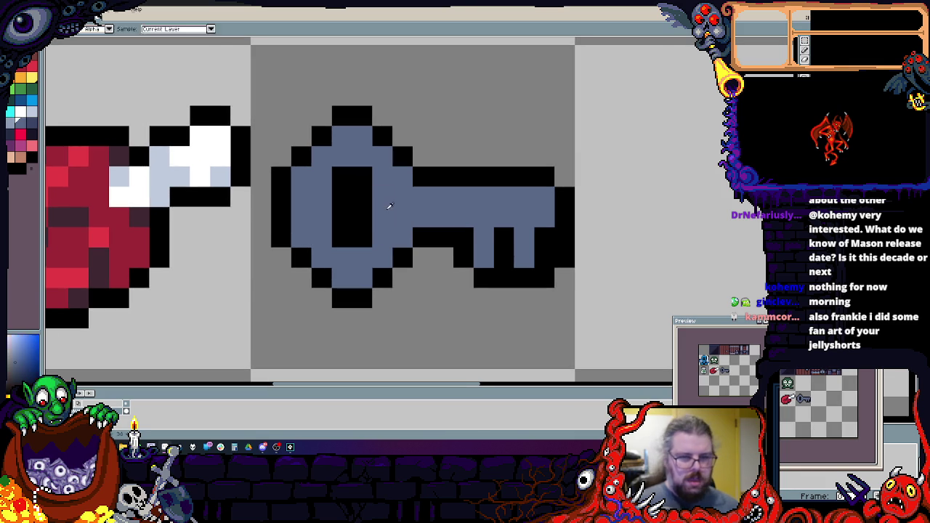
{"action": "left_click", "coordinate": [38, 128]}
{"action": "left_click", "coordinate": [98, 156]}
{"action": "key", "text": "ctrl+z"}
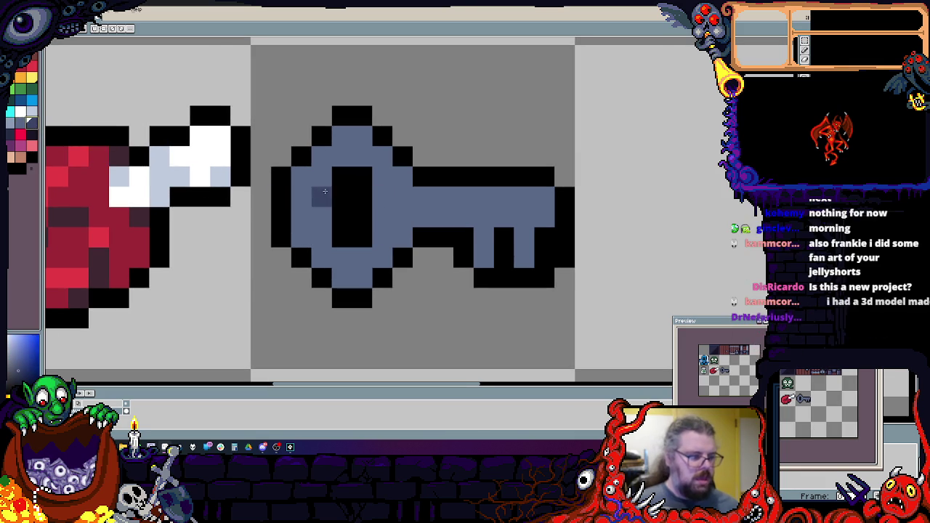
{"action": "left_click", "coordinate": [287, 202]}
{"action": "key", "text": "ctrl+z"}
{"action": "left_click", "coordinate": [313, 218]}
{"action": "left_click", "coordinate": [322, 197]}
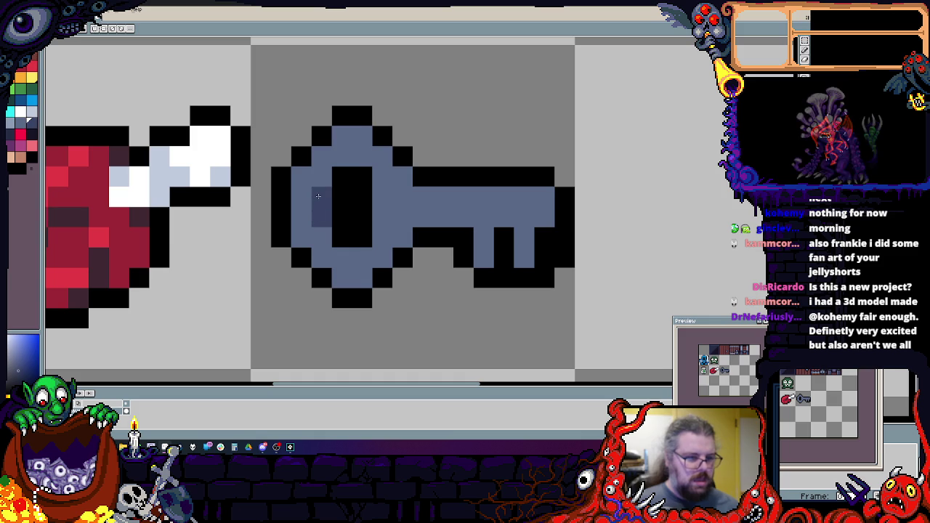
{"action": "left_click", "coordinate": [341, 135]}
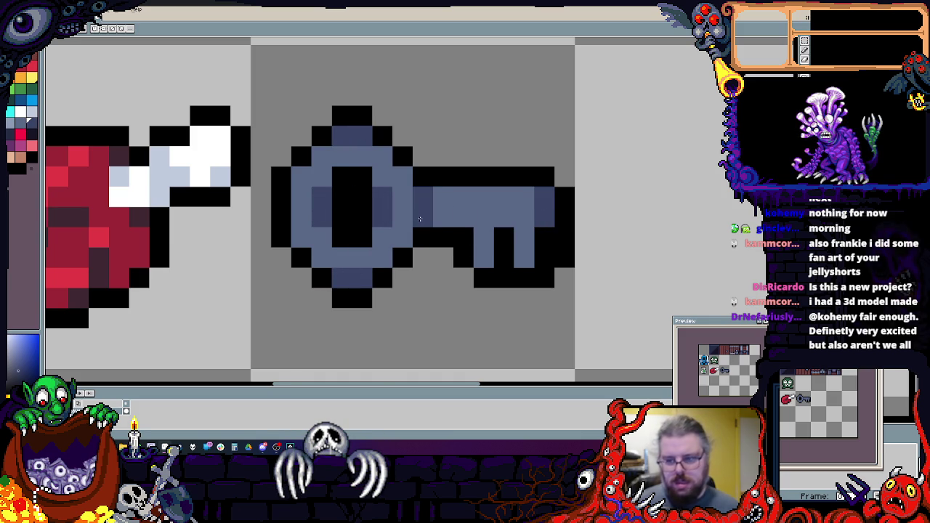
- Add light blue-grey highlights along the key's shaft and ring edges, then zoom out
{"action": "left_click", "coordinate": [24, 126]}
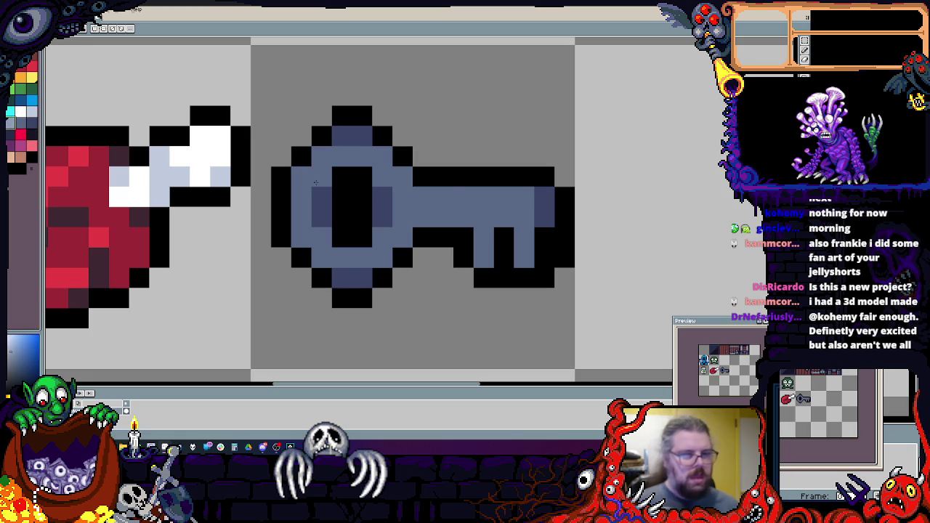
{"action": "left_click_drag", "start_coordinate": [436, 197], "coordinate": [512, 198]}
{"action": "mouse_move", "coordinate": [301, 186]}
{"action": "left_mouse_down"}
{"action": "mouse_move", "coordinate": [341, 156]}
{"action": "mouse_move", "coordinate": [362, 155]}
{"action": "left_mouse_up"}
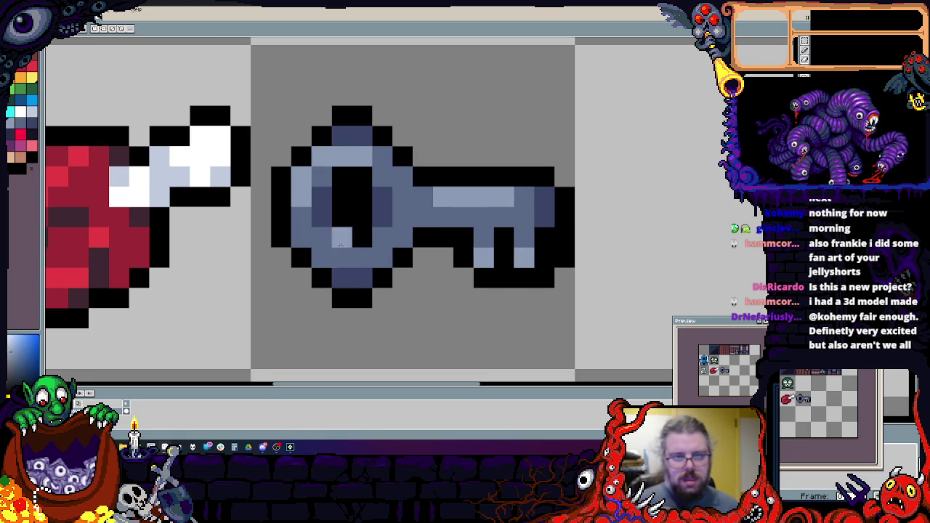
{"action": "left_click_drag", "start_coordinate": [300, 210], "coordinate": [300, 233]}
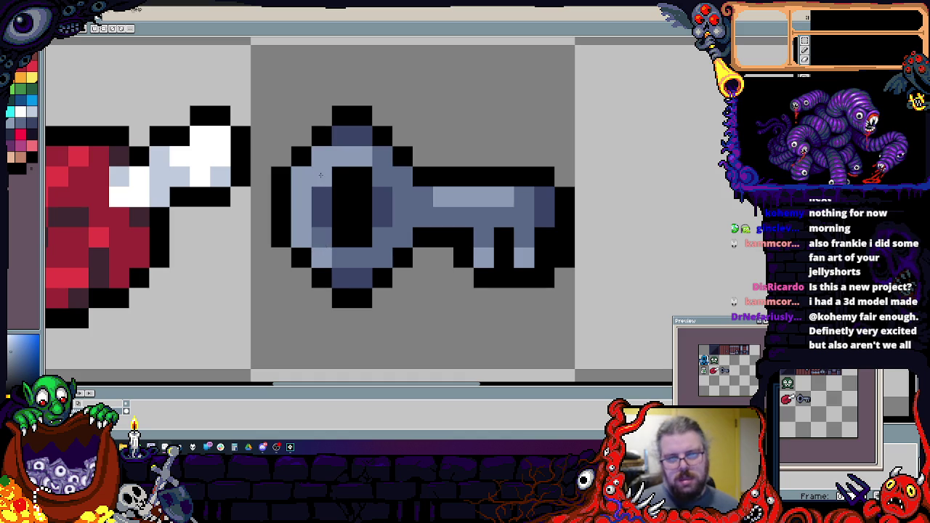
{"action": "scroll", "coordinate": [407, 189], "scroll_direction": "down", "scroll_amount": 3}
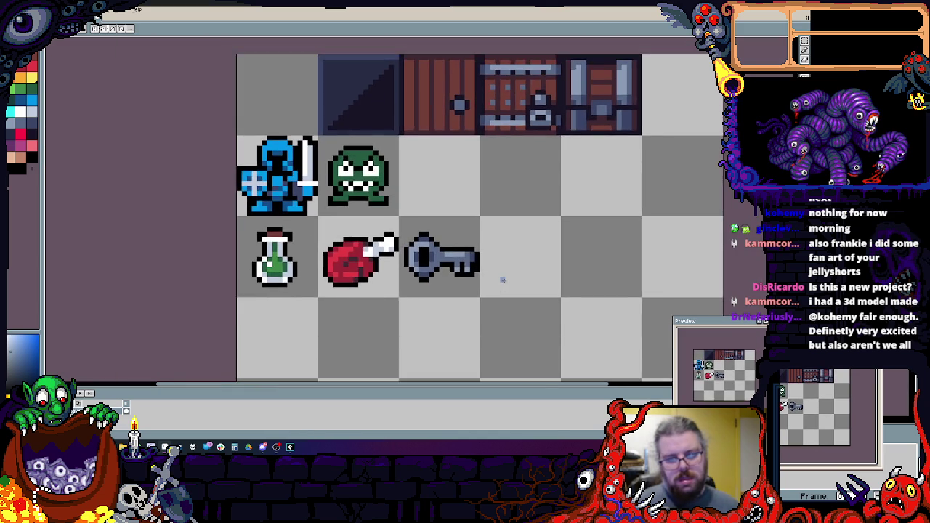
- With the single-pixel Pencil in black, draw the bag's outline with upper bumps, right side and bottom
{"action": "scroll", "coordinate": [501, 280], "scroll_direction": "up", "scroll_amount": 2}
{"action": "scroll", "coordinate": [550, 208], "scroll_direction": "up", "scroll_amount": 3}
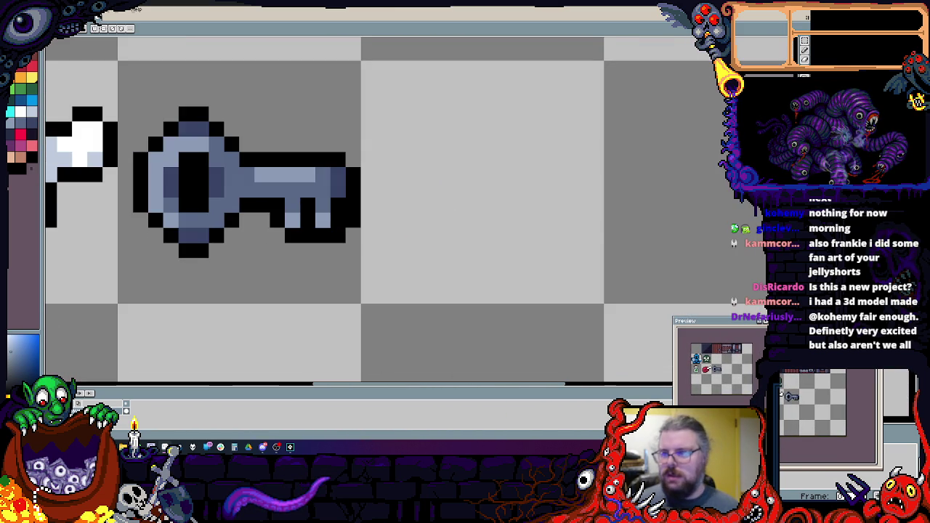
{"action": "scroll", "coordinate": [591, 168], "scroll_direction": "down", "scroll_amount": 1}
{"action": "scroll", "coordinate": [594, 181], "scroll_direction": "up", "scroll_amount": 1}
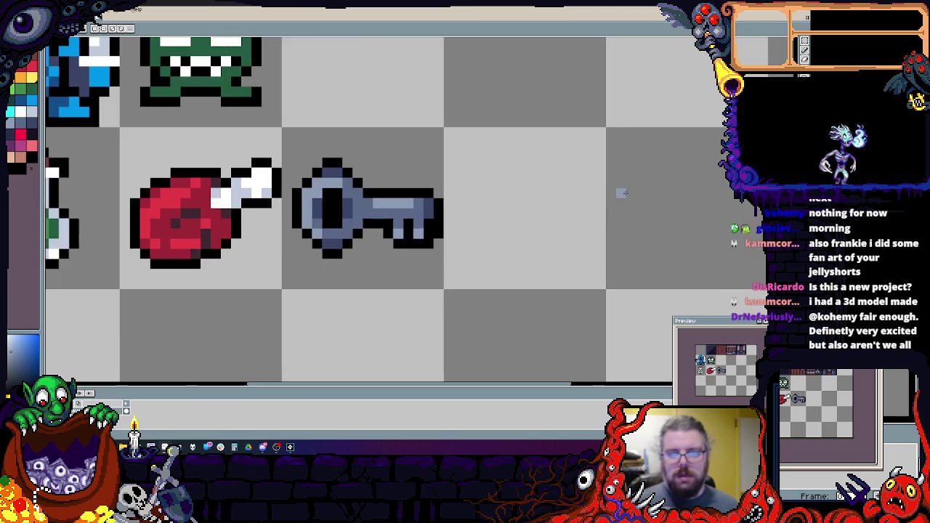
{"action": "left_click", "coordinate": [794, 49]}
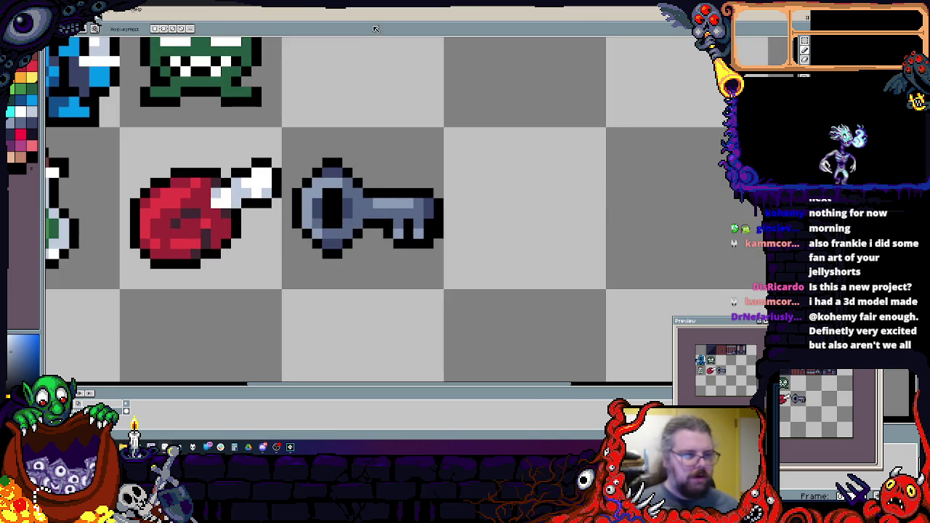
{"action": "left_click", "coordinate": [24, 166]}
{"action": "scroll", "coordinate": [467, 269], "scroll_direction": "up", "scroll_amount": 2}
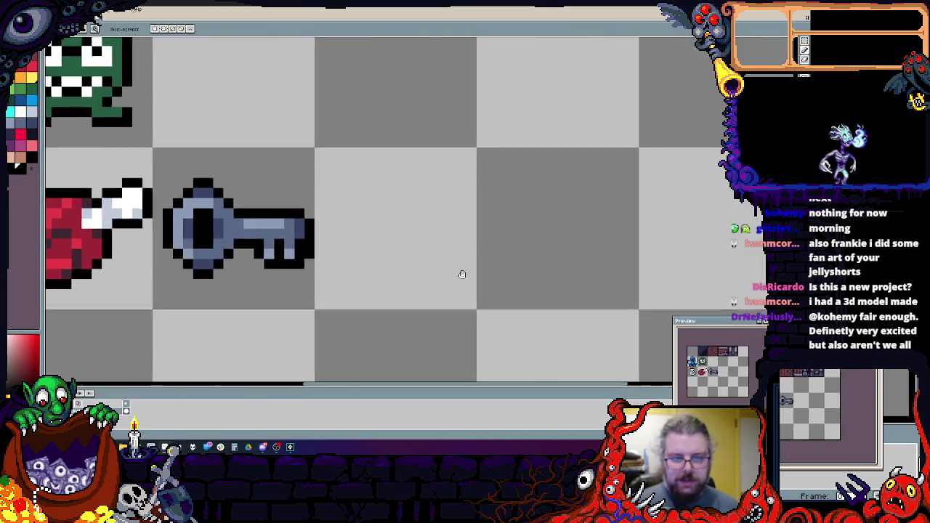
{"action": "mouse_move", "coordinate": [423, 306]}
{"action": "left_mouse_down"}
{"action": "mouse_move", "coordinate": [257, 287]}
{"action": "mouse_move", "coordinate": [348, 98]}
{"action": "left_mouse_up"}
{"action": "scroll", "coordinate": [363, 210], "scroll_direction": "up", "scroll_amount": 2}
{"action": "mouse_move", "coordinate": [357, 218]}
{"action": "left_mouse_down"}
{"action": "mouse_move", "coordinate": [357, 149]}
{"action": "mouse_move", "coordinate": [468, 199]}
{"action": "mouse_move", "coordinate": [438, 285]}
{"action": "left_mouse_up"}
{"action": "scroll", "coordinate": [438, 285], "scroll_direction": "down", "scroll_amount": 2}
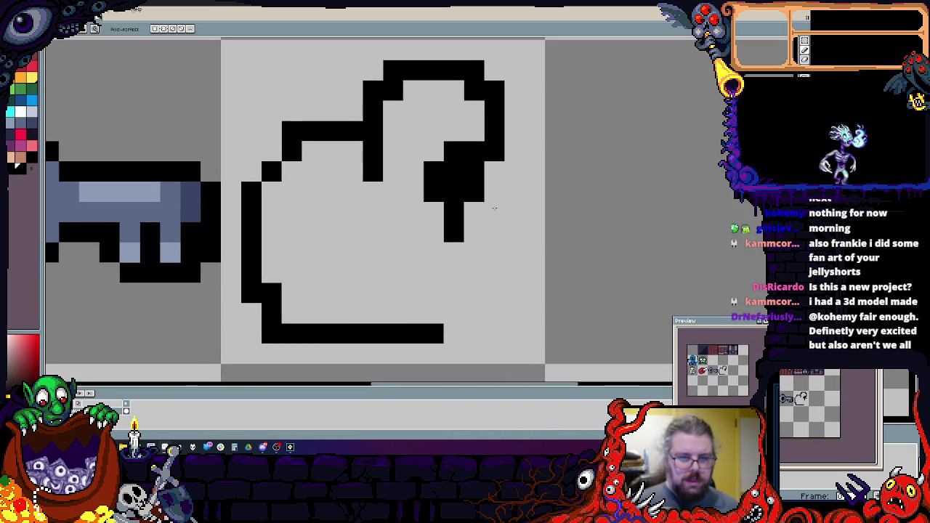
{"action": "left_click_drag", "start_coordinate": [494, 204], "coordinate": [454, 334]}
- Clean the lower-left corners into stair-steps and shape the black opening at the bag's top
{"action": "right_click", "coordinate": [272, 333]}
{"action": "right_click", "coordinate": [251, 292]}
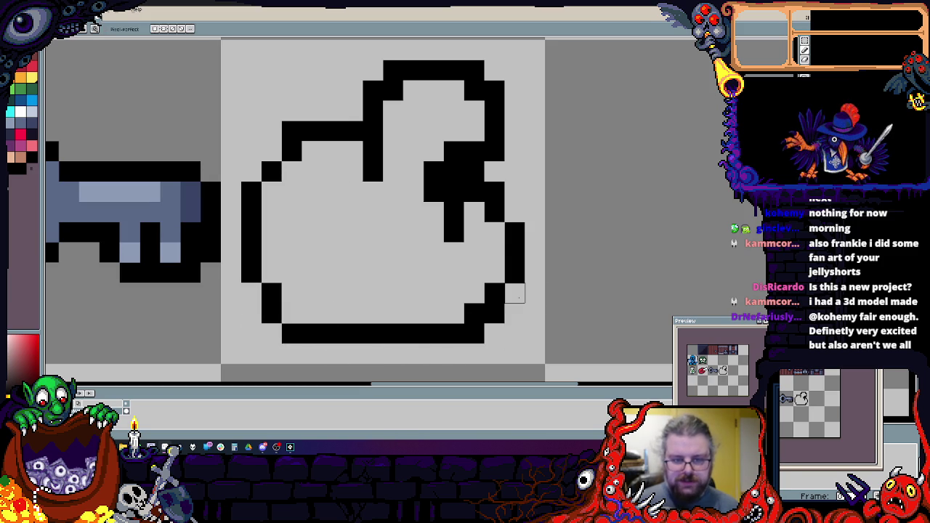
{"action": "left_click", "coordinate": [514, 212]}
{"action": "scroll", "coordinate": [451, 189], "scroll_direction": "up", "scroll_amount": 2}
{"action": "left_click_drag", "start_coordinate": [412, 130], "coordinate": [406, 170]}
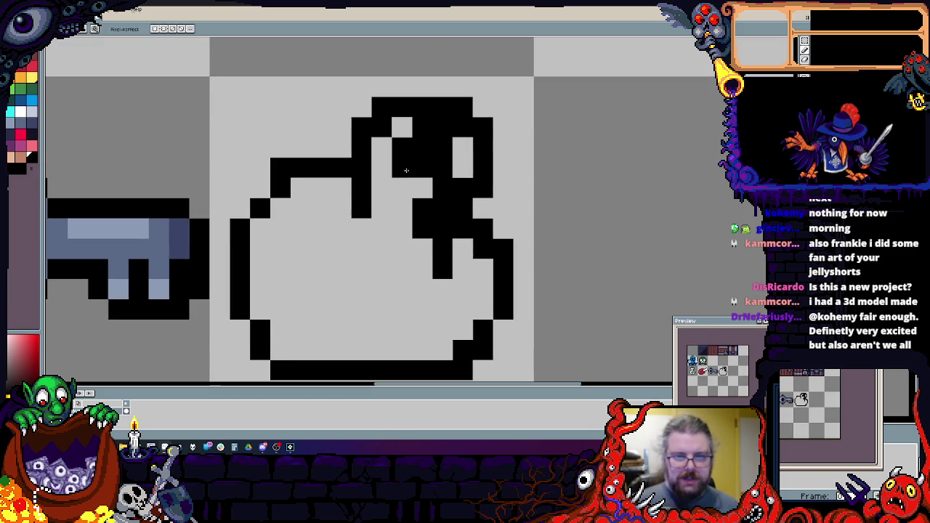
{"action": "left_click_drag", "start_coordinate": [421, 127], "coordinate": [462, 127]}
{"action": "left_click_drag", "start_coordinate": [443, 209], "coordinate": [381, 249]}
{"action": "mouse_move", "coordinate": [462, 229]}
{"action": "left_mouse_down"}
{"action": "mouse_move", "coordinate": [427, 243]}
{"action": "mouse_move", "coordinate": [401, 229]}
{"action": "mouse_move", "coordinate": [381, 249]}
{"action": "left_mouse_up"}
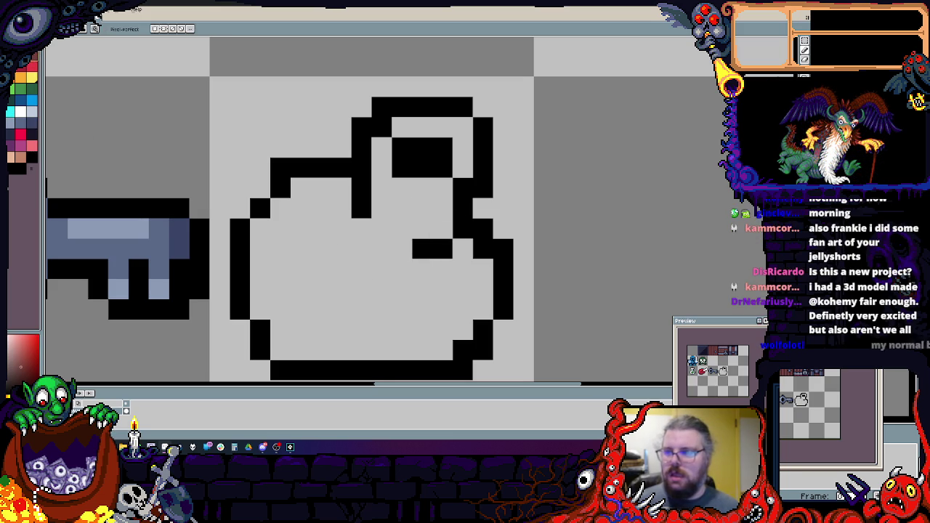
- Fill the bag body and the strip around its opening with brown, removing a stray fill
{"action": "key", "text": "g"}
{"action": "left_click", "coordinate": [436, 276]}
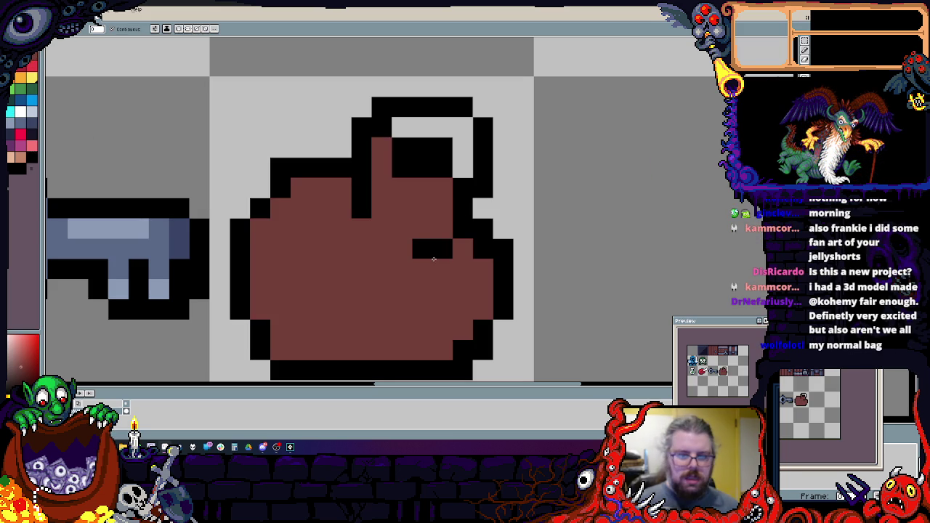
{"action": "left_click", "coordinate": [462, 157]}
{"action": "left_click_drag", "start_coordinate": [473, 205], "coordinate": [478, 187]}
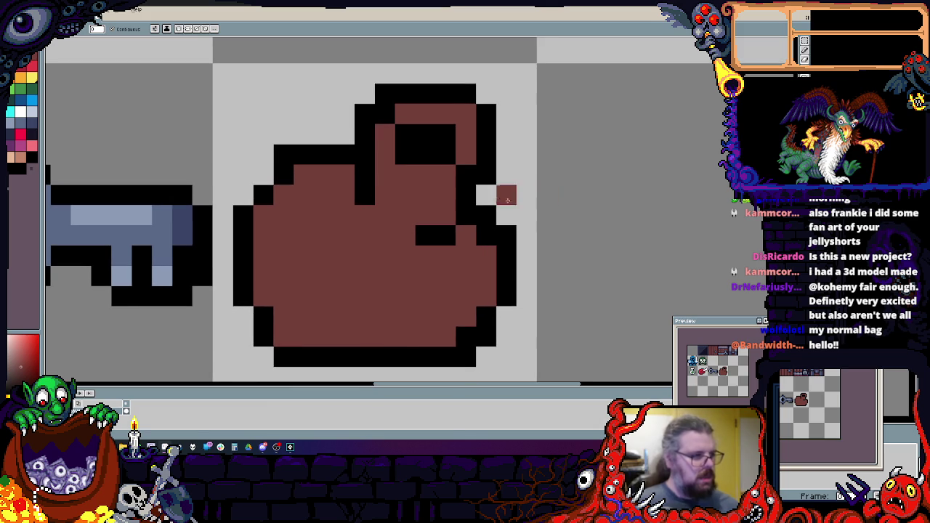
{"action": "key", "text": "ctrl+z"}
- Tidy the bag's right and left outline into clean diagonal stair-steps
{"action": "key", "text": "b"}
{"action": "left_click", "coordinate": [465, 175]}
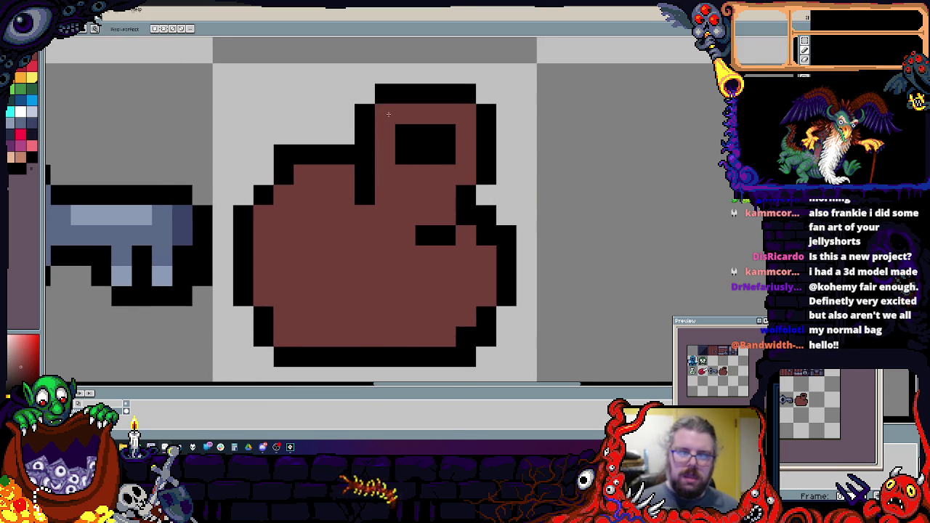
{"action": "scroll", "coordinate": [451, 210], "scroll_direction": "down", "scroll_amount": 3}
{"action": "scroll", "coordinate": [471, 200], "scroll_direction": "up", "scroll_amount": 5}
{"action": "left_click_drag", "start_coordinate": [471, 200], "coordinate": [424, 235]}
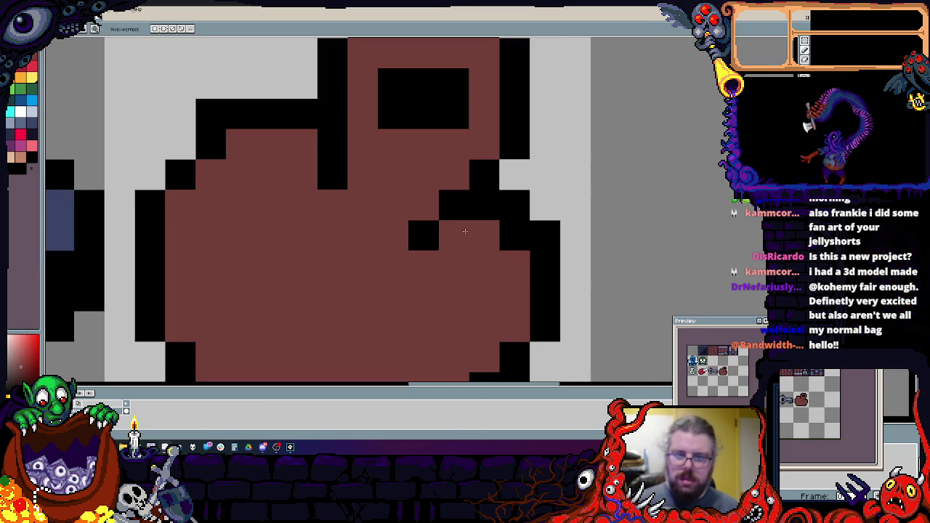
{"action": "scroll", "coordinate": [458, 242], "scroll_direction": "down", "scroll_amount": 1}
{"action": "scroll", "coordinate": [407, 182], "scroll_direction": "up", "scroll_amount": 1}
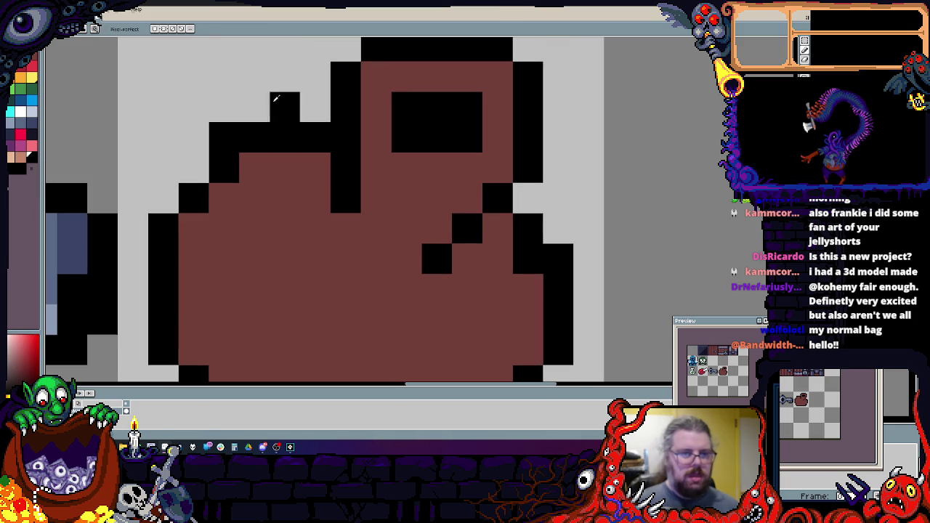
{"action": "right_click", "coordinate": [224, 137]}
{"action": "left_click_drag", "start_coordinate": [309, 141], "coordinate": [182, 232]}
{"action": "scroll", "coordinate": [373, 125], "scroll_direction": "down", "scroll_amount": 3}
{"action": "scroll", "coordinate": [324, 128], "scroll_direction": "up", "scroll_amount": 1}
{"action": "scroll", "coordinate": [325, 128], "scroll_direction": "up", "scroll_amount": 1}
- Fix the outline and brown pixels around the bag's opening and clear stray top pixels
{"action": "left_click_drag", "start_coordinate": [325, 125], "coordinate": [326, 145]}
{"action": "left_click", "coordinate": [265, 148], "text": "alt"}
{"action": "left_click_drag", "start_coordinate": [305, 102], "coordinate": [305, 170]}
{"action": "left_click", "coordinate": [284, 186]}
{"action": "left_click_drag", "start_coordinate": [285, 130], "coordinate": [305, 85]}
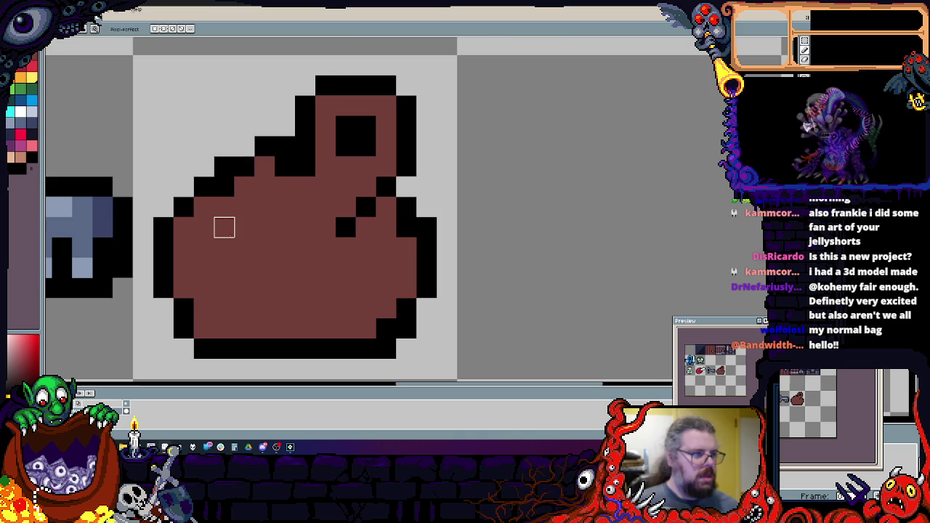
{"action": "scroll", "coordinate": [227, 229], "scroll_direction": "up", "scroll_amount": 1}
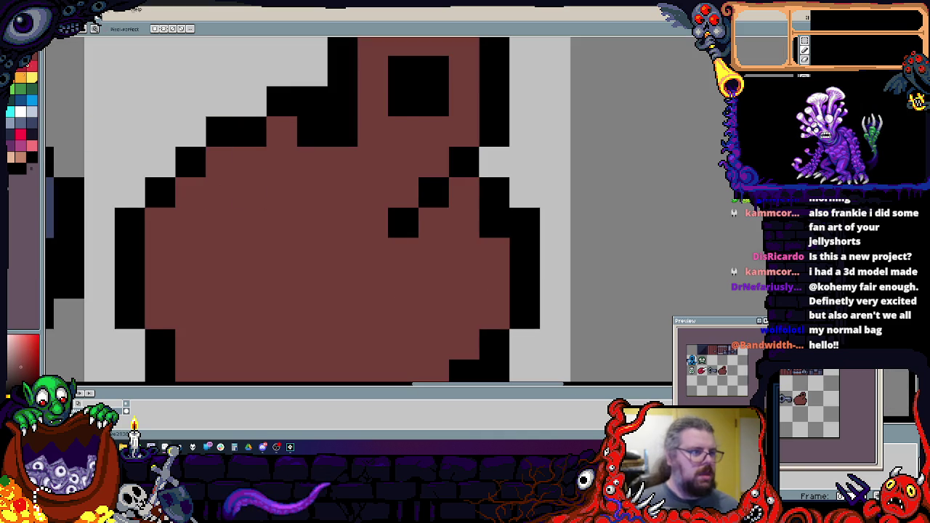
{"action": "left_click_drag", "start_coordinate": [354, 172], "coordinate": [385, 127]}
- Paint a dark brown diagonal crease across the bag and shade its upper-left and left edge
{"action": "left_click_drag", "start_coordinate": [496, 148], "coordinate": [374, 269]}
{"action": "left_click_drag", "start_coordinate": [496, 178], "coordinate": [466, 240]}
{"action": "left_click_drag", "start_coordinate": [311, 157], "coordinate": [378, 74]}
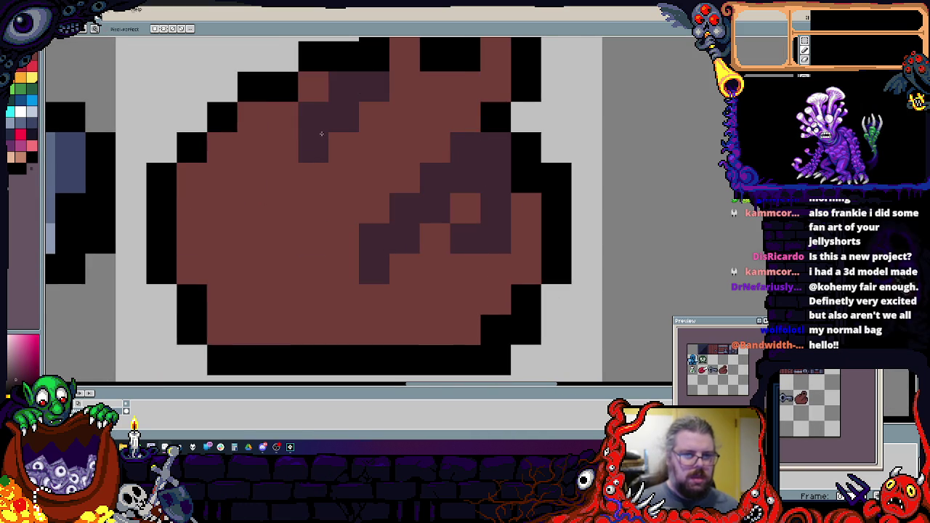
{"action": "left_click", "coordinate": [312, 85]}
{"action": "left_click", "coordinate": [252, 117]}
{"action": "left_click", "coordinate": [217, 158]}
{"action": "mouse_move", "coordinate": [191, 178]}
{"action": "left_mouse_down"}
{"action": "mouse_move", "coordinate": [191, 265]}
{"action": "mouse_move", "coordinate": [276, 324]}
{"action": "left_mouse_up"}
- Shade a lower-left block, then resample the base brown to repaint overshaded cells
{"action": "left_click", "coordinate": [222, 208]}
{"action": "left_click_drag", "start_coordinate": [222, 239], "coordinate": [283, 269]}
{"action": "left_click", "coordinate": [329, 294], "text": "alt"}
{"action": "left_click", "coordinate": [282, 269]}
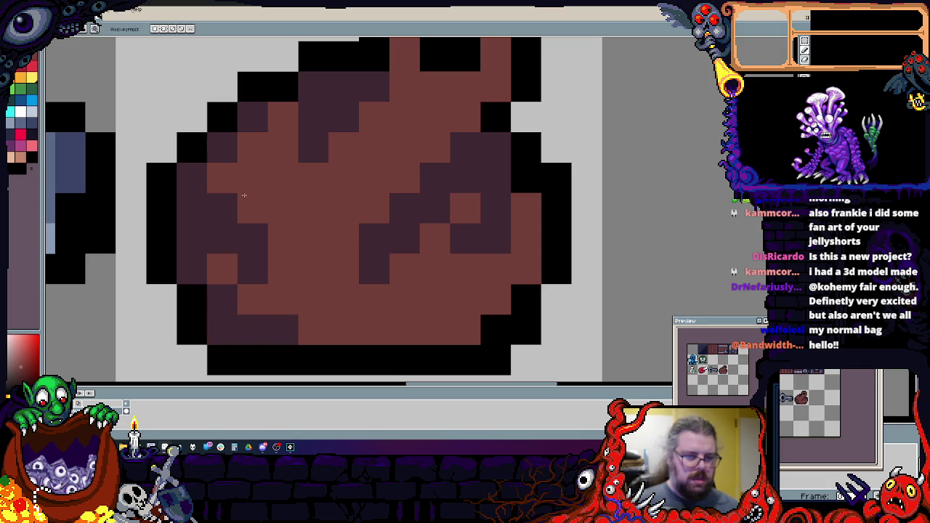
{"action": "left_click", "coordinate": [253, 238]}
{"action": "left_click", "coordinate": [222, 209]}
- Adjust the left-side and bottom shading, repainting extra dark cells in the middle brown
{"action": "left_click", "coordinate": [192, 185], "text": "alt"}
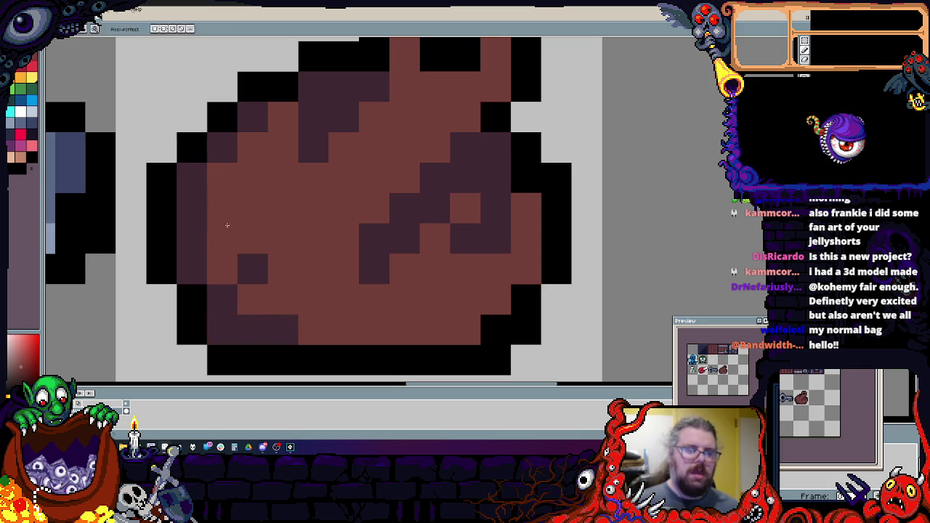
{"action": "left_click_drag", "start_coordinate": [222, 178], "coordinate": [223, 208]}
{"action": "left_click", "coordinate": [313, 299]}
{"action": "left_click", "coordinate": [343, 300], "text": "alt"}
{"action": "left_click_drag", "start_coordinate": [313, 299], "coordinate": [252, 329]}
{"action": "mouse_move", "coordinate": [223, 299]}
{"action": "left_mouse_down"}
{"action": "mouse_move", "coordinate": [201, 266]}
{"action": "mouse_move", "coordinate": [222, 208]}
{"action": "left_mouse_up"}
{"action": "left_click", "coordinate": [342, 284], "text": "alt"}
{"action": "left_click_drag", "start_coordinate": [374, 269], "coordinate": [405, 238]}
{"action": "left_click", "coordinate": [429, 215]}
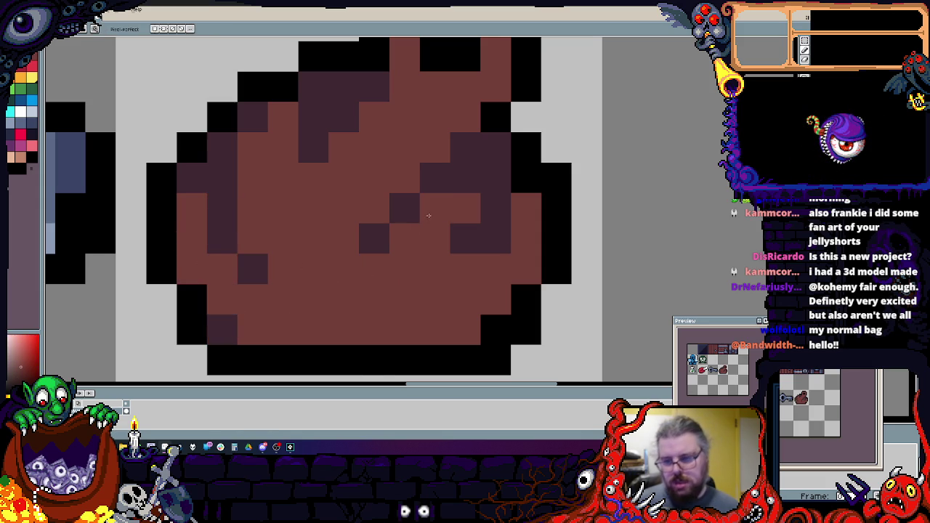
- Resample the dark shade and shade the bag's upper-middle up toward its top
{"action": "left_click", "coordinate": [465, 178], "text": "alt"}
{"action": "left_click_drag", "start_coordinate": [344, 148], "coordinate": [405, 178]}
{"action": "mouse_move", "coordinate": [404, 117]}
{"action": "left_mouse_down"}
{"action": "mouse_move", "coordinate": [439, 124]}
{"action": "mouse_move", "coordinate": [458, 144]}
{"action": "mouse_move", "coordinate": [368, 91]}
{"action": "left_mouse_up"}
{"action": "left_click", "coordinate": [404, 86]}
{"action": "left_click", "coordinate": [405, 148], "text": "alt"}
{"action": "scroll", "coordinate": [333, 245], "scroll_direction": "down", "scroll_amount": 3}
{"action": "scroll", "coordinate": [332, 245], "scroll_direction": "up", "scroll_amount": 1}
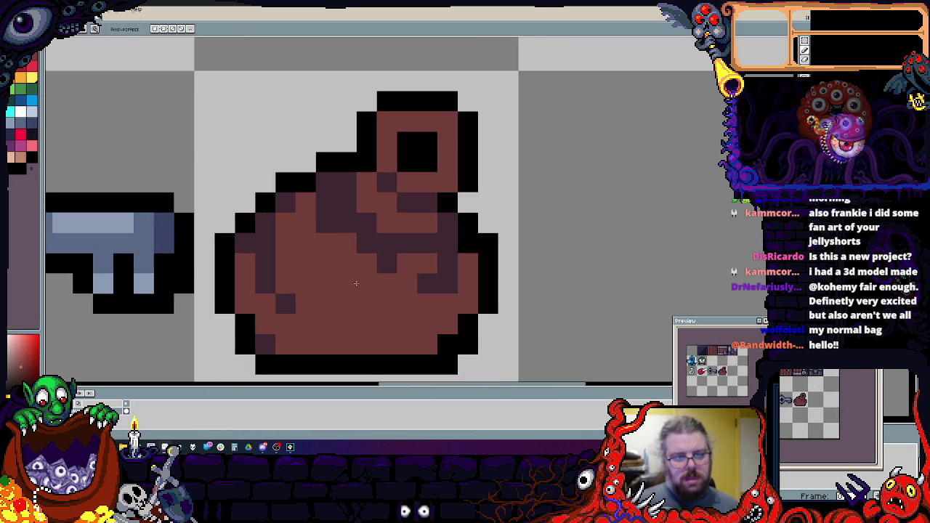
- Undo a trial dark shading on the bag's lower right and choose a blue-grey colour
{"action": "mouse_move", "coordinate": [428, 344]}
{"action": "left_mouse_down"}
{"action": "mouse_move", "coordinate": [448, 324]}
{"action": "mouse_move", "coordinate": [468, 263]}
{"action": "left_mouse_up"}
{"action": "left_click_drag", "start_coordinate": [427, 365], "coordinate": [448, 365]}
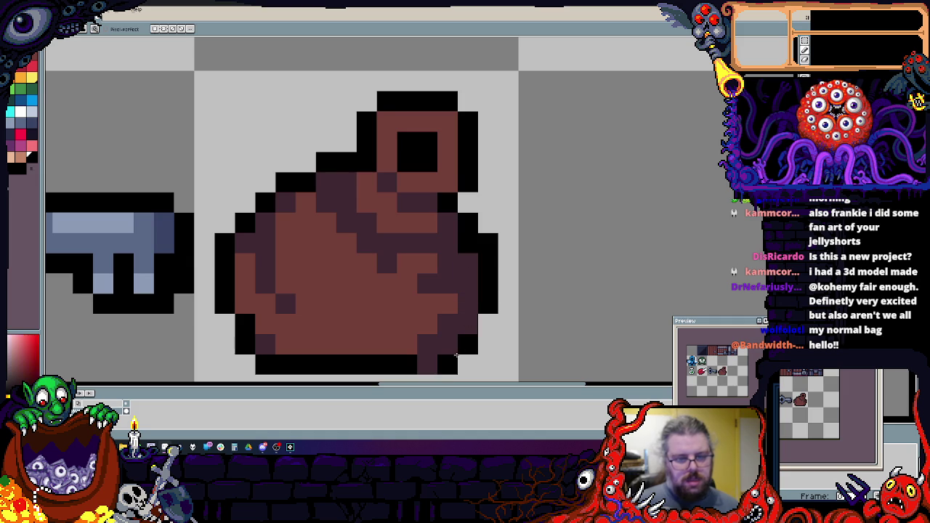
{"action": "key", "text": "ctrl+z"}
{"action": "left_click", "coordinate": [20, 123]}
{"action": "left_click", "coordinate": [276, 230]}
{"action": "key", "text": "ctrl+z"}
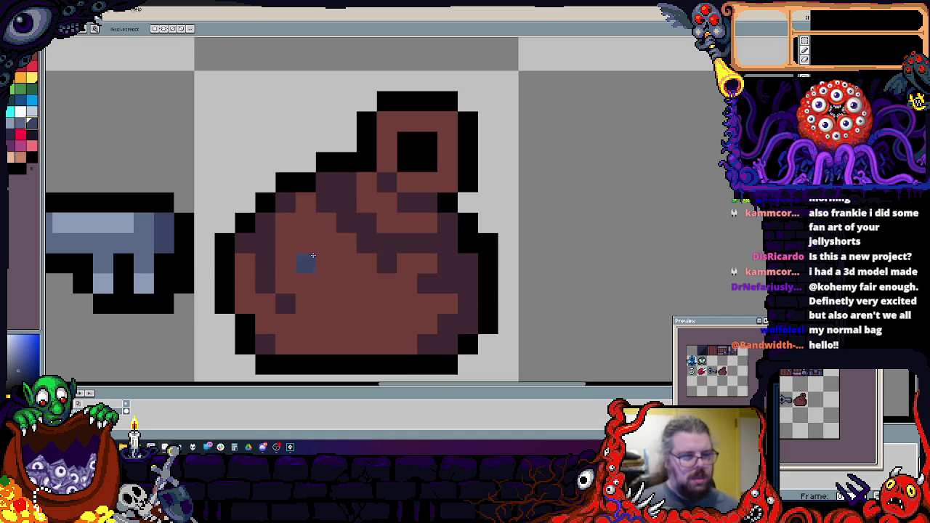
- Shade the bag's upper-left rim, lower-left side, right side and bottom with blue-grey
{"action": "left_click_drag", "start_coordinate": [285, 218], "coordinate": [318, 204]}
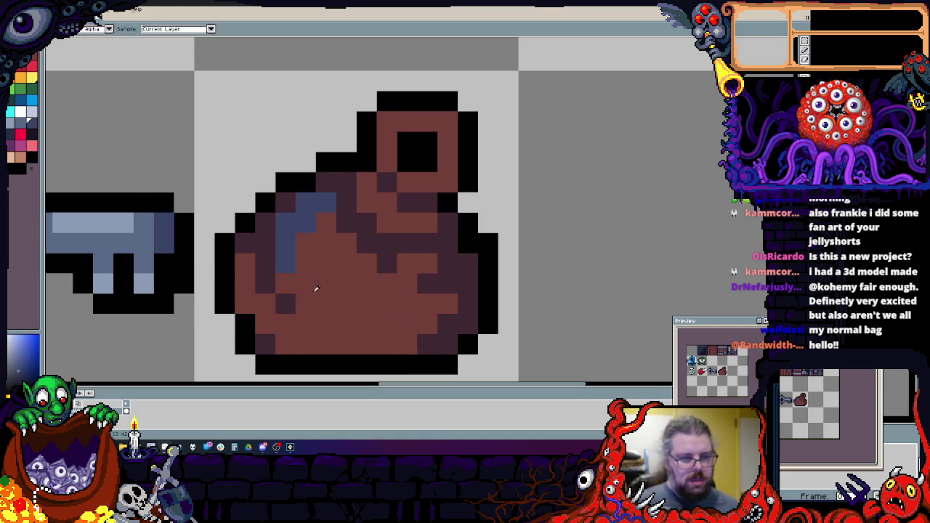
{"action": "mouse_move", "coordinate": [245, 262]}
{"action": "left_mouse_down"}
{"action": "mouse_move", "coordinate": [410, 348]}
{"action": "mouse_move", "coordinate": [458, 323]}
{"action": "mouse_move", "coordinate": [467, 303]}
{"action": "left_mouse_up"}
{"action": "left_click", "coordinate": [407, 188]}
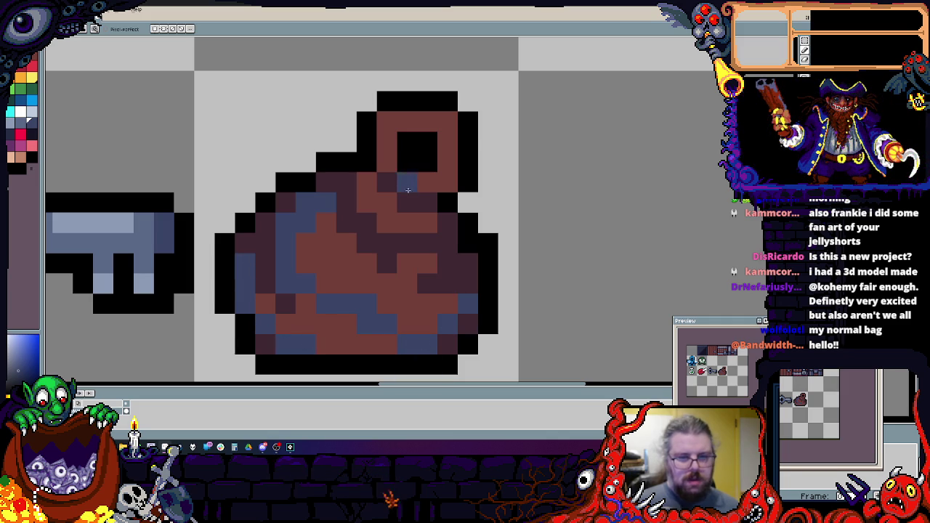
{"action": "left_click", "coordinate": [394, 189]}
{"action": "scroll", "coordinate": [401, 242], "scroll_direction": "down", "scroll_amount": 1}
{"action": "left_click", "coordinate": [356, 331]}
- Paint the bag's bottom outline dark brown and resample the blue-grey from the bag
{"action": "left_click_drag", "start_coordinate": [346, 339], "coordinate": [395, 337]}
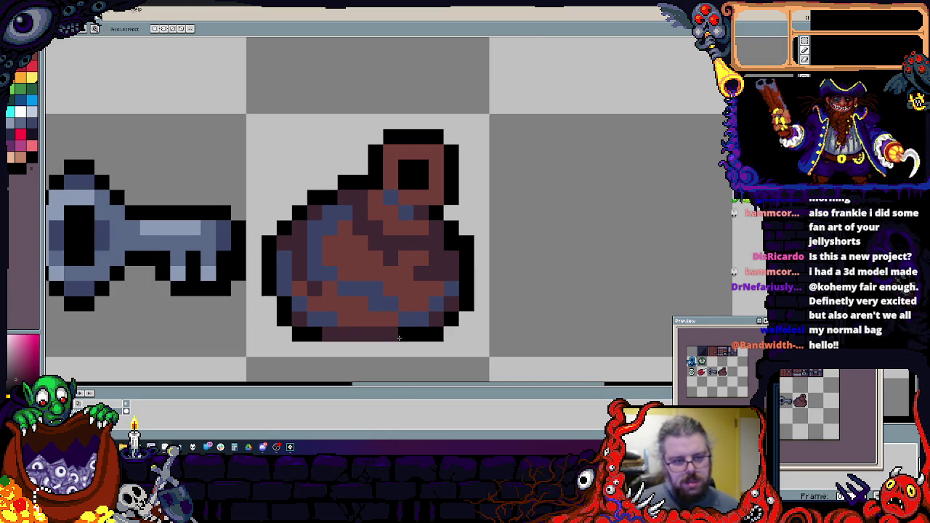
{"action": "scroll", "coordinate": [333, 348], "scroll_direction": "down", "scroll_amount": 4}
{"action": "scroll", "coordinate": [427, 303], "scroll_direction": "up", "scroll_amount": 3}
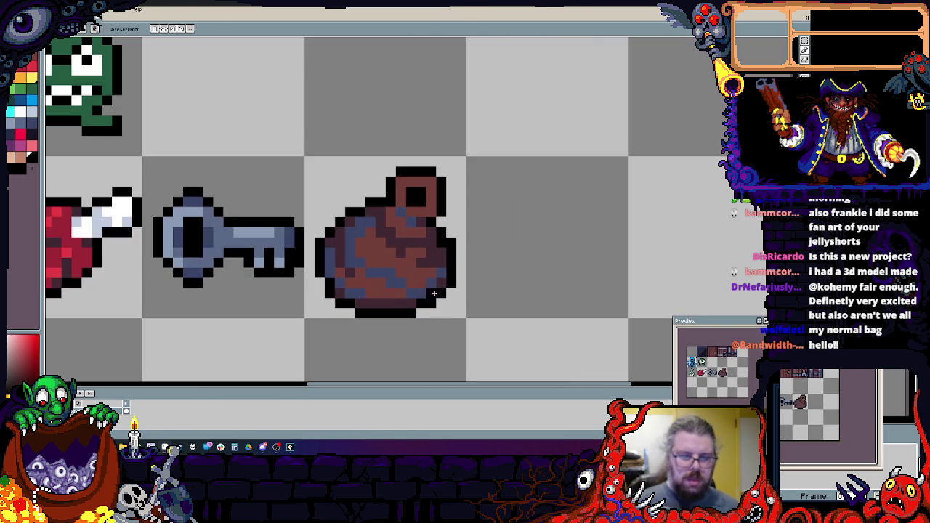
{"action": "left_click_drag", "start_coordinate": [407, 208], "coordinate": [405, 200]}
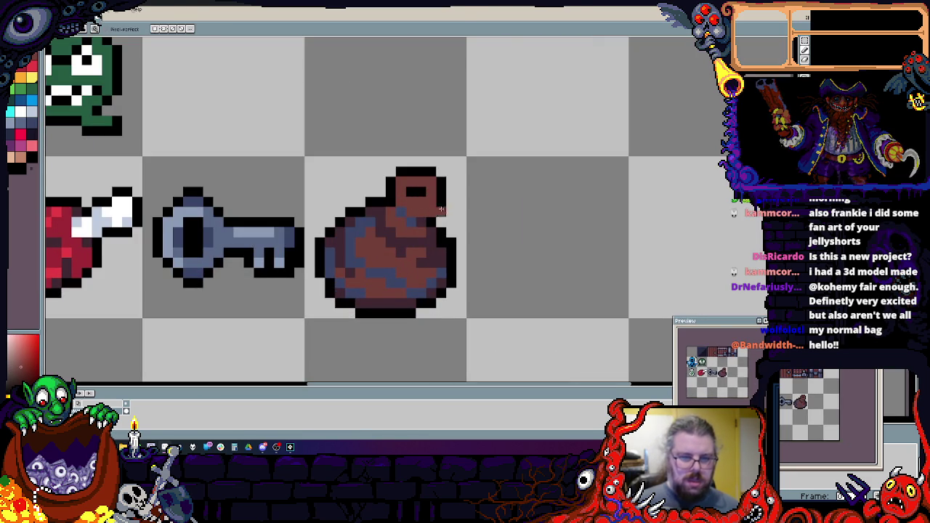
{"action": "key", "text": "ctrl+z"}
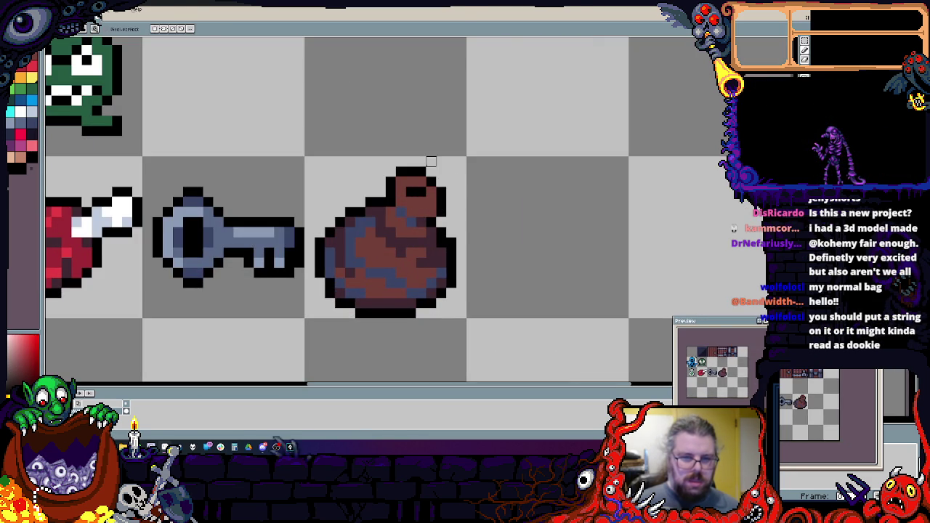
{"action": "left_click", "coordinate": [414, 213], "text": "alt"}
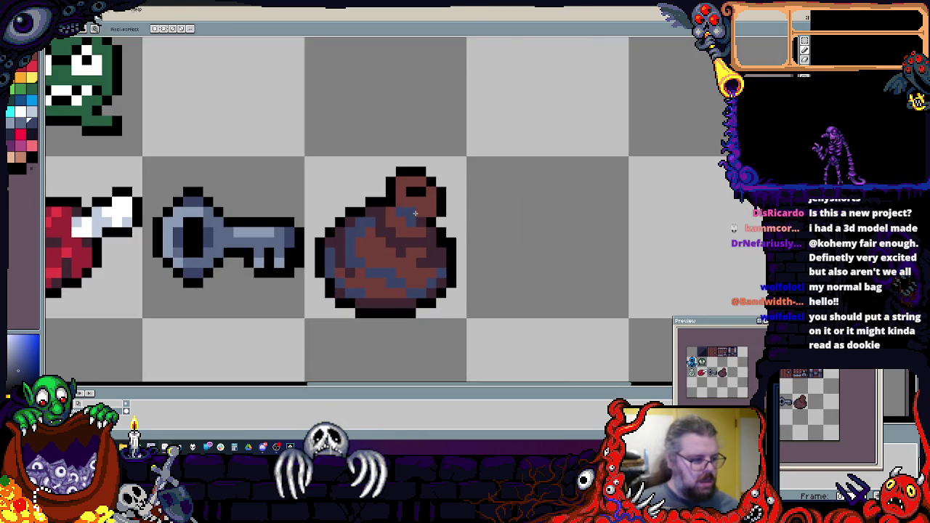
{"action": "scroll", "coordinate": [414, 213], "scroll_direction": "up", "scroll_amount": 1}
{"action": "scroll", "coordinate": [451, 240], "scroll_direction": "left", "scroll_amount": 1}
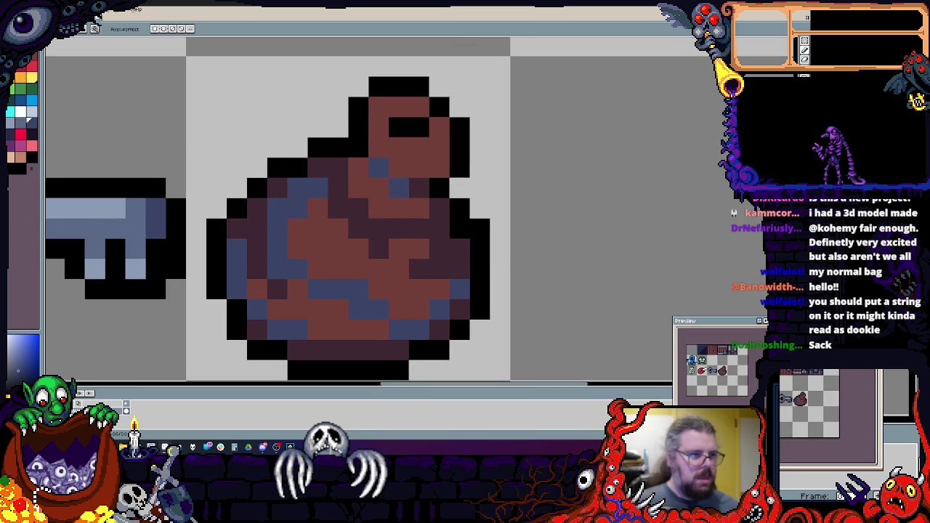
- Draw peach-orange highlight folds across and down the middle of the bag
{"action": "left_click", "coordinate": [20, 156]}
{"action": "left_click", "coordinate": [340, 167]}
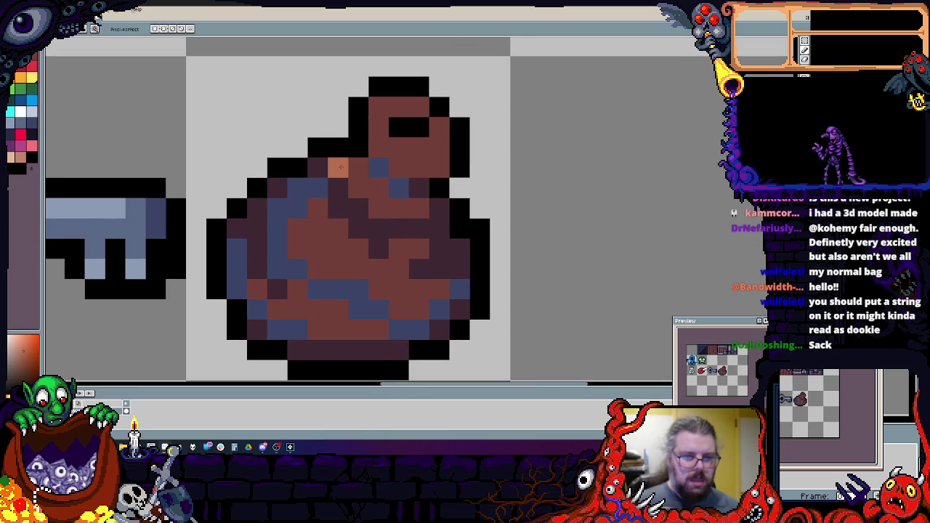
{"action": "mouse_move", "coordinate": [344, 188]}
{"action": "left_mouse_down"}
{"action": "mouse_move", "coordinate": [388, 228]}
{"action": "mouse_move", "coordinate": [419, 209]}
{"action": "left_mouse_up"}
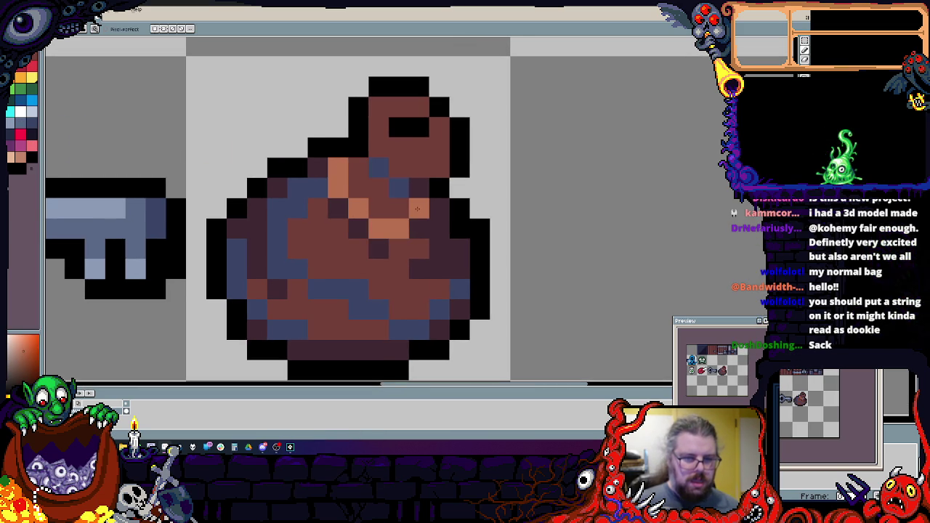
{"action": "left_click_drag", "start_coordinate": [378, 249], "coordinate": [338, 329]}
- Touch up the bag's middle with darker tones and add light orange down its right side
{"action": "key", "text": "alt"}
{"action": "left_click", "coordinate": [348, 349], "text": "alt"}
{"action": "left_click", "coordinate": [358, 329]}
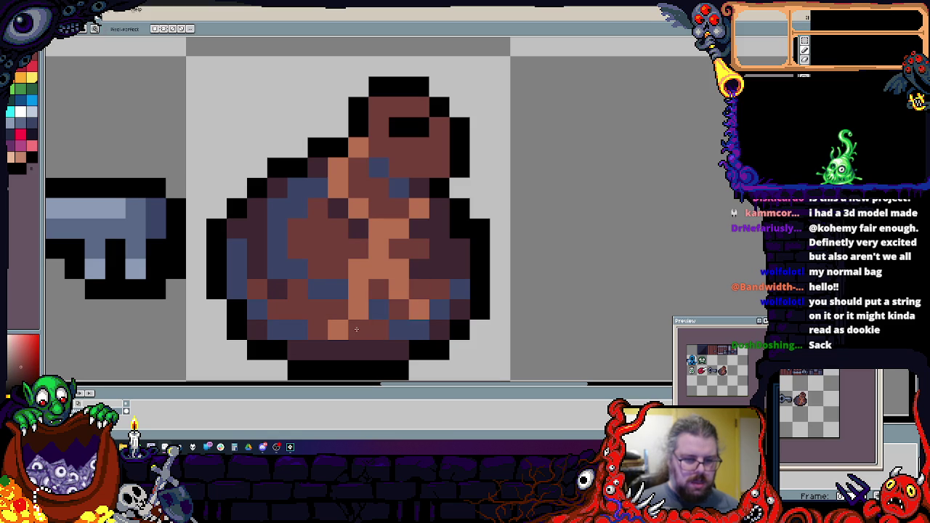
{"action": "left_click_drag", "start_coordinate": [358, 289], "coordinate": [357, 275]}
{"action": "left_click", "coordinate": [357, 275]}
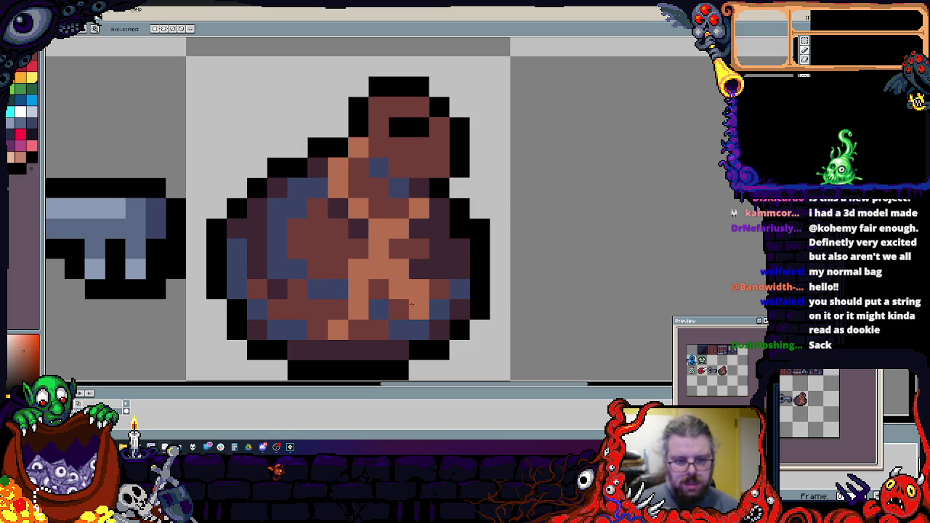
{"action": "left_click", "coordinate": [378, 268], "text": "alt"}
{"action": "left_click_drag", "start_coordinate": [378, 268], "coordinate": [378, 311]}
{"action": "left_click", "coordinate": [399, 248]}
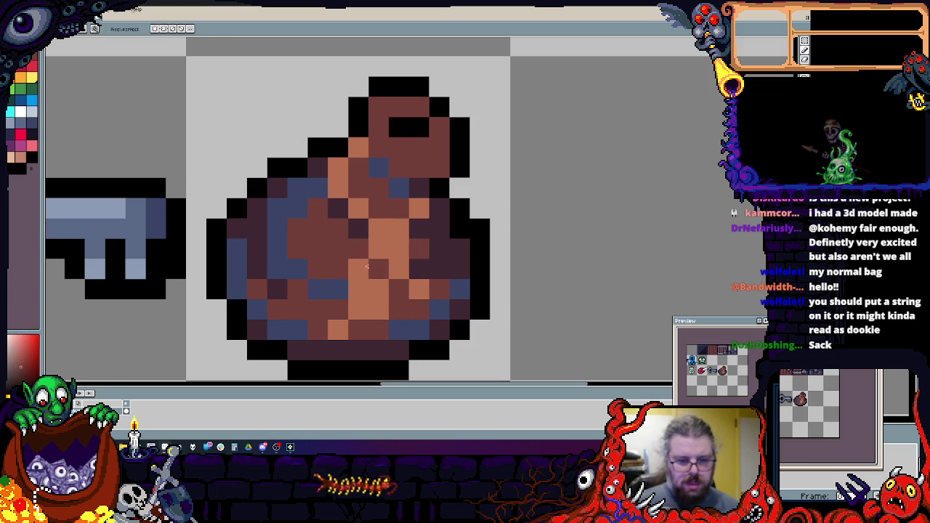
- Eyedrop blue, brown and light orange to retouch individual pixels on the bag's right side
{"action": "left_click", "coordinate": [340, 290], "text": "alt"}
{"action": "left_click", "coordinate": [352, 291]}
{"action": "left_click", "coordinate": [339, 309], "text": "alt"}
{"action": "left_click", "coordinate": [352, 310]}
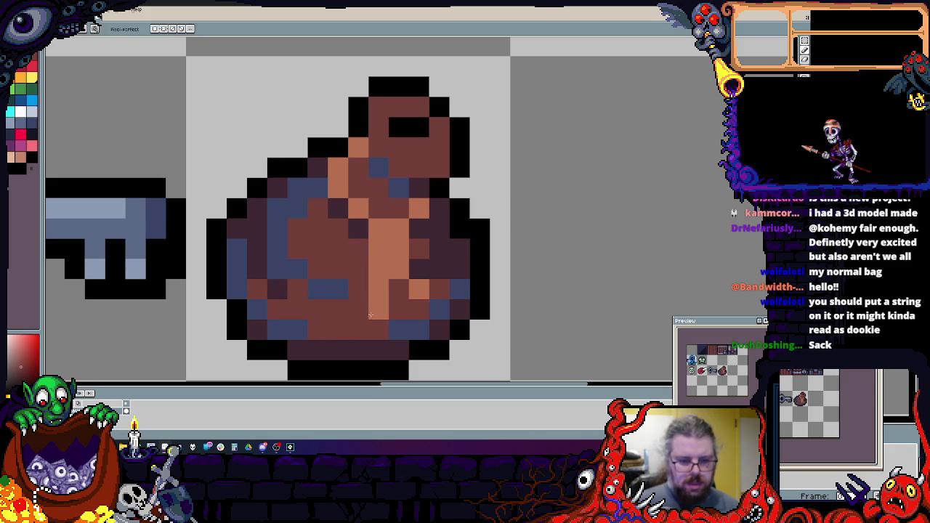
{"action": "left_click", "coordinate": [420, 289], "text": "alt"}
{"action": "left_click", "coordinate": [416, 249]}
{"action": "left_click", "coordinate": [399, 289], "text": "alt"}
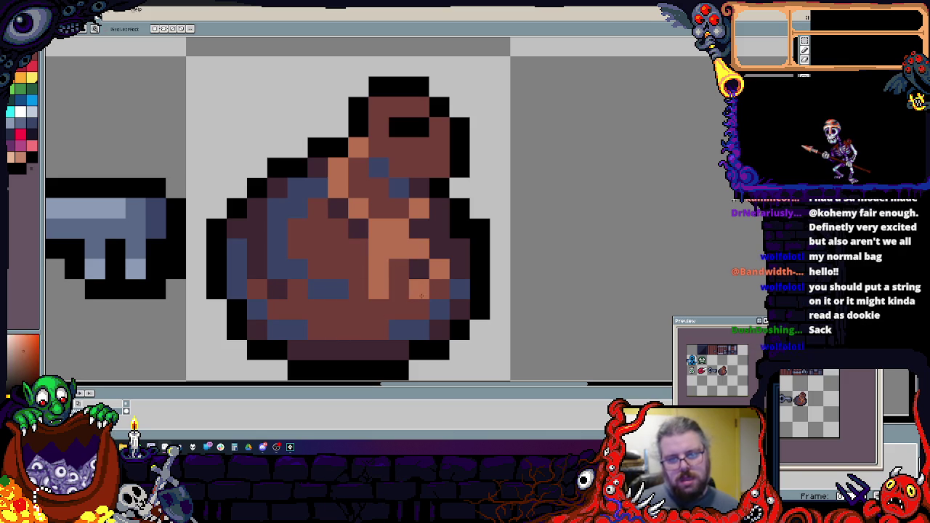
{"action": "left_click", "coordinate": [398, 310]}
{"action": "left_click", "coordinate": [419, 289]}
{"action": "left_click", "coordinate": [419, 269], "text": "alt"}
{"action": "left_click", "coordinate": [399, 248]}
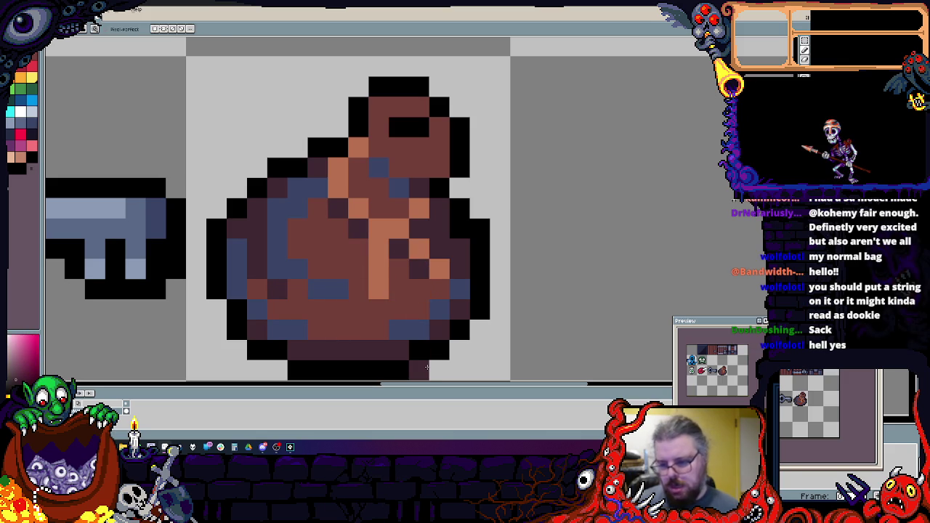
- Add blue pixels and a blue band across the bag just below its neck
{"action": "left_click", "coordinate": [297, 213], "text": "alt"}
{"action": "left_click", "coordinate": [304, 277]}
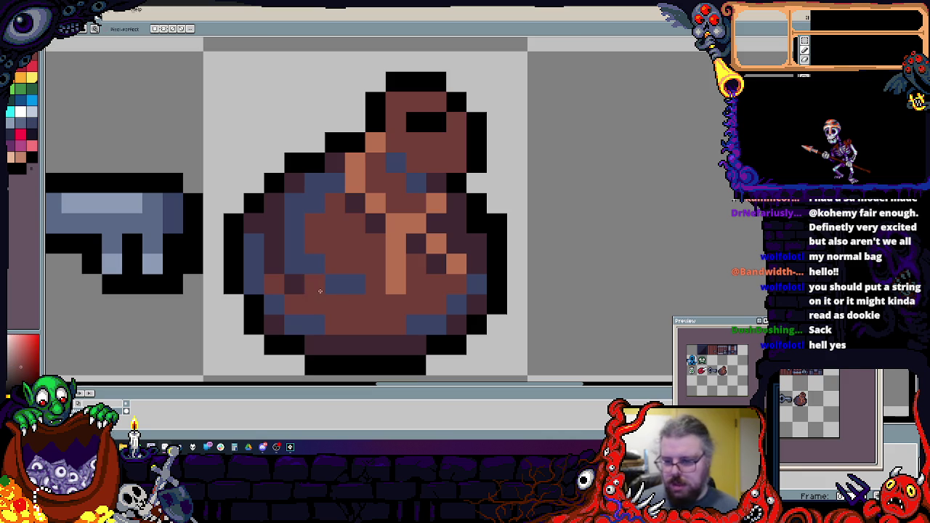
{"action": "scroll", "coordinate": [319, 290], "scroll_direction": "down", "scroll_amount": 2}
{"action": "scroll", "coordinate": [342, 276], "scroll_direction": "up", "scroll_amount": 2}
{"action": "left_click", "coordinate": [434, 354], "text": "alt"}
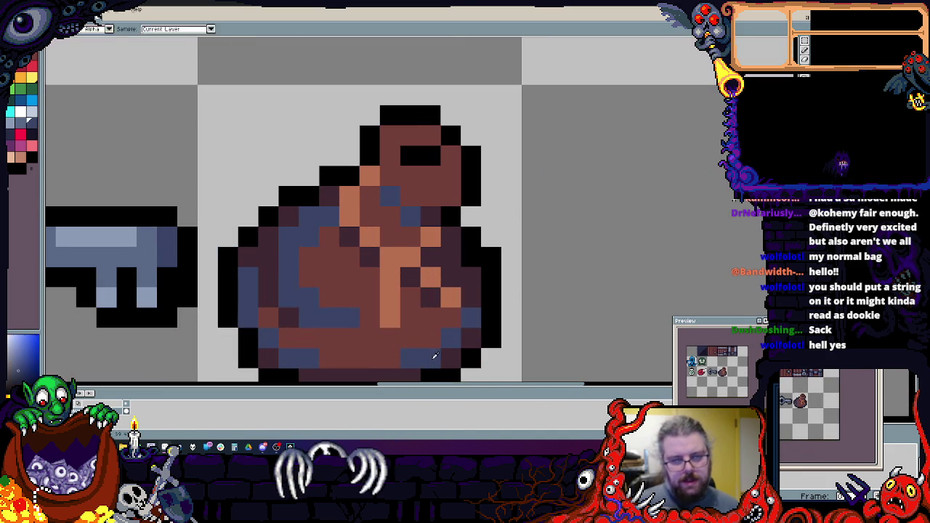
{"action": "left_click_drag", "start_coordinate": [454, 192], "coordinate": [392, 192]}
{"action": "left_click", "coordinate": [442, 258]}
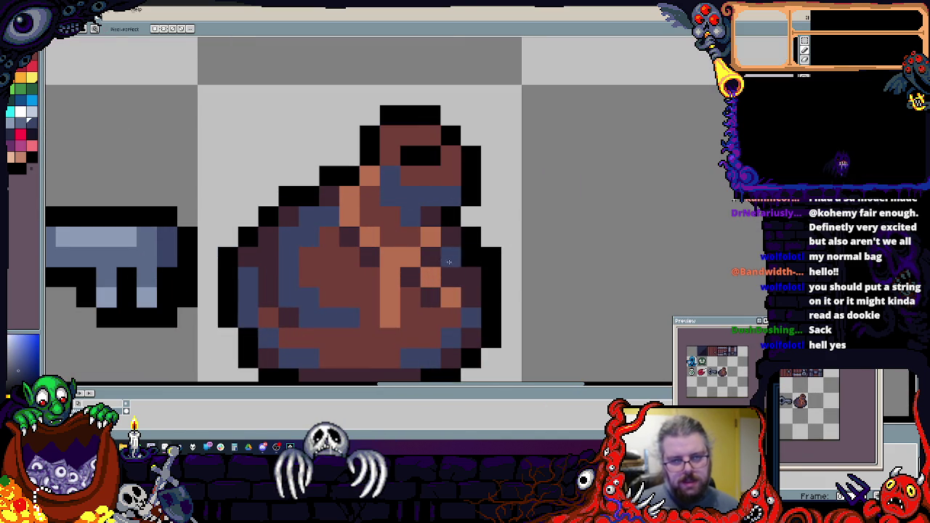
{"action": "scroll", "coordinate": [438, 156], "scroll_direction": "down", "scroll_amount": 3}
{"action": "scroll", "coordinate": [446, 311], "scroll_direction": "up", "scroll_amount": 1}
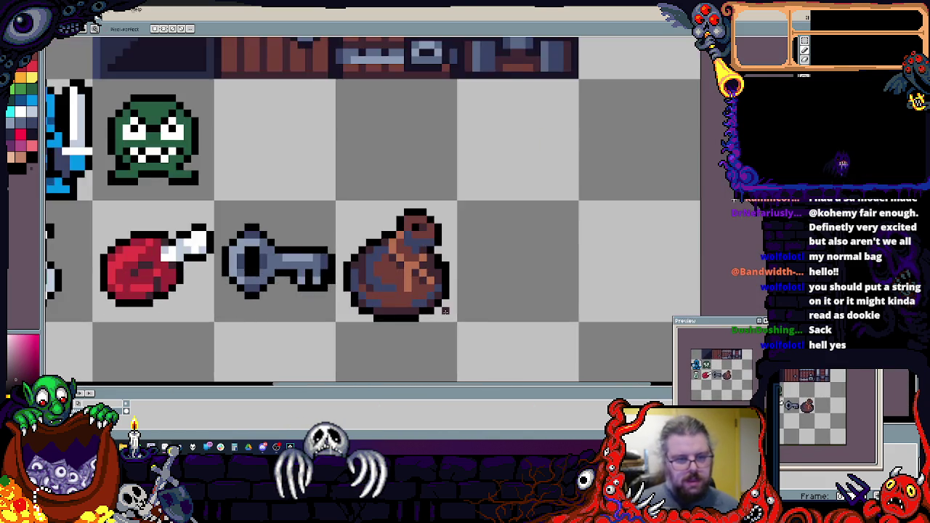
- Shift the four top-row wall tiles one cell left into the sheet's corner
{"action": "scroll", "coordinate": [446, 311], "scroll_direction": "down", "scroll_amount": 2}
{"action": "scroll", "coordinate": [417, 232], "scroll_direction": "up", "scroll_amount": 3}
{"action": "scroll", "coordinate": [417, 233], "scroll_direction": "down", "scroll_amount": 2}
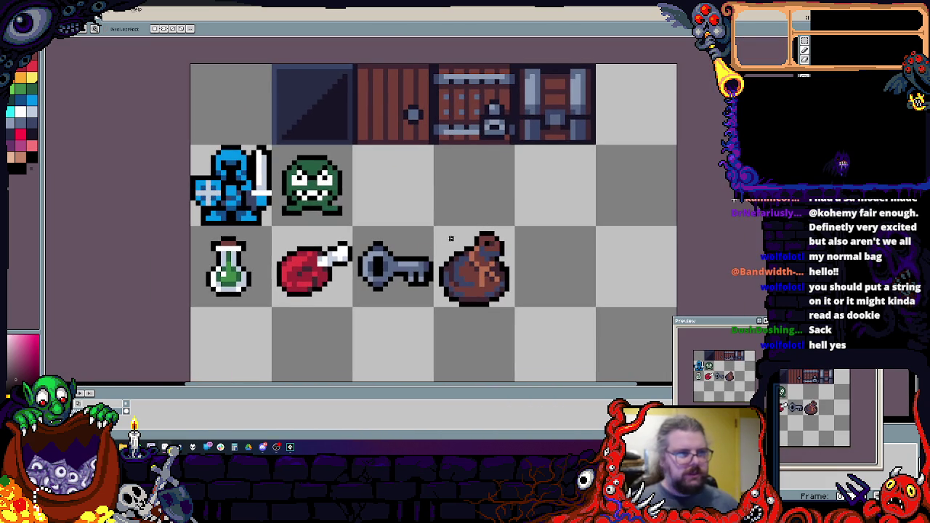
{"action": "scroll", "coordinate": [315, 174], "scroll_direction": "down", "scroll_amount": 1}
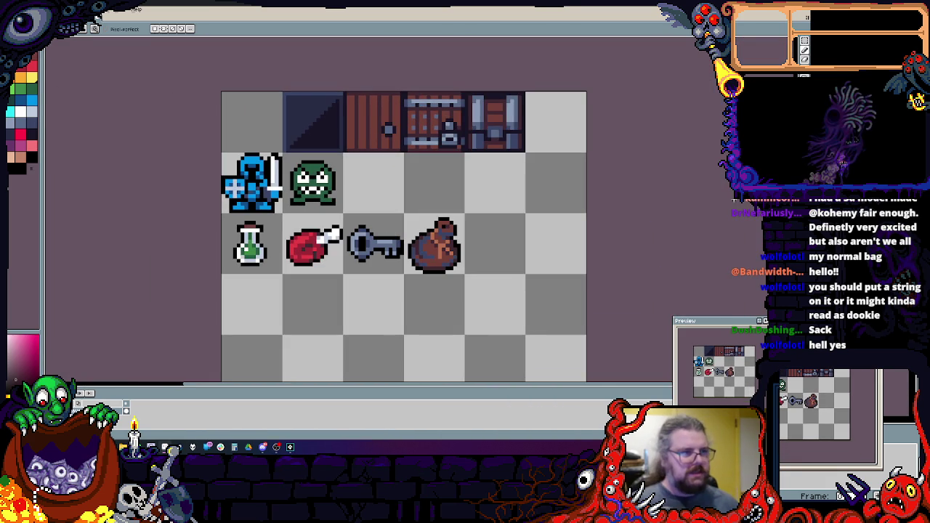
{"action": "key", "text": "alt+f"}
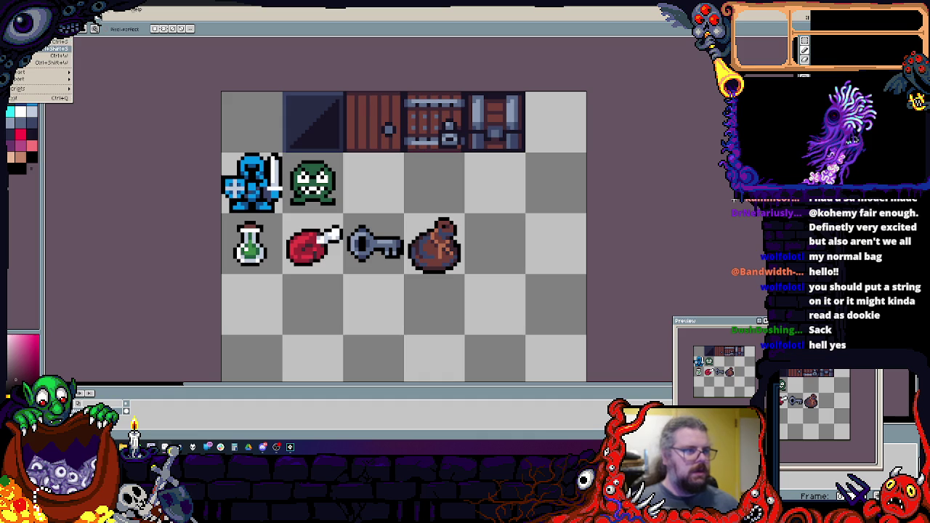
{"action": "key", "text": "Escape"}
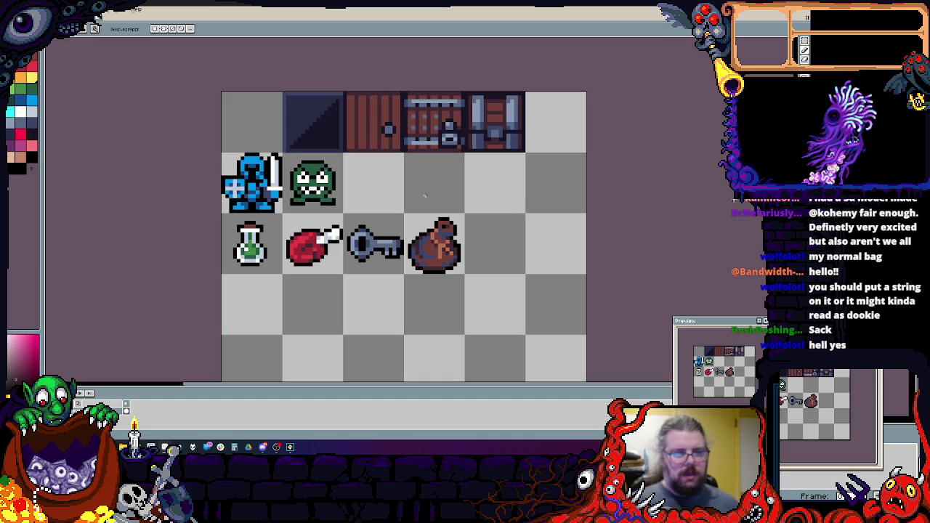
{"action": "scroll", "coordinate": [405, 157], "scroll_direction": "up", "scroll_amount": 2}
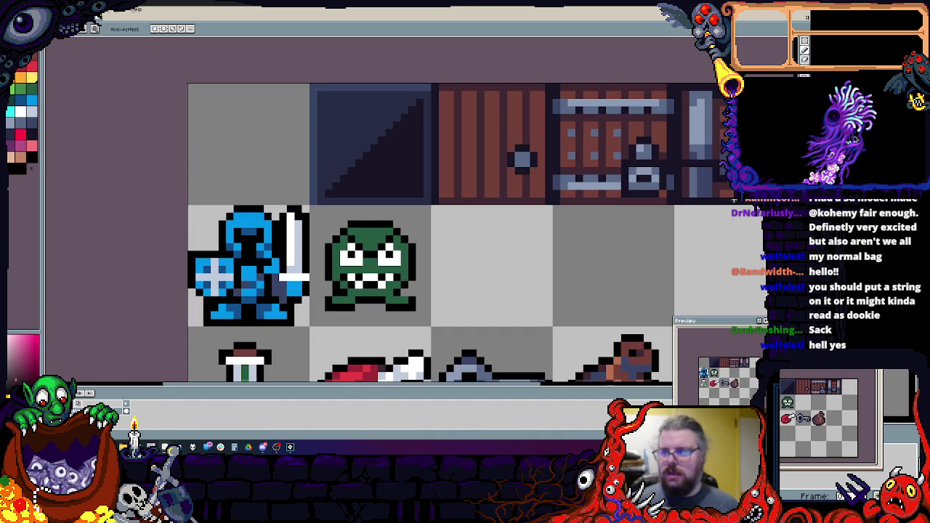
{"action": "key", "text": "m"}
{"action": "scroll", "coordinate": [445, 209], "scroll_direction": "down", "scroll_amount": 2}
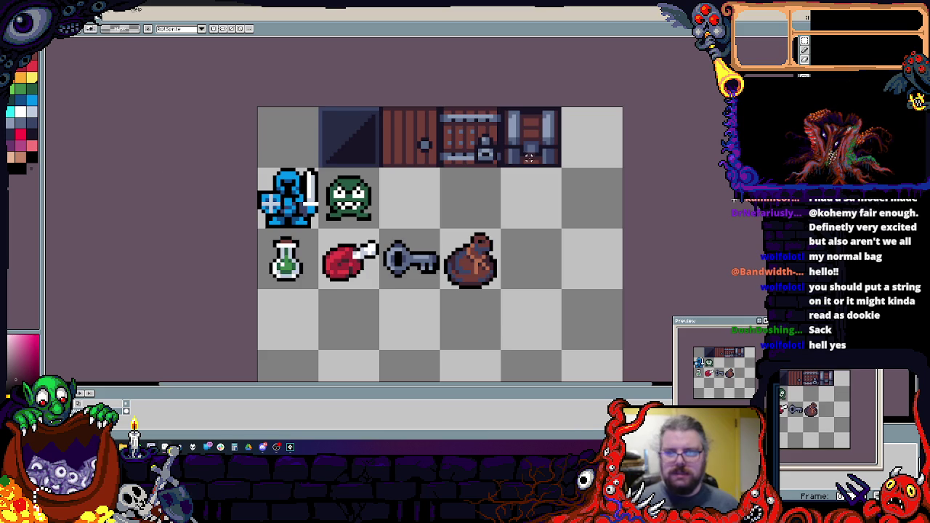
{"action": "scroll", "coordinate": [567, 173], "scroll_direction": "up", "scroll_amount": 1}
{"action": "scroll", "coordinate": [567, 167], "scroll_direction": "up", "scroll_amount": 1}
{"action": "mouse_move", "coordinate": [570, 196]}
{"action": "left_mouse_down"}
{"action": "mouse_move", "coordinate": [203, 116]}
{"action": "mouse_move", "coordinate": [256, 116]}
{"action": "mouse_move", "coordinate": [247, 116]}
{"action": "left_mouse_up"}
{"action": "left_click_drag", "start_coordinate": [311, 145], "coordinate": [180, 136]}
{"action": "key", "text": "ctrl+d"}
- Move the knight, goblin and item rows down one cell
{"action": "scroll", "coordinate": [351, 181], "scroll_direction": "down", "scroll_amount": 2}
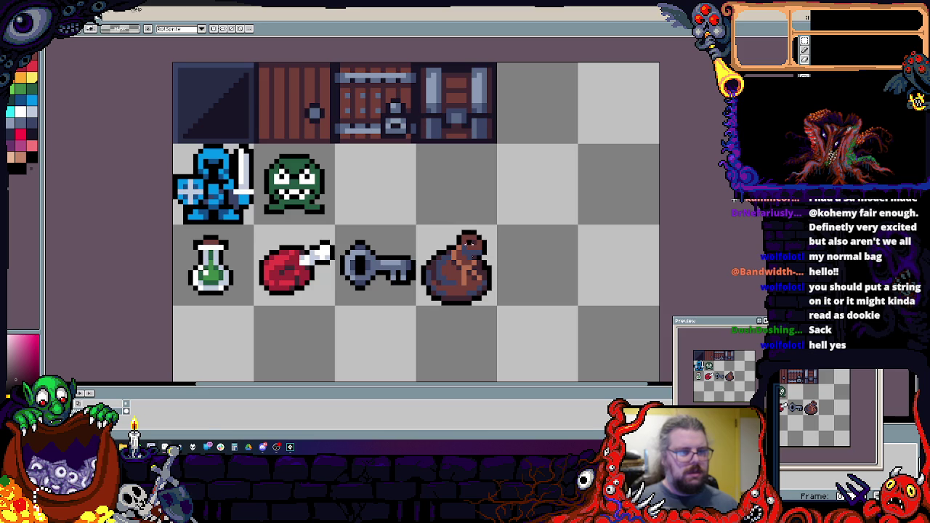
{"action": "scroll", "coordinate": [493, 305], "scroll_direction": "down", "scroll_amount": 1}
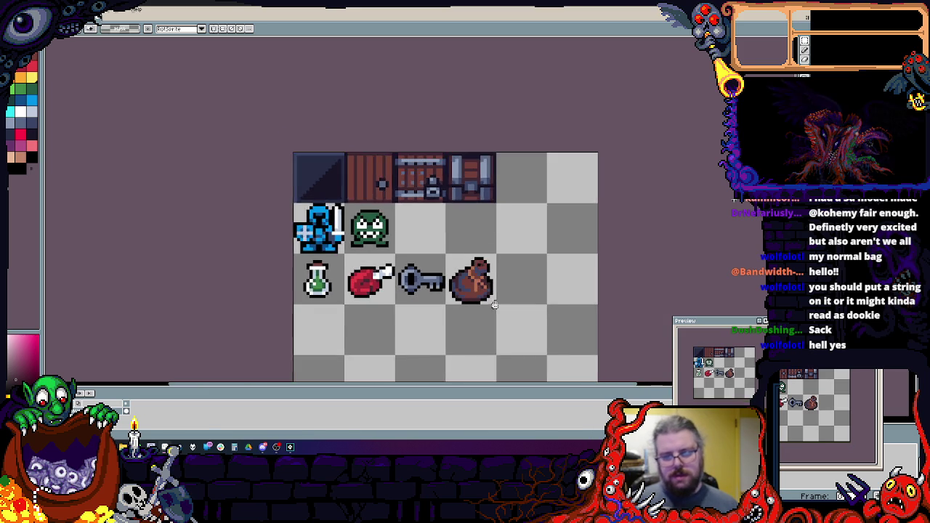
{"action": "scroll", "coordinate": [436, 254], "scroll_direction": "down", "scroll_amount": 3}
{"action": "scroll", "coordinate": [416, 222], "scroll_direction": "up", "scroll_amount": 2}
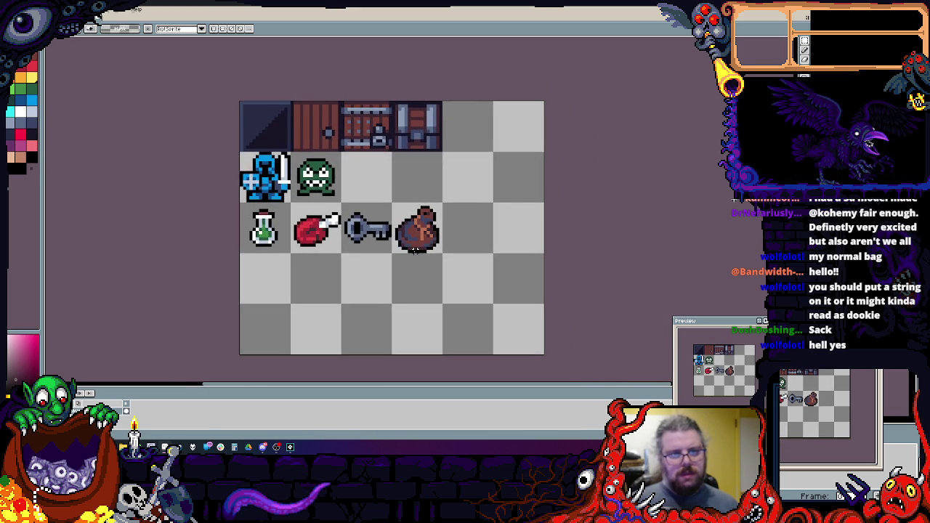
{"action": "left_click_drag", "start_coordinate": [467, 263], "coordinate": [204, 129]}
{"action": "mouse_move", "coordinate": [282, 191]}
{"action": "left_mouse_down"}
{"action": "mouse_move", "coordinate": [282, 260]}
{"action": "mouse_move", "coordinate": [282, 248]}
{"action": "left_mouse_up"}
{"action": "key", "text": "Escape"}
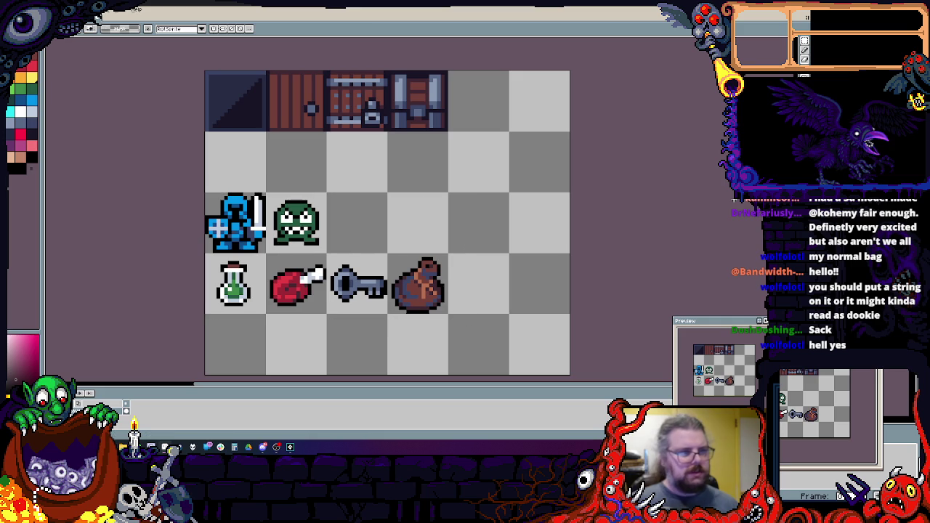
{"action": "key", "text": "alt+f"}
- Create a new Assets folder inside Project > Prototypes > roguelike and open it
{"action": "key", "text": "Return"}
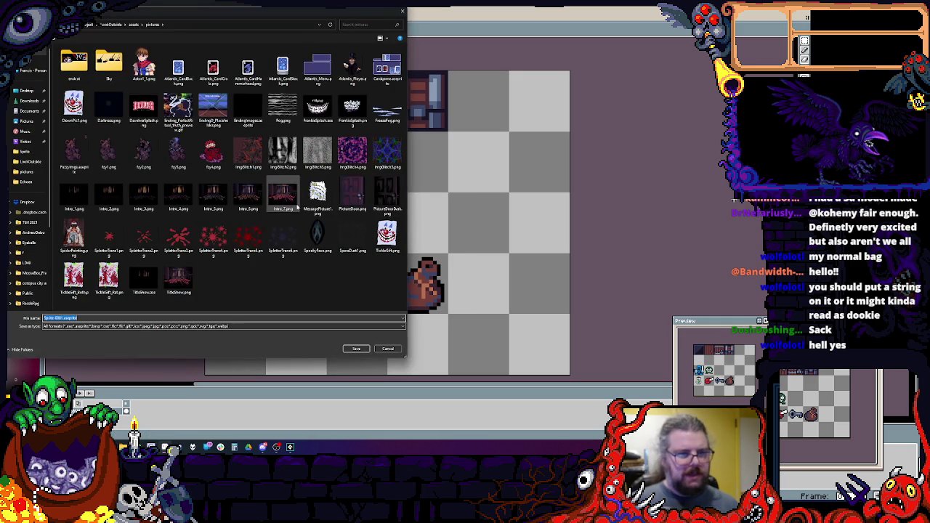
{"action": "left_click", "coordinate": [111, 25]}
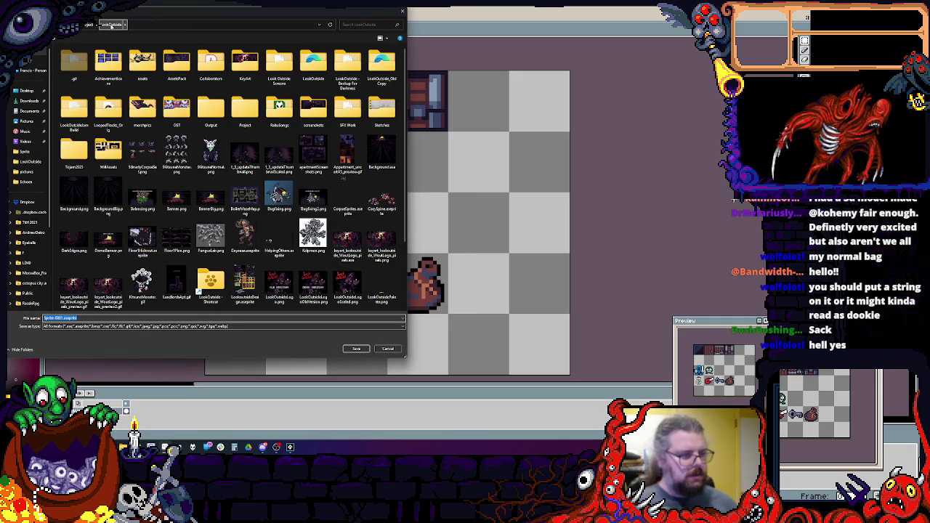
{"action": "left_click", "coordinate": [142, 62]}
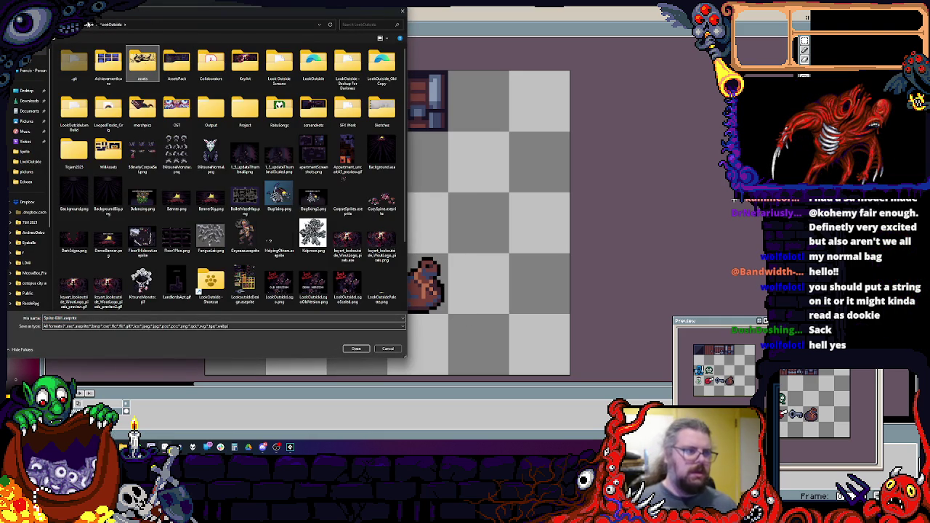
{"action": "left_click", "coordinate": [87, 24]}
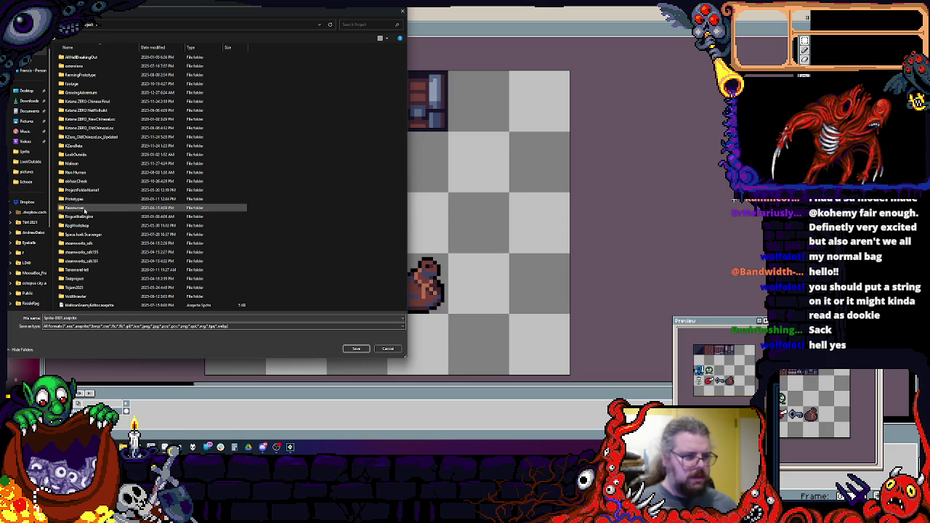
{"action": "double_click", "coordinate": [77, 198]}
{"action": "double_click", "coordinate": [79, 65]}
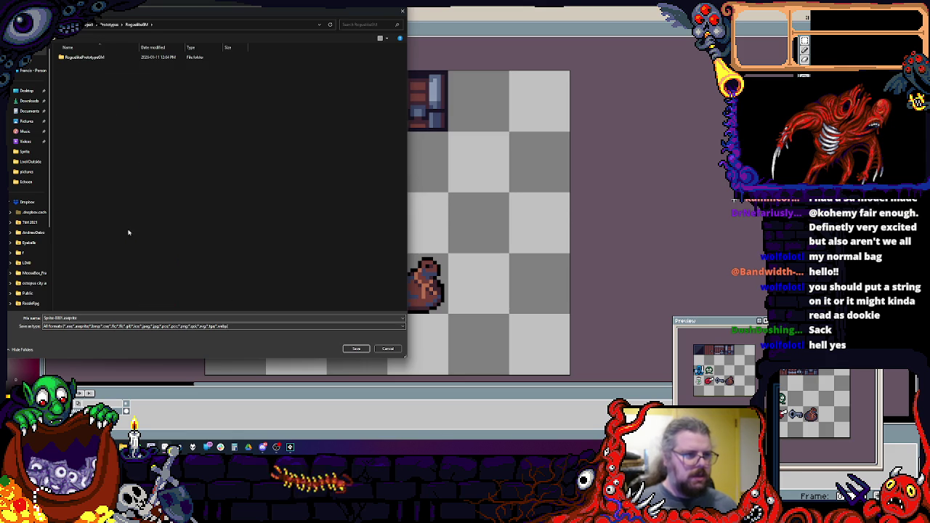
{"action": "right_click", "coordinate": [107, 245]}
{"action": "mouse_move", "coordinate": [147, 349]}
{"action": "left_click", "coordinate": [223, 348]}
{"action": "type", "text": "Assets"}
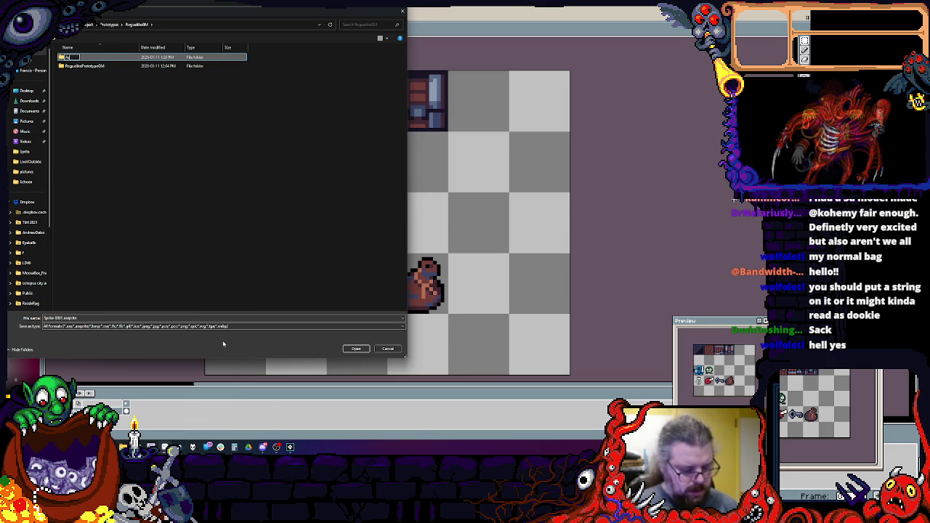
{"action": "left_click", "coordinate": [54, 57]}
{"action": "double_click", "coordinate": [55, 57]}
- Save the sheet there as the PNG file assetTiles.png
{"action": "left_click", "coordinate": [58, 326]}
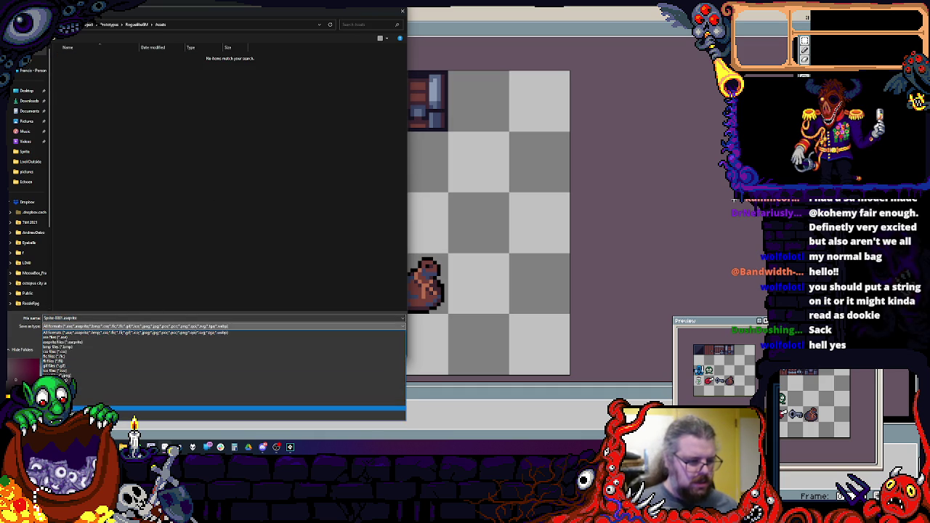
{"action": "left_click", "coordinate": [48, 396]}
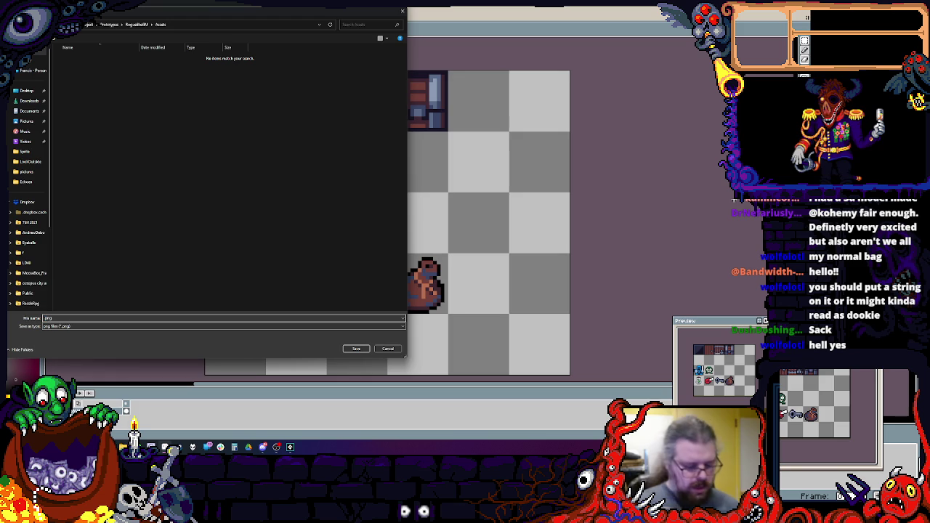
{"action": "type", "text": "baseTiles"}
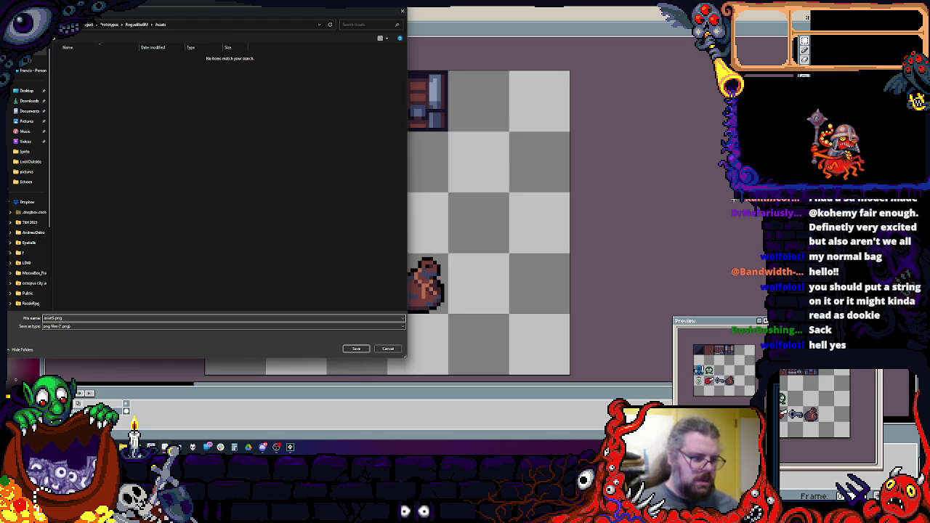
{"action": "left_click", "coordinate": [365, 350]}
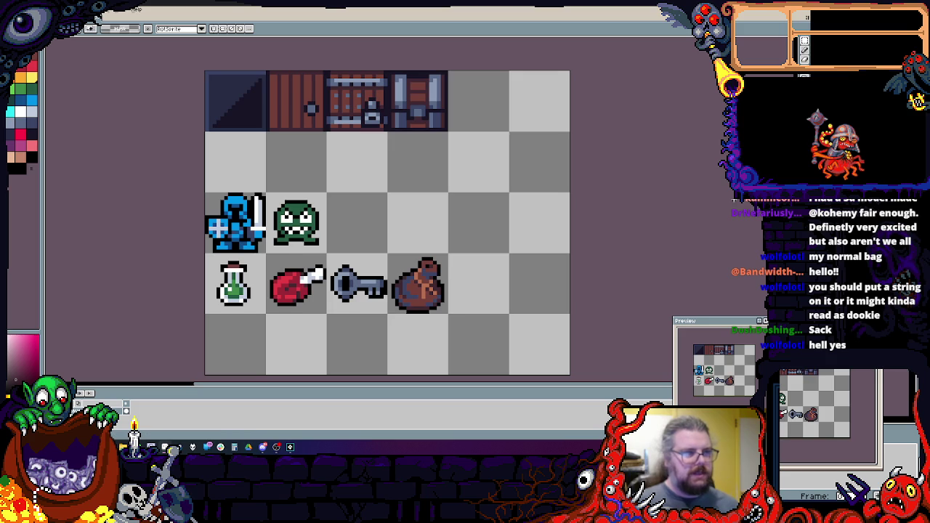
{"action": "left_click_drag", "start_coordinate": [136, 9], "coordinate": [323, 46]}
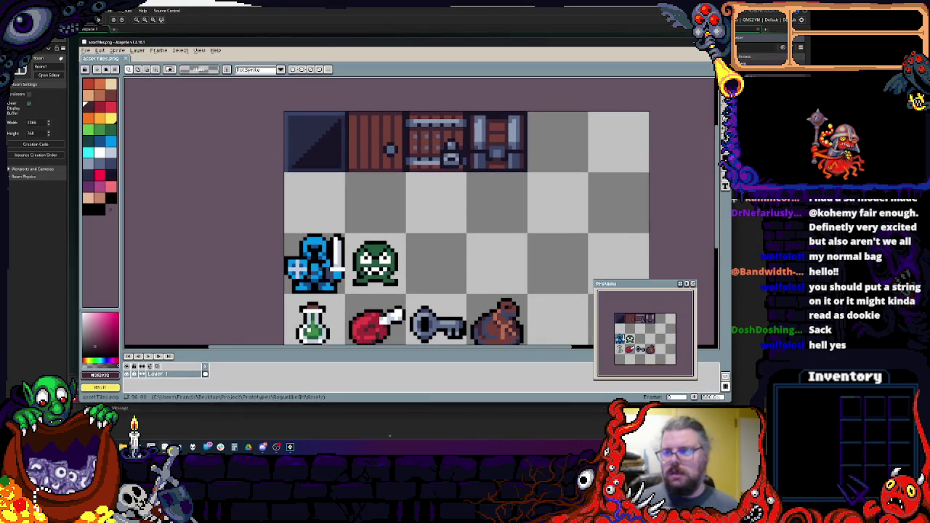
- Bring GameMaker forward, close the Room Manager and create a new sprite asset
{"action": "left_click", "coordinate": [690, 41]}
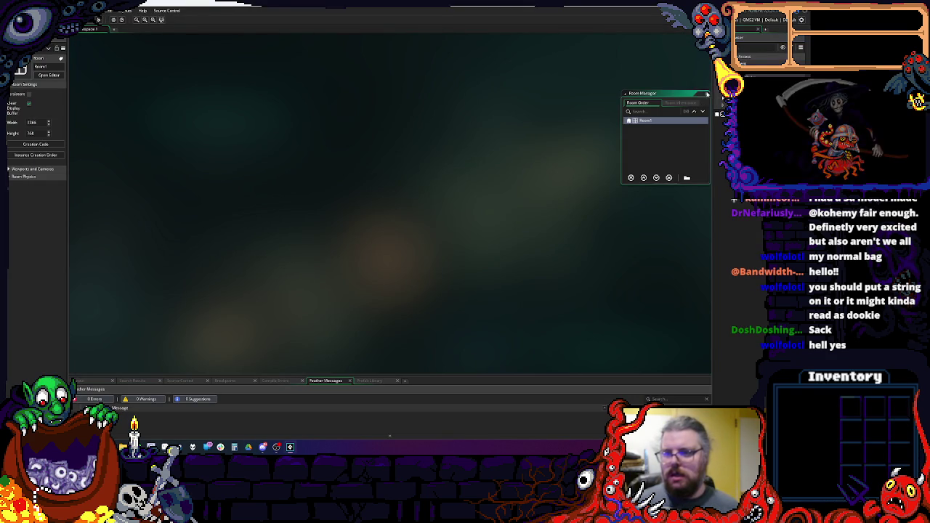
{"action": "left_click", "coordinate": [706, 94]}
{"action": "right_click", "coordinate": [730, 156]}
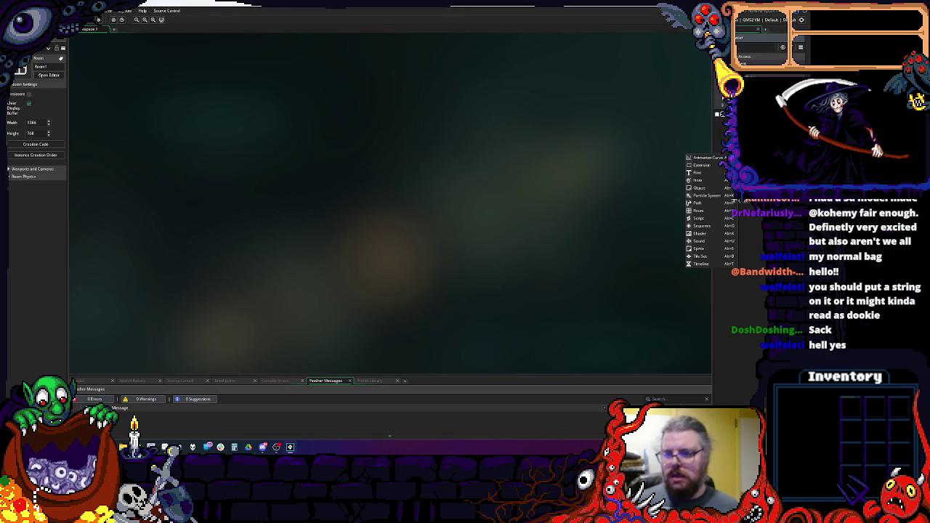
{"action": "left_click", "coordinate": [708, 251]}
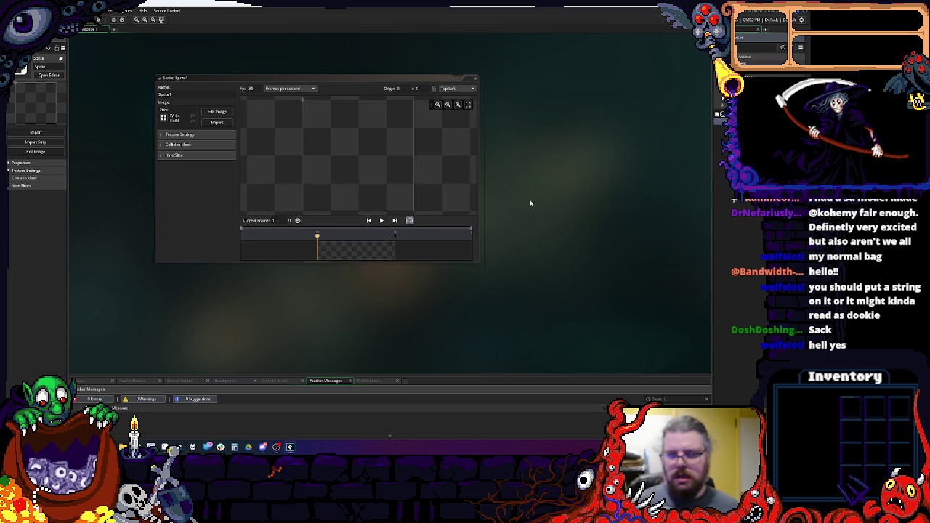
- Import assetTiles.png from the Assets folder into the sprite and enlarge the editor
{"action": "left_click", "coordinate": [216, 122]}
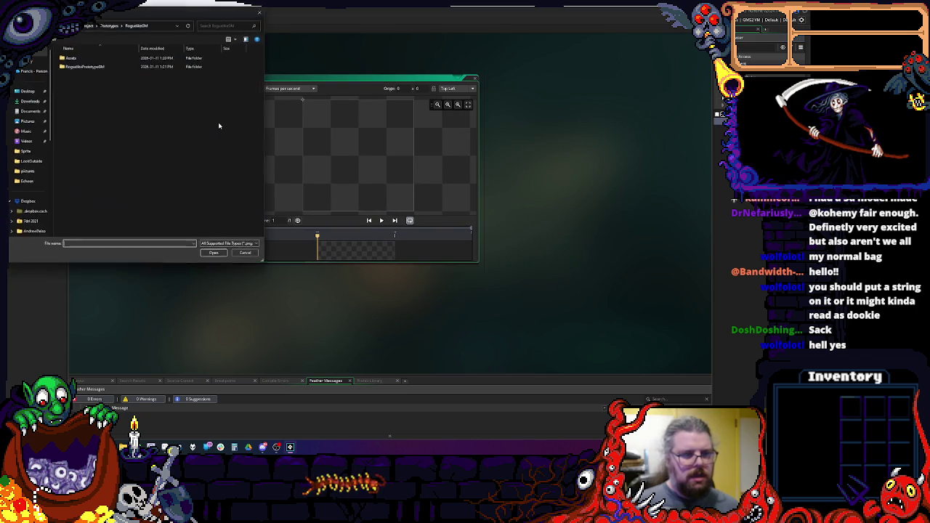
{"action": "left_click", "coordinate": [221, 245]}
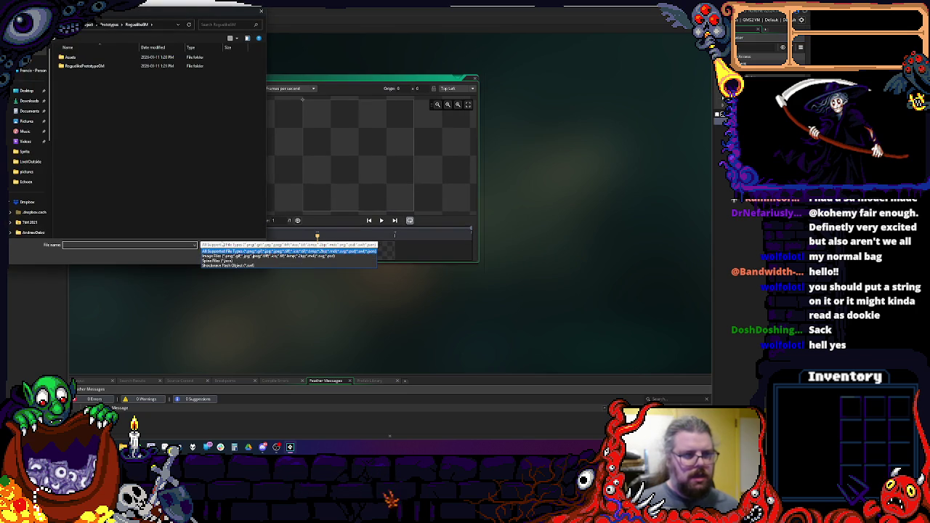
{"action": "left_click", "coordinate": [222, 245]}
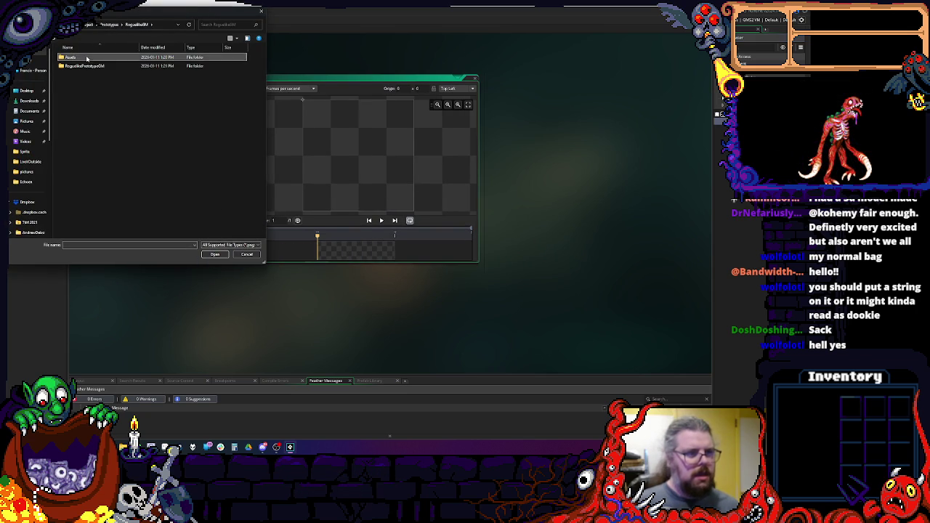
{"action": "double_click", "coordinate": [86, 59]}
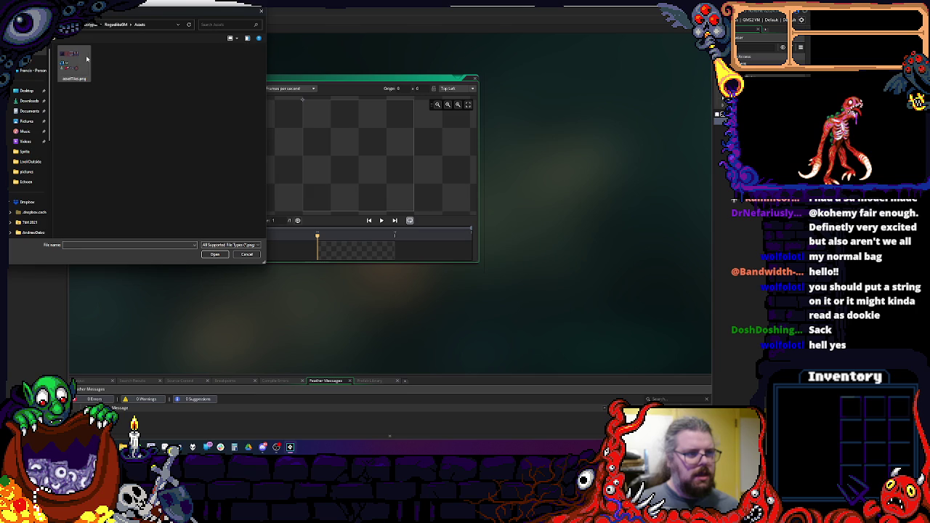
{"action": "left_click", "coordinate": [215, 255]}
{"action": "left_click_drag", "start_coordinate": [477, 260], "coordinate": [575, 326]}
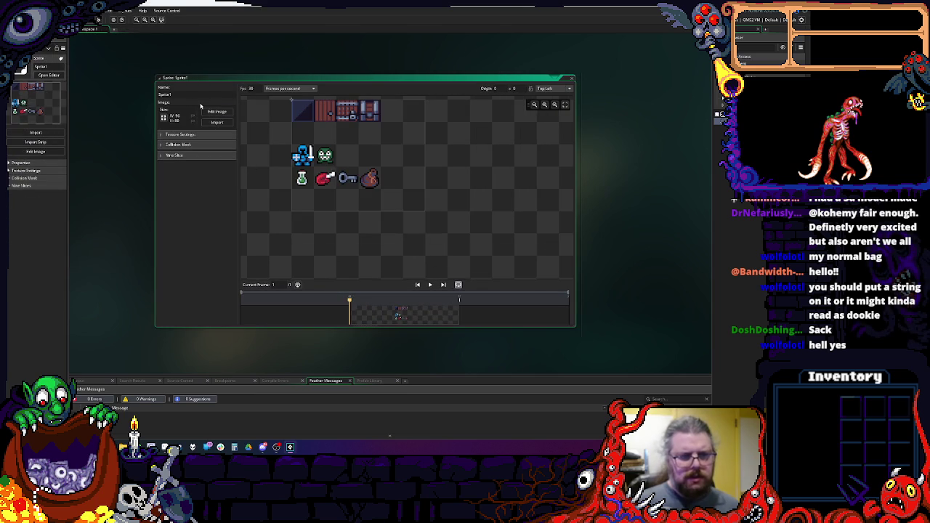
{"action": "left_click", "coordinate": [109, 11]}
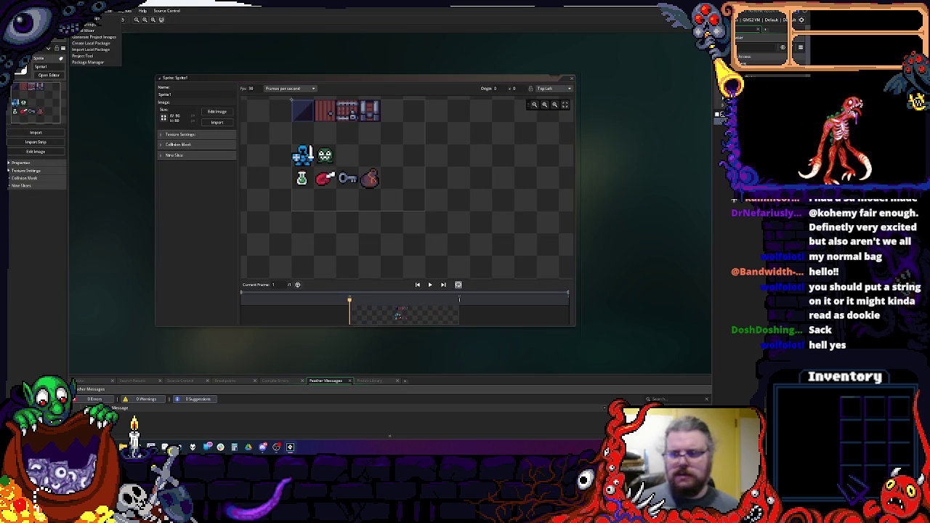
{"action": "mouse_move", "coordinate": [141, 10]}
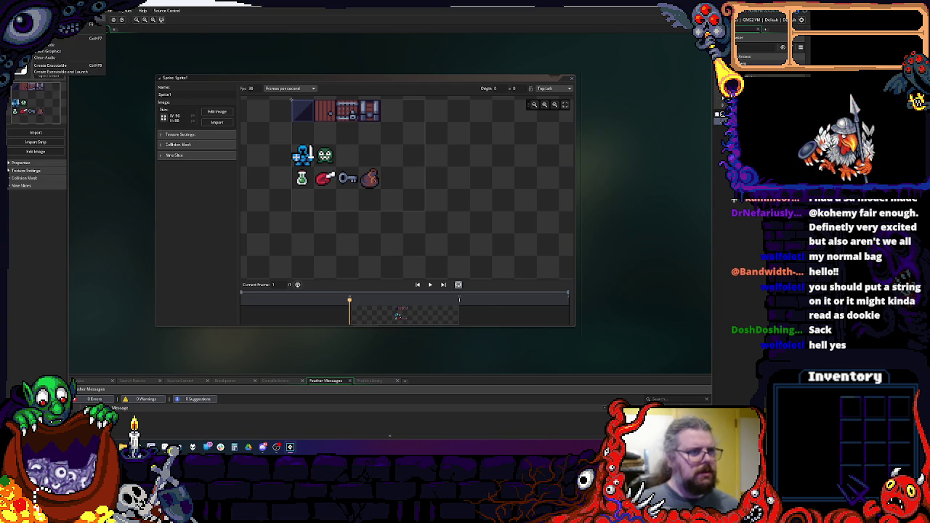
{"action": "left_click", "coordinate": [102, 10]}
{"action": "key", "text": "Escape"}
{"action": "left_click", "coordinate": [116, 12]}
{"action": "mouse_move", "coordinate": [143, 10]}
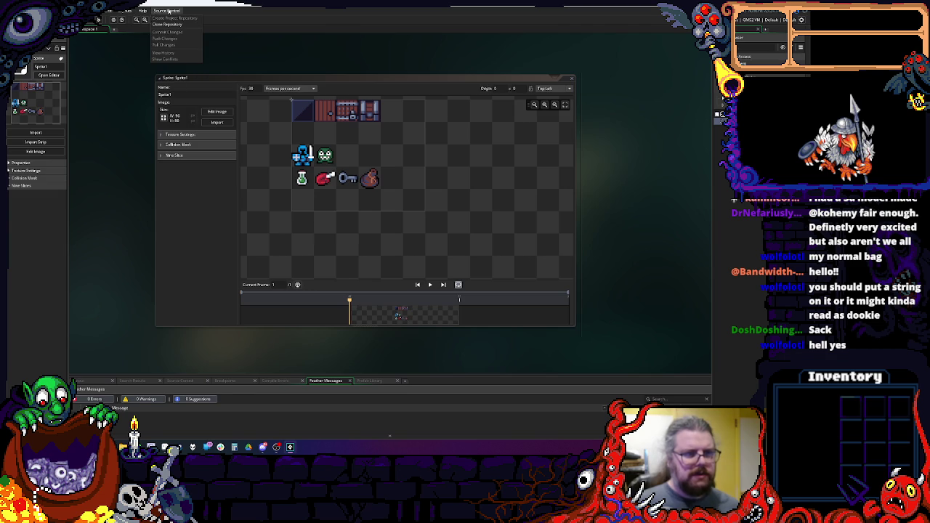
{"action": "left_click", "coordinate": [325, 94]}
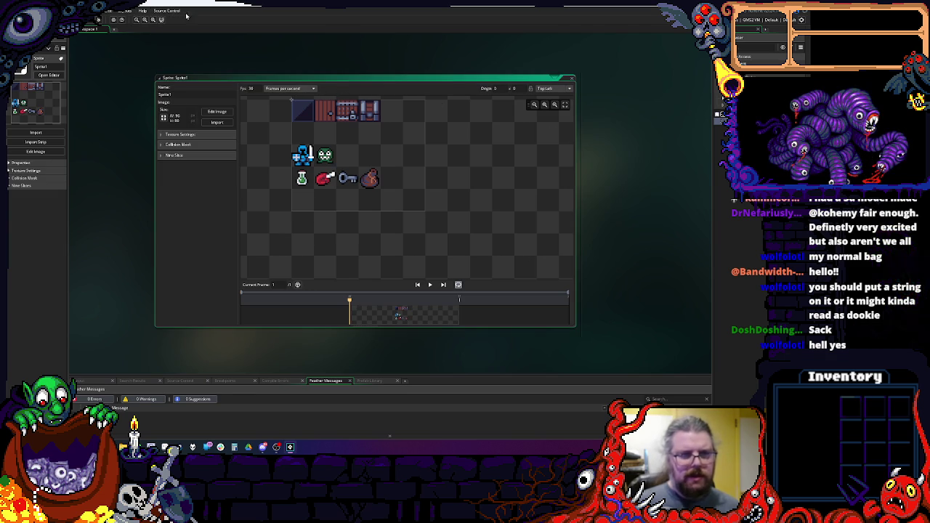
{"action": "left_click", "coordinate": [117, 11]}
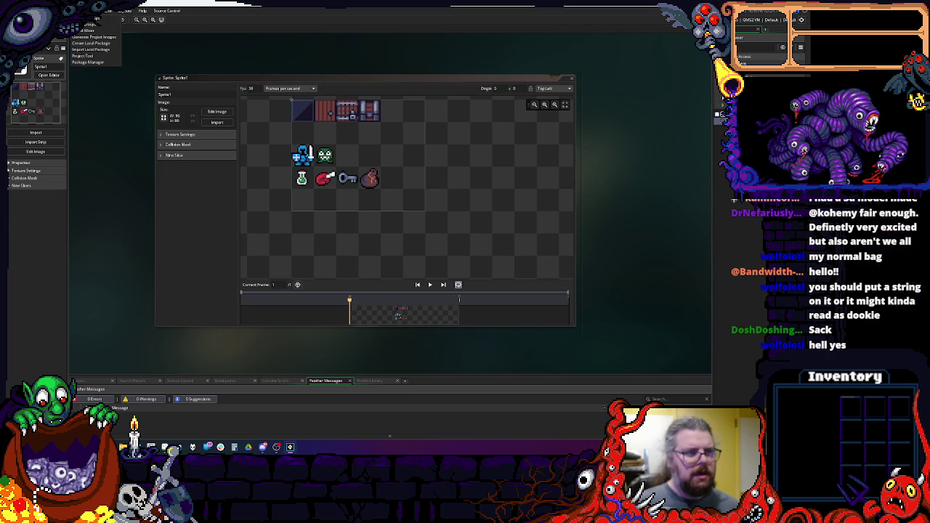
{"action": "key", "text": "Escape"}
{"action": "left_click", "coordinate": [480, 299]}
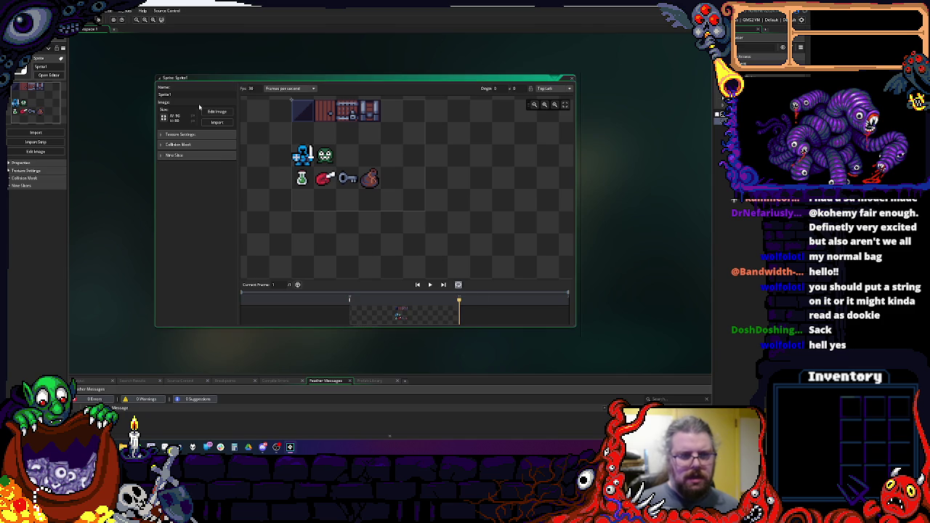
{"action": "left_click", "coordinate": [222, 124]}
{"action": "left_click", "coordinate": [247, 245]}
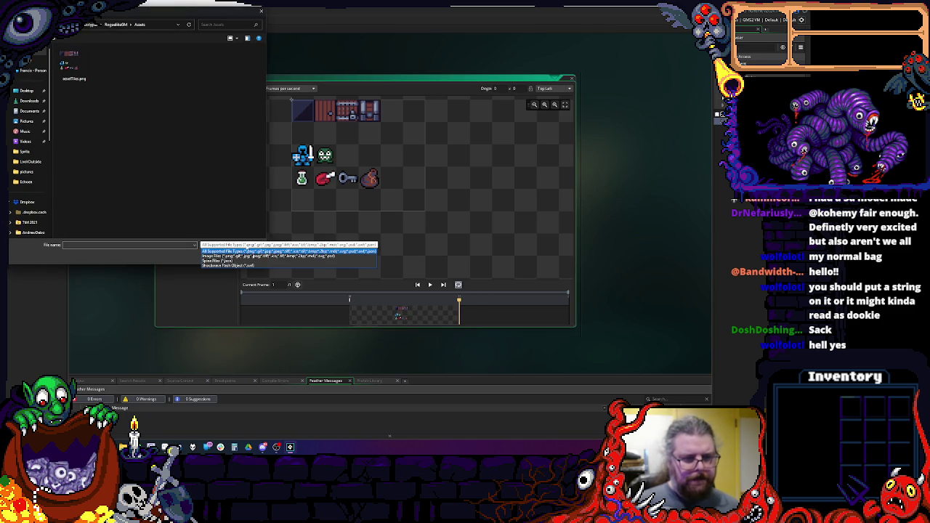
{"action": "left_click", "coordinate": [247, 251]}
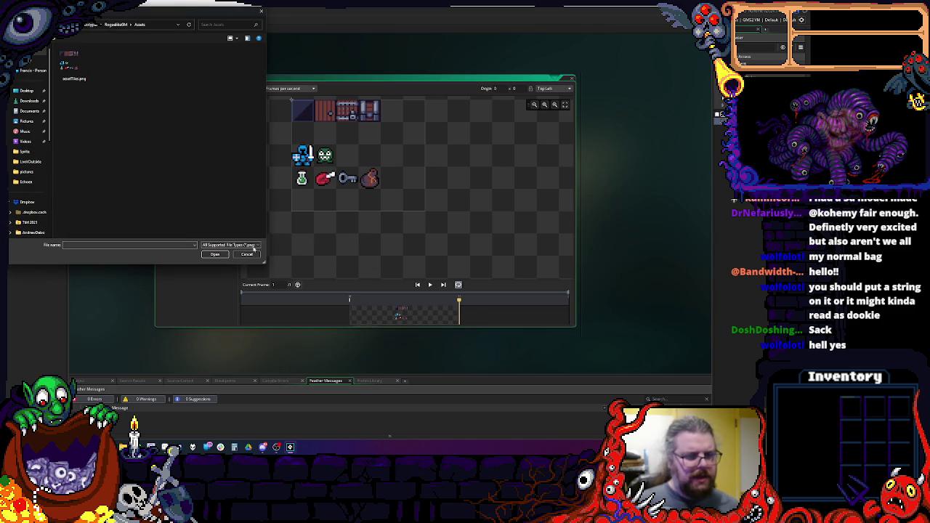
{"action": "left_click", "coordinate": [247, 253]}
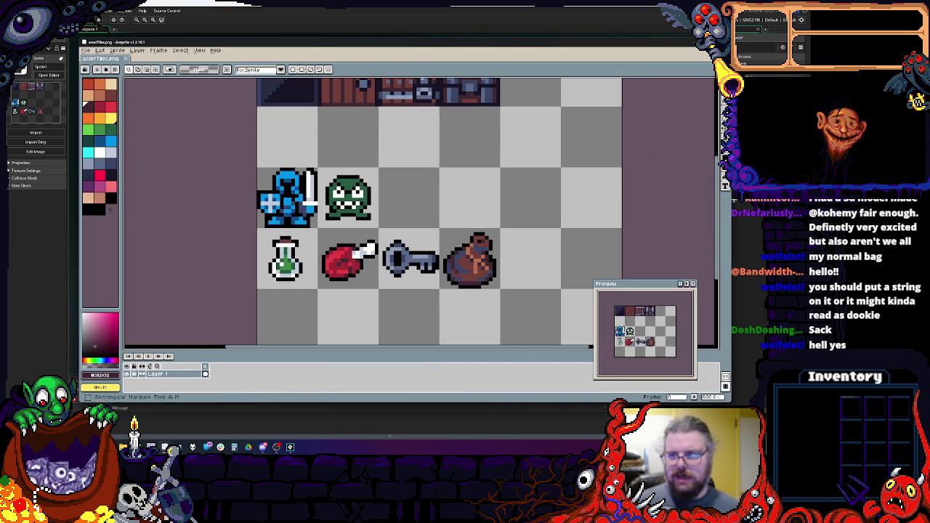
- Select the two sprite rows, open an export option from the File menu and move its preview higher
{"action": "mouse_move", "coordinate": [549, 302]}
{"action": "left_mouse_down"}
{"action": "mouse_move", "coordinate": [239, 157]}
{"action": "mouse_move", "coordinate": [233, 171]}
{"action": "left_mouse_up"}
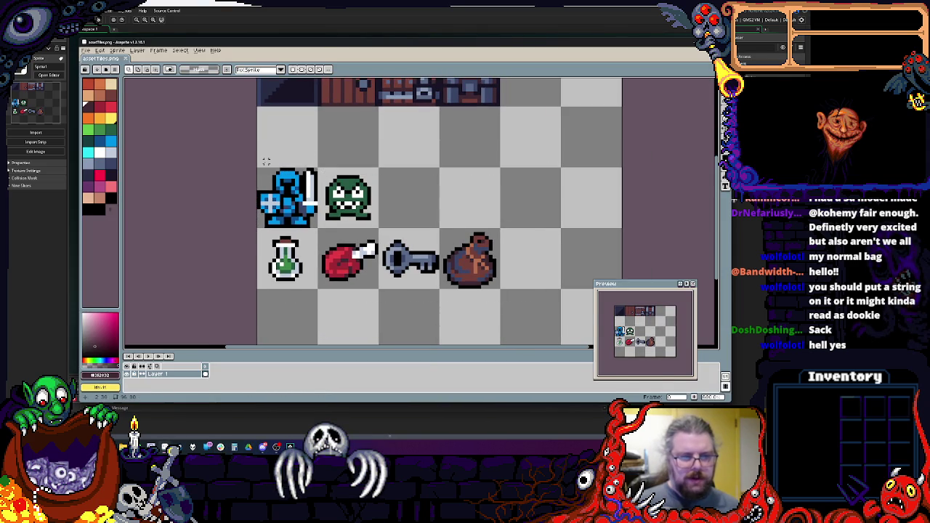
{"action": "scroll", "coordinate": [258, 164], "scroll_direction": "down", "scroll_amount": 1}
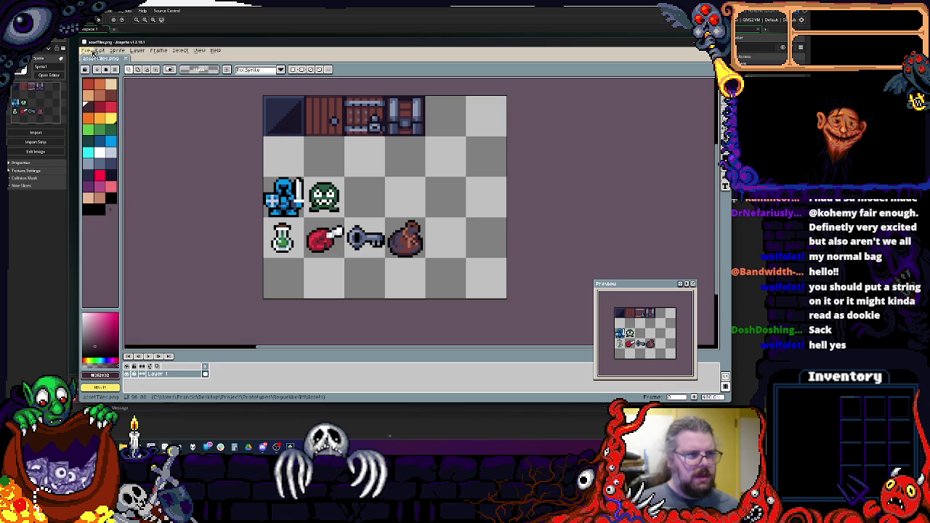
{"action": "left_click", "coordinate": [86, 50]}
{"action": "mouse_move", "coordinate": [120, 116]}
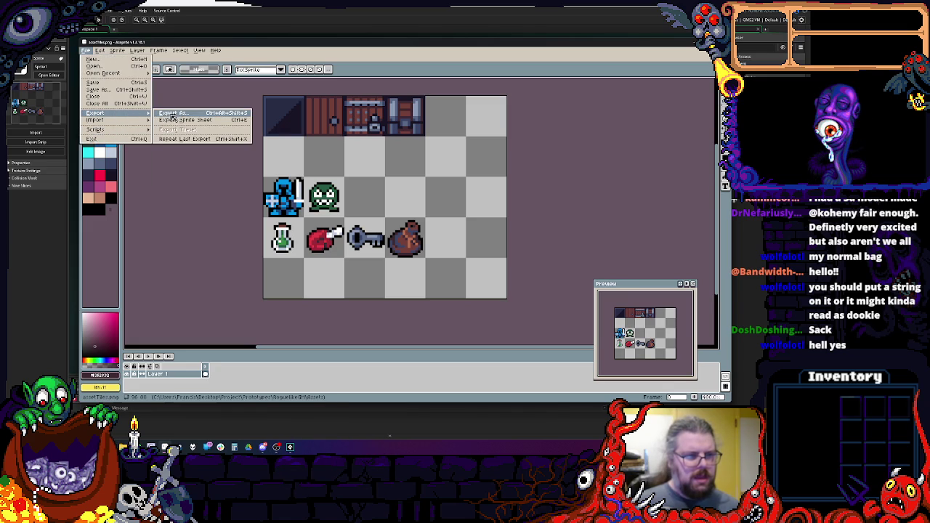
{"action": "left_click", "coordinate": [172, 115]}
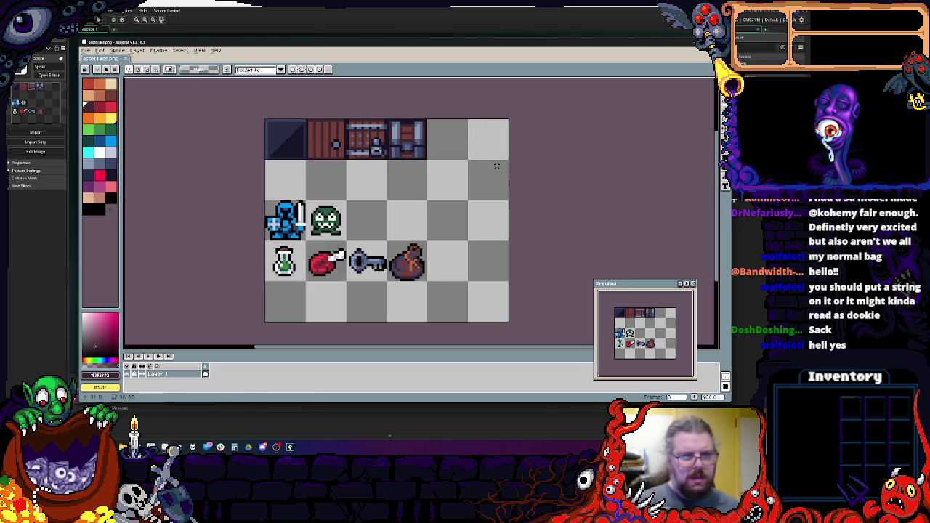
{"action": "left_click_drag", "start_coordinate": [640, 283], "coordinate": [639, 181]}
{"action": "mouse_move", "coordinate": [446, 253]}
{"action": "left_mouse_down"}
{"action": "mouse_move", "coordinate": [482, 254]}
{"action": "mouse_move", "coordinate": [457, 245]}
{"action": "left_mouse_up"}
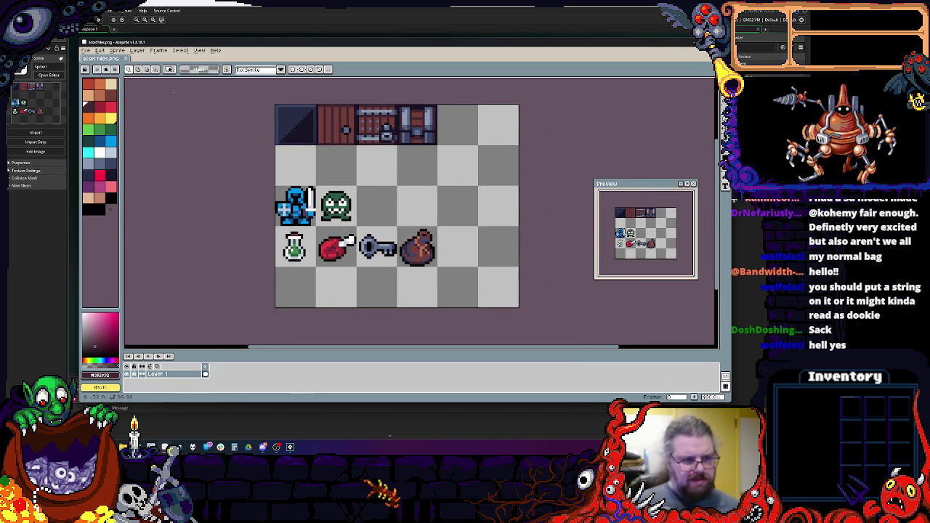
- Open File > Import > Import Sprite Sheet
{"action": "left_click", "coordinate": [87, 52]}
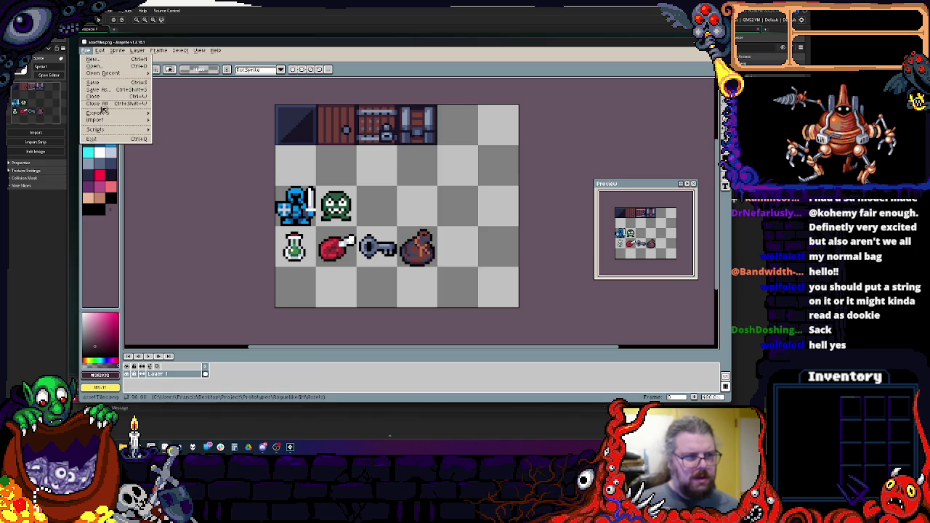
{"action": "mouse_move", "coordinate": [107, 130]}
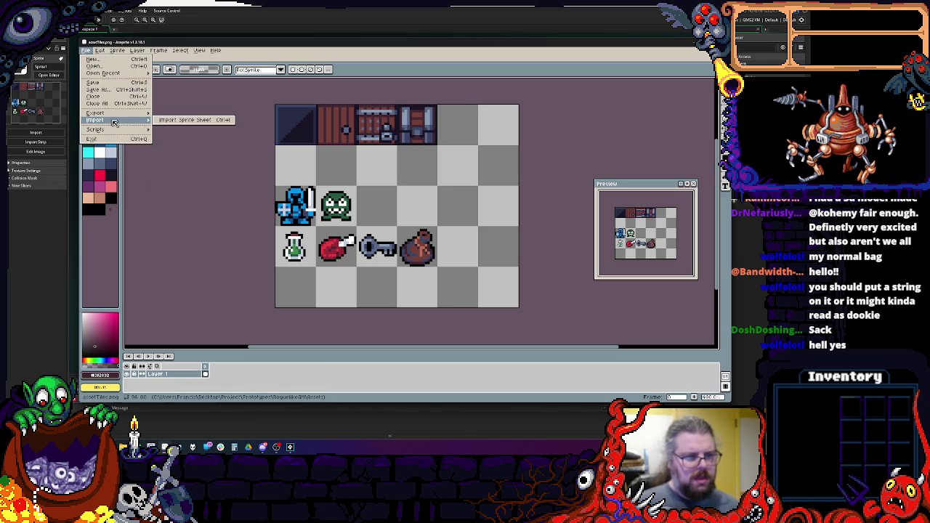
{"action": "left_click", "coordinate": [86, 52]}
{"action": "left_click", "coordinate": [88, 52]}
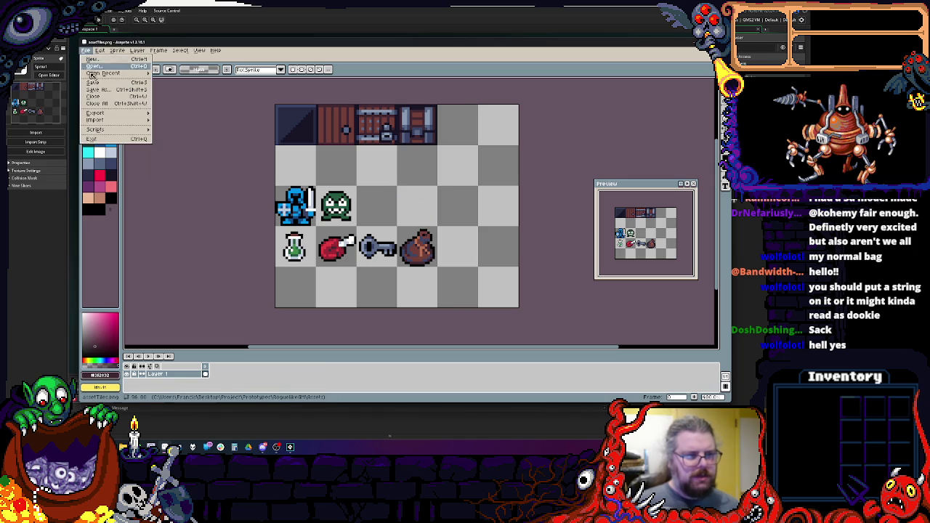
{"action": "mouse_move", "coordinate": [99, 119]}
{"action": "left_click", "coordinate": [195, 125]}
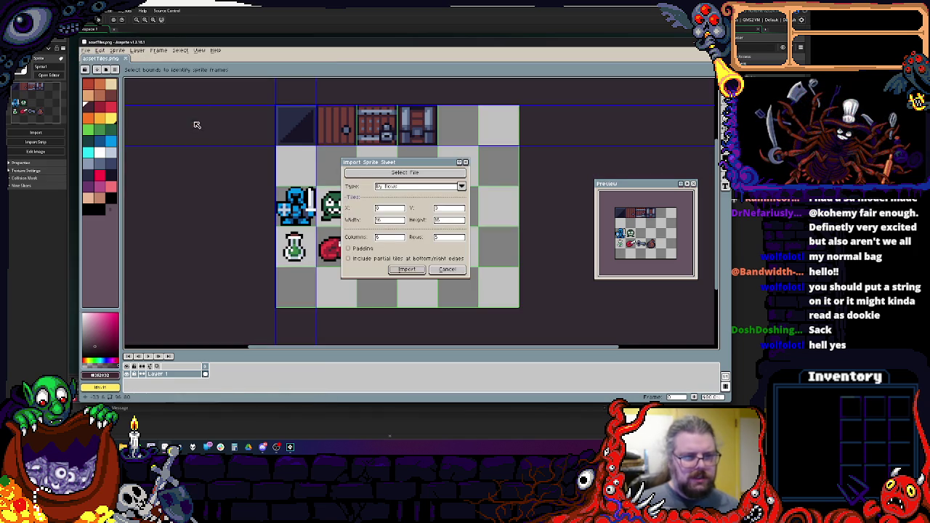
- Choose assetTiles.png as the source sheet and import it as separate tile frames
{"action": "left_click", "coordinate": [407, 173]}
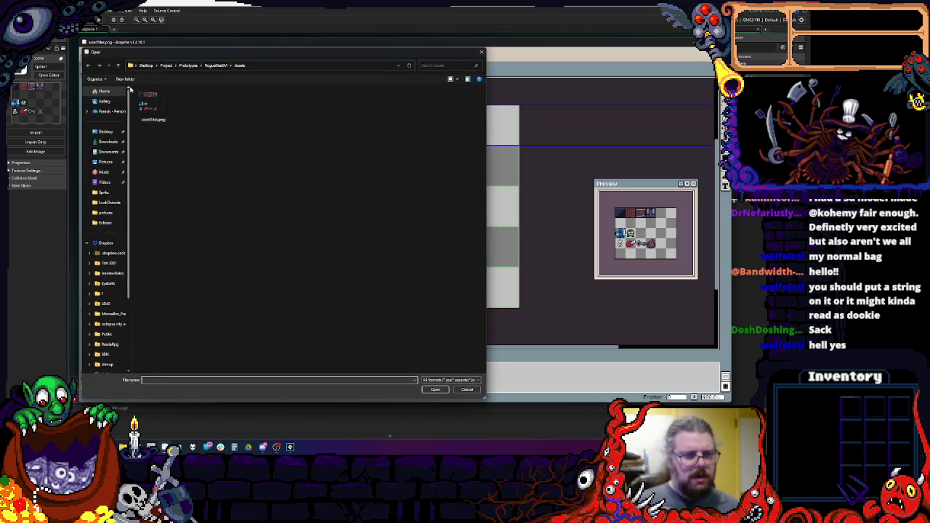
{"action": "left_click", "coordinate": [434, 389]}
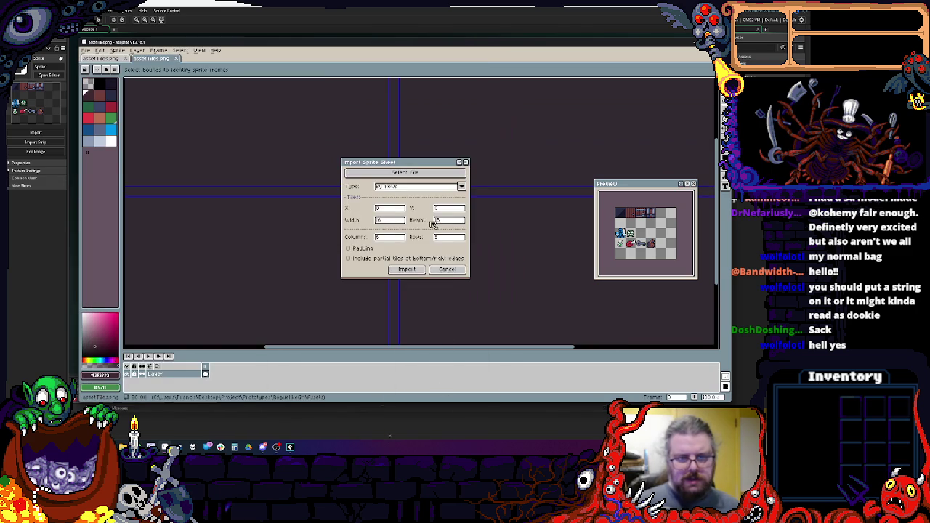
{"action": "mouse_move", "coordinate": [429, 164]}
{"action": "left_mouse_down"}
{"action": "mouse_move", "coordinate": [572, 127]}
{"action": "mouse_move", "coordinate": [554, 135]}
{"action": "left_mouse_up"}
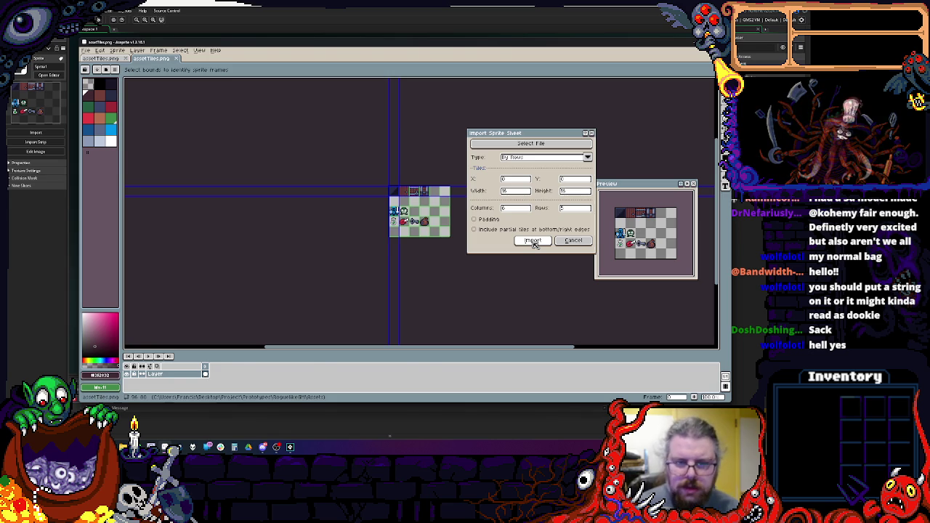
{"action": "left_click", "coordinate": [533, 242]}
{"action": "key", "text": "Right"}
{"action": "key", "text": "Right"}
{"action": "key", "text": "Right"}
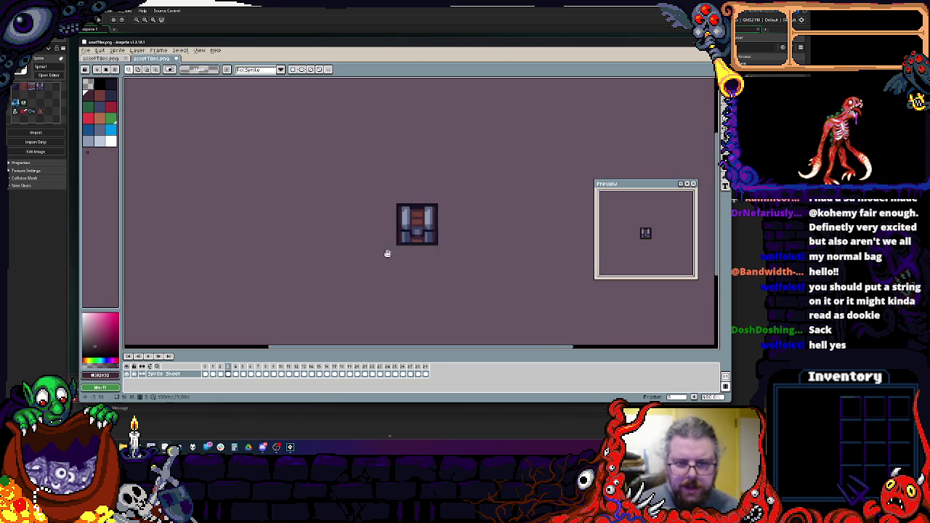
- Step through the tile frames and save them as the animated GIF assetTiles.gif
{"action": "key", "text": "Right"}
{"action": "key", "text": "Right"}
{"action": "key", "text": "Right"}
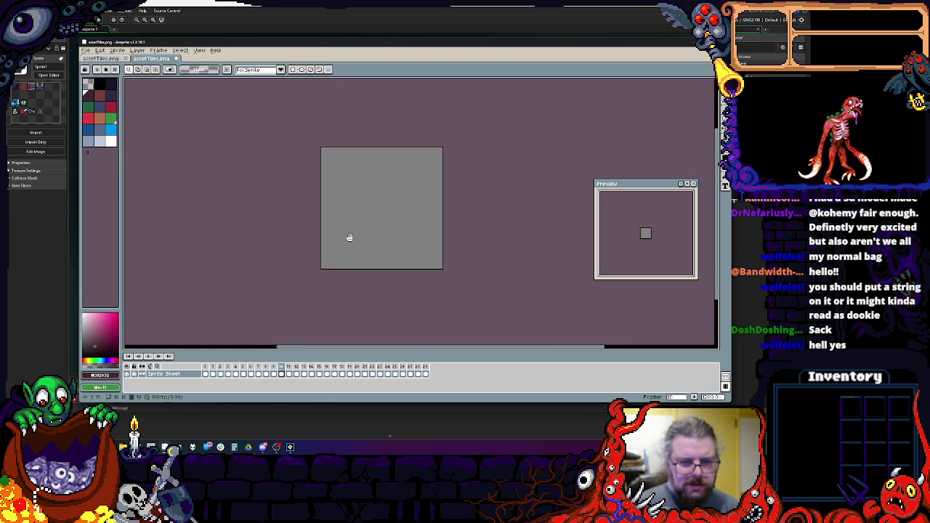
{"action": "key", "text": "Right"}
{"action": "key", "text": "Right"}
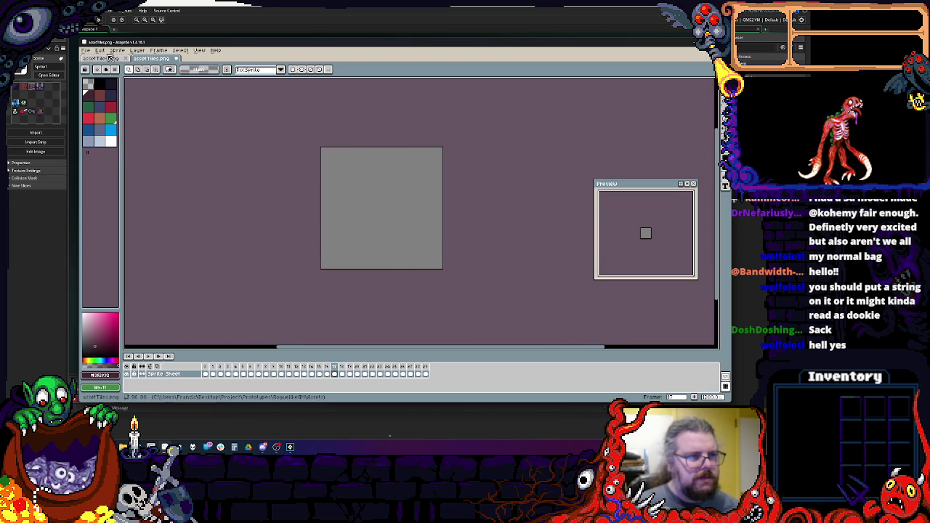
{"action": "left_click", "coordinate": [87, 51]}
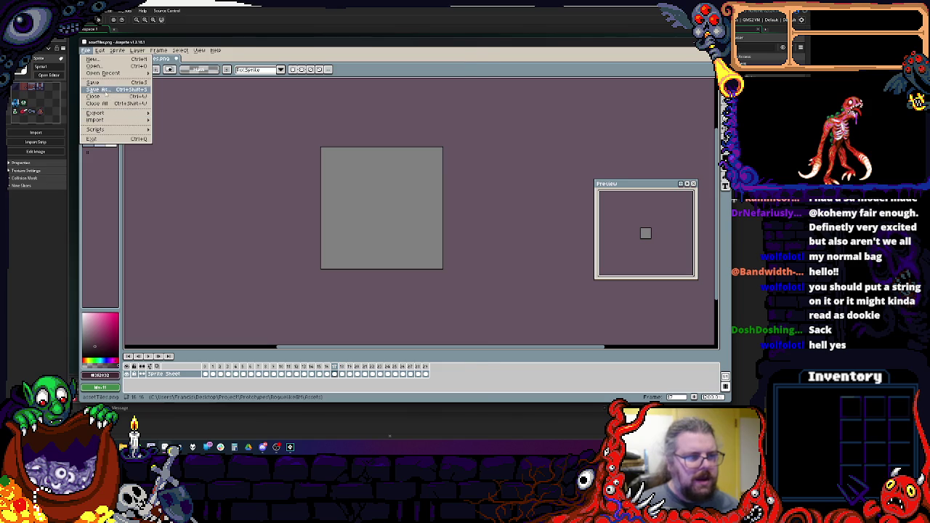
{"action": "left_click", "coordinate": [101, 90]}
{"action": "left_click", "coordinate": [160, 368]}
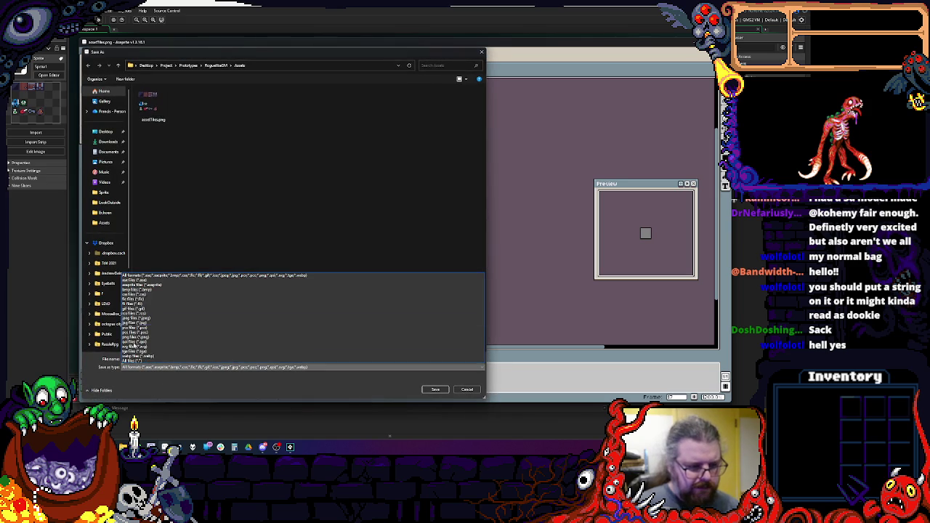
{"action": "left_click", "coordinate": [149, 308]}
{"action": "double_click", "coordinate": [147, 359]}
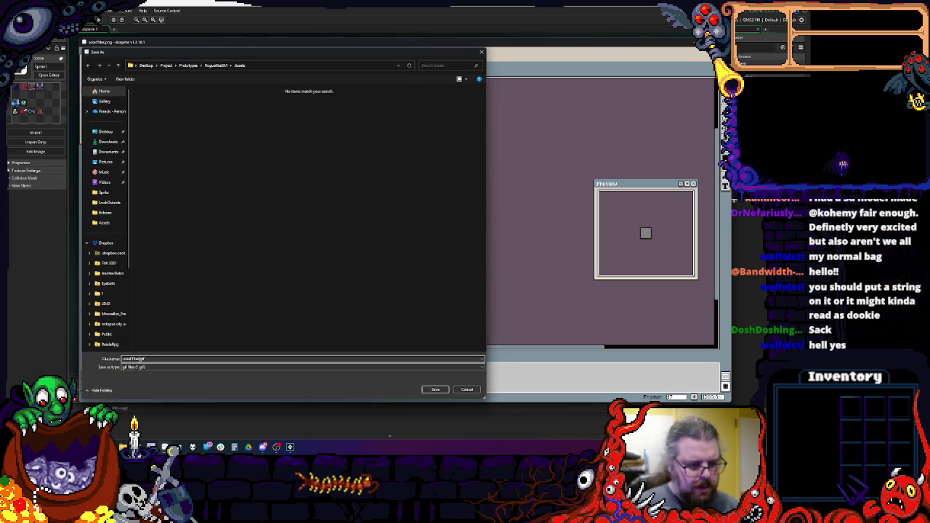
{"action": "left_click", "coordinate": [441, 392]}
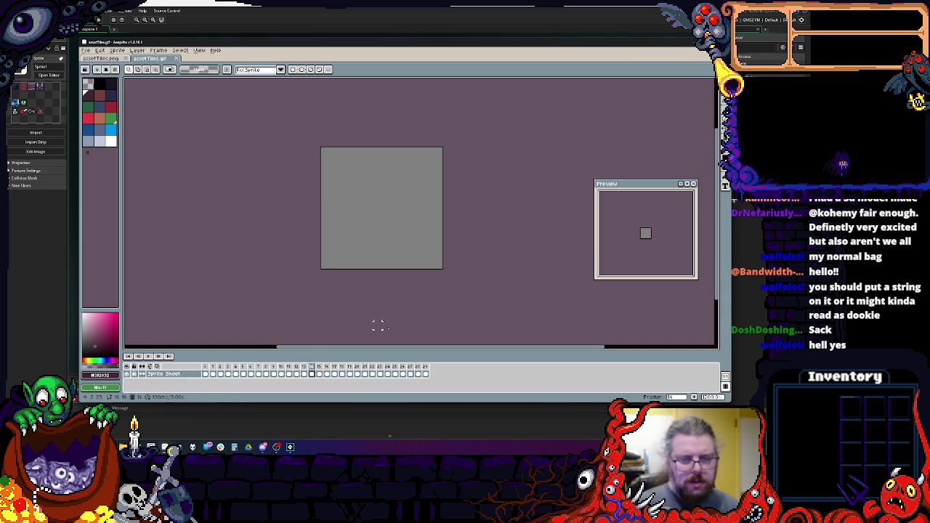
{"action": "key", "text": "ctrl+q"}
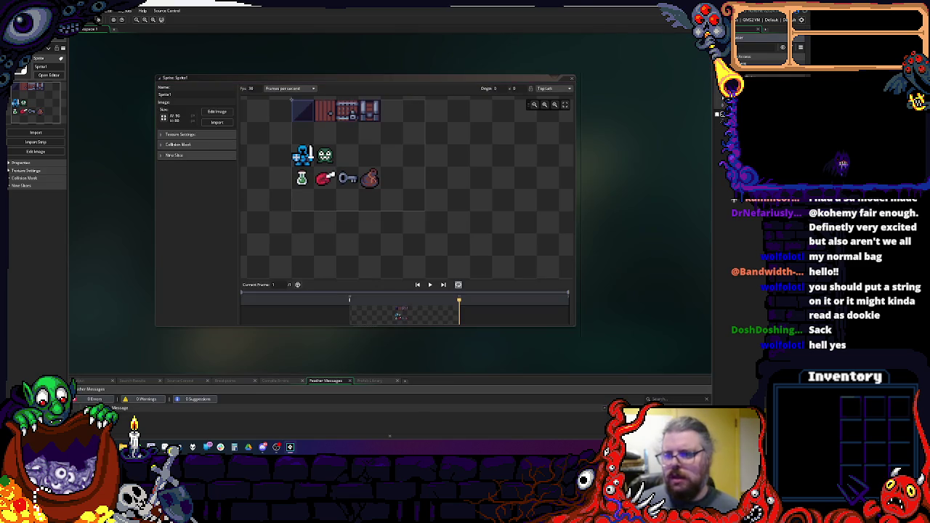
- Import the tileset file into Sprite1 and scrub through its 16×16 frames
{"action": "left_click", "coordinate": [217, 122]}
{"action": "left_click", "coordinate": [99, 70]}
{"action": "left_click", "coordinate": [214, 254]}
{"action": "left_click_drag", "start_coordinate": [269, 320], "coordinate": [436, 321]}
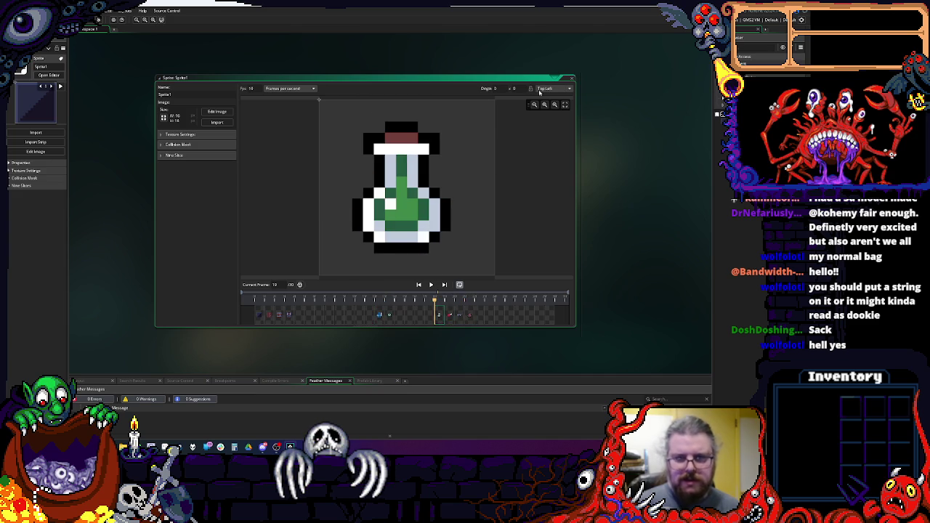
- Close the sprite editor and return to Aseprite's assetTiles.png document
{"action": "left_click", "coordinate": [573, 78]}
{"action": "mouse_move", "coordinate": [166, 446]}
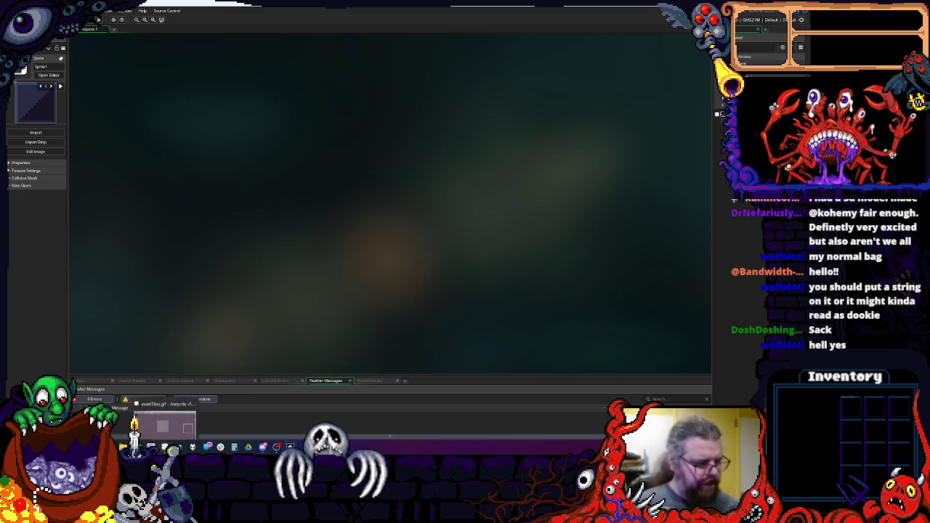
{"action": "left_click", "coordinate": [189, 410]}
{"action": "left_click", "coordinate": [109, 58]}
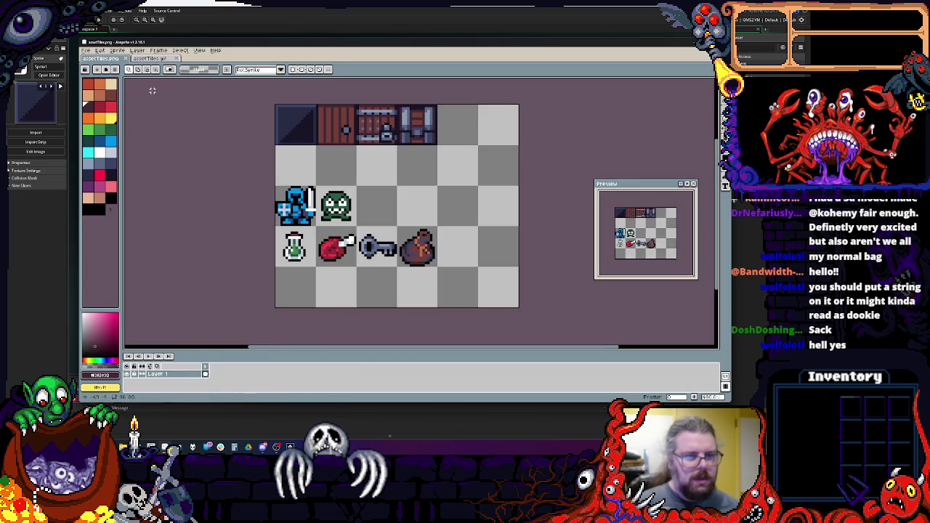
- Start Save As for assetTiles.png and set the file type filter to All files (*.*)
{"action": "left_click", "coordinate": [86, 50]}
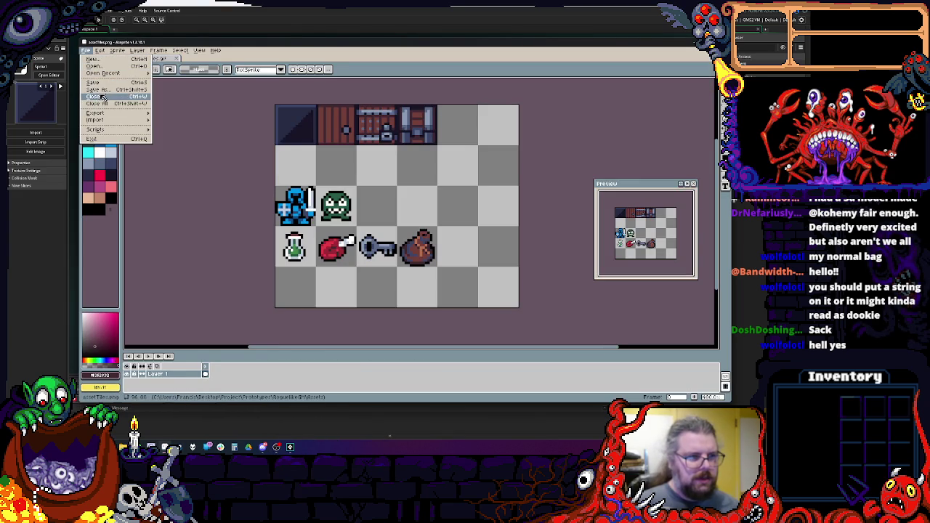
{"action": "left_click", "coordinate": [103, 90]}
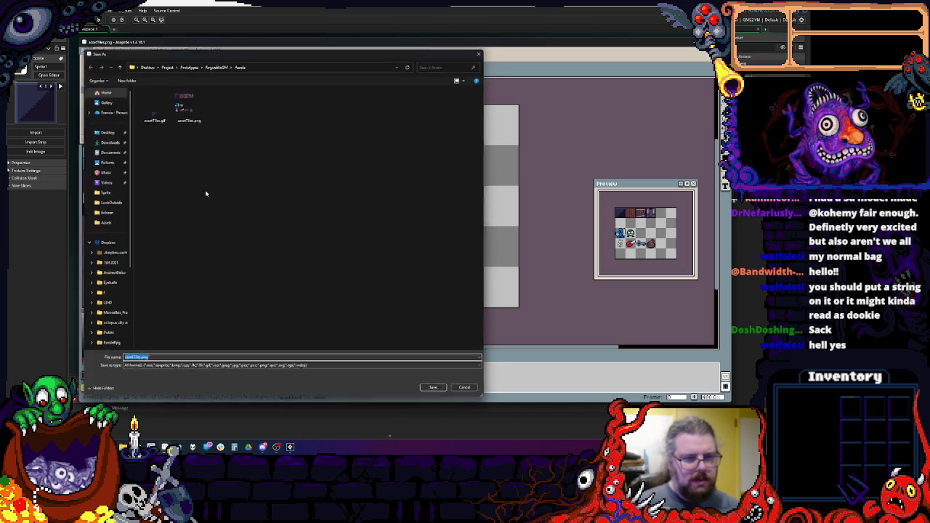
{"action": "left_click", "coordinate": [158, 369]}
{"action": "left_click", "coordinate": [138, 281]}
{"action": "left_click", "coordinate": [138, 366]}
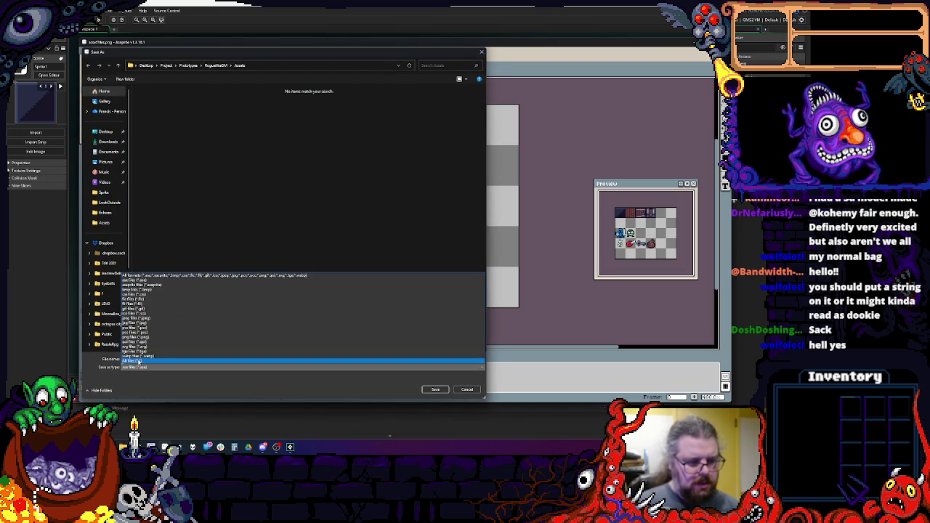
{"action": "left_click", "coordinate": [142, 360]}
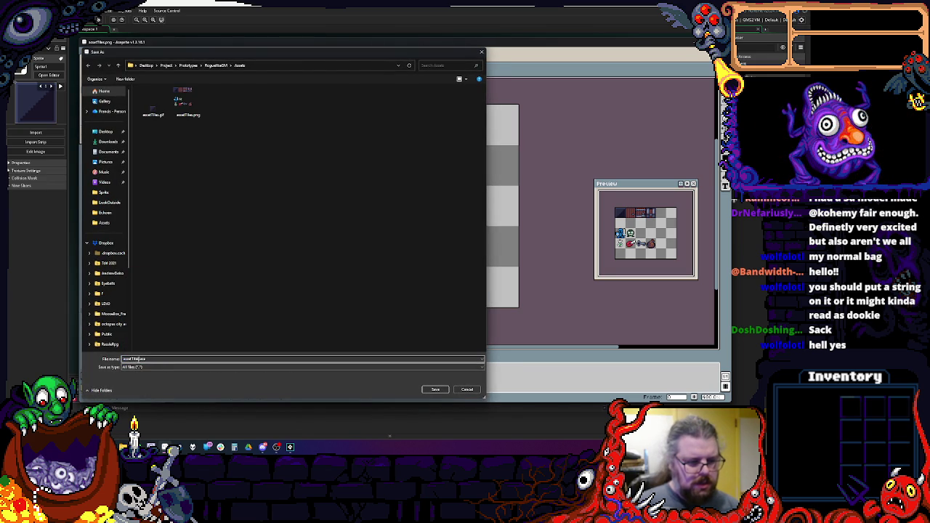
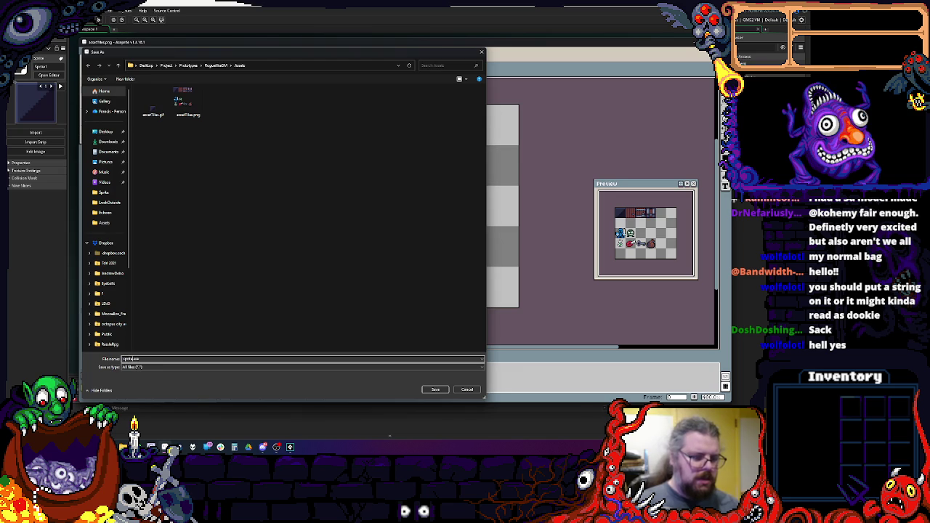
- Save the sheet as spritesheet.ase and enlarge its canvas to 640 pixels wide
{"action": "left_click", "coordinate": [435, 389]}
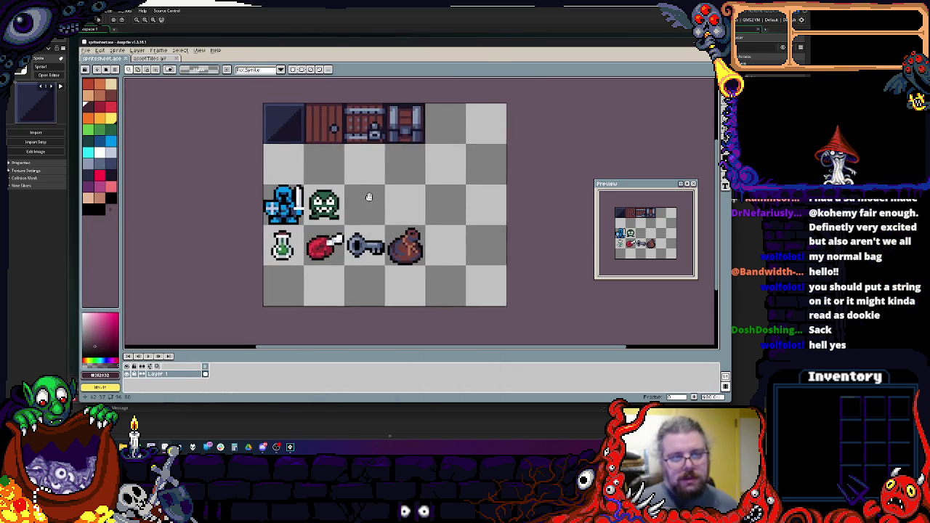
{"action": "scroll", "coordinate": [373, 197], "scroll_direction": "up", "scroll_amount": 1}
{"action": "left_click", "coordinate": [128, 53]}
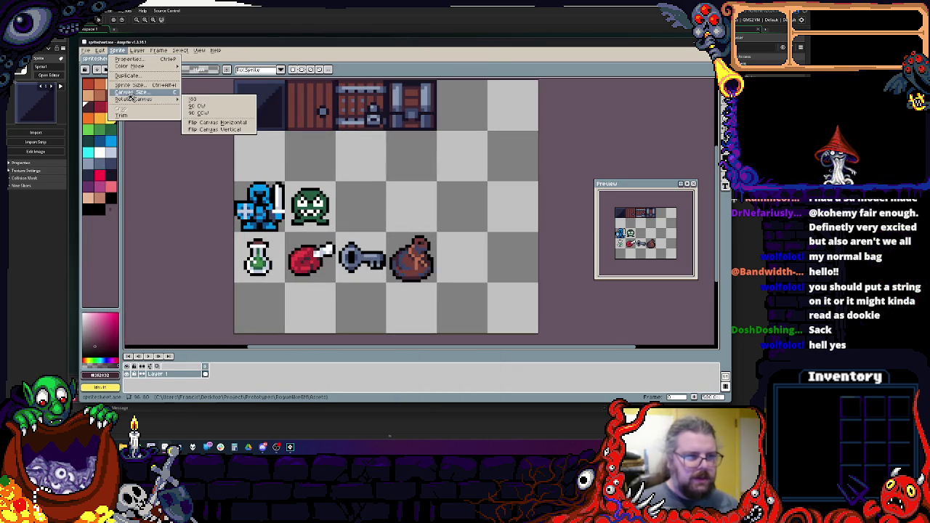
{"action": "left_click", "coordinate": [149, 92]}
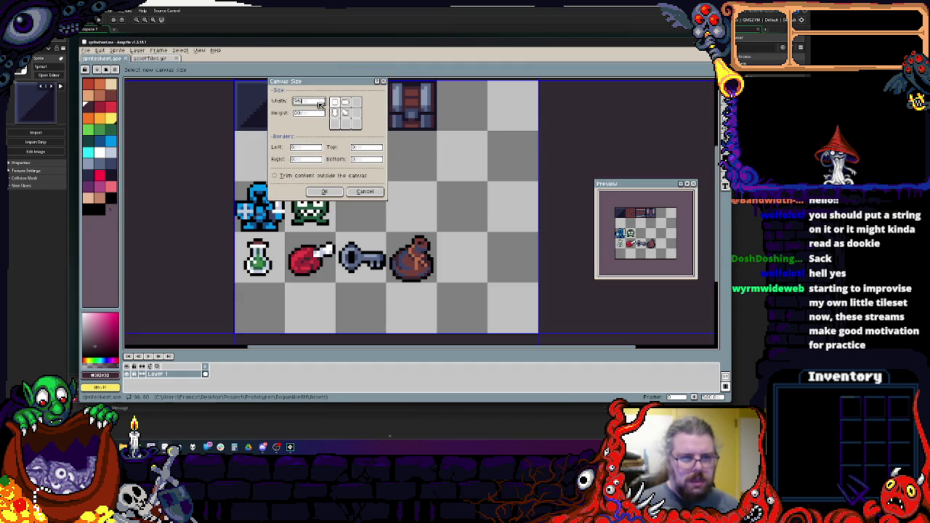
{"action": "type", "text": "0"}
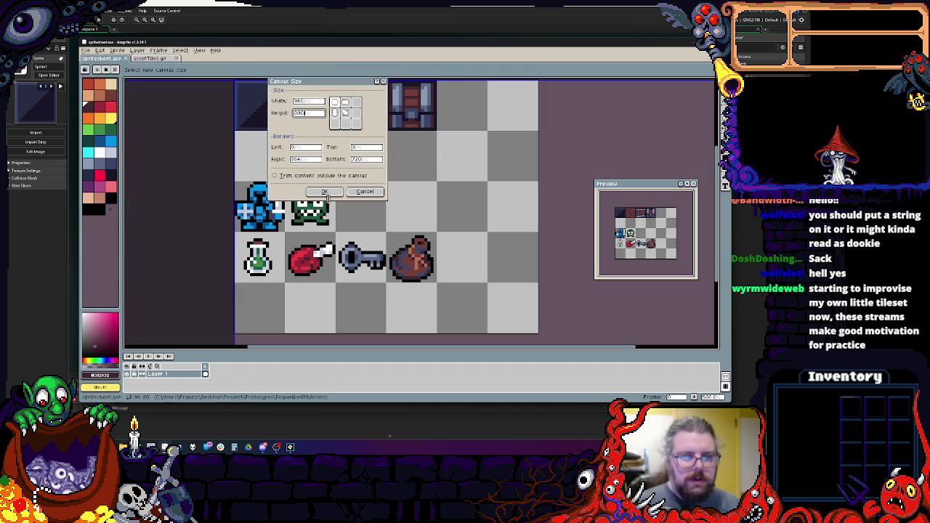
{"action": "left_click", "coordinate": [324, 192]}
{"action": "scroll", "coordinate": [539, 138], "scroll_direction": "down", "scroll_amount": 2}
{"action": "scroll", "coordinate": [539, 138], "scroll_direction": "up", "scroll_amount": 2}
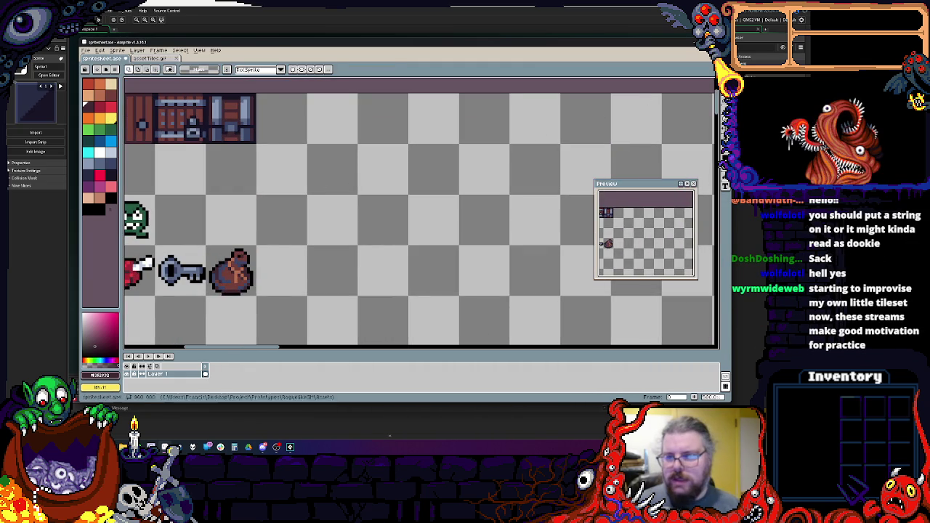
{"action": "left_click", "coordinate": [719, 157]}
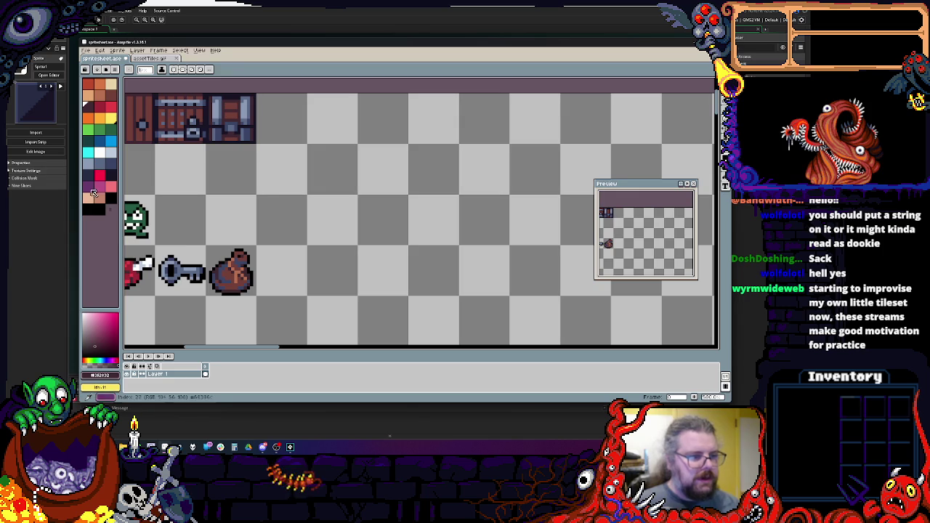
- Draw a dark navy filled square tile on an empty spot of the canvas
{"action": "scroll", "coordinate": [345, 132], "scroll_direction": "up", "scroll_amount": 1}
{"action": "scroll", "coordinate": [322, 160], "scroll_direction": "up", "scroll_amount": 1}
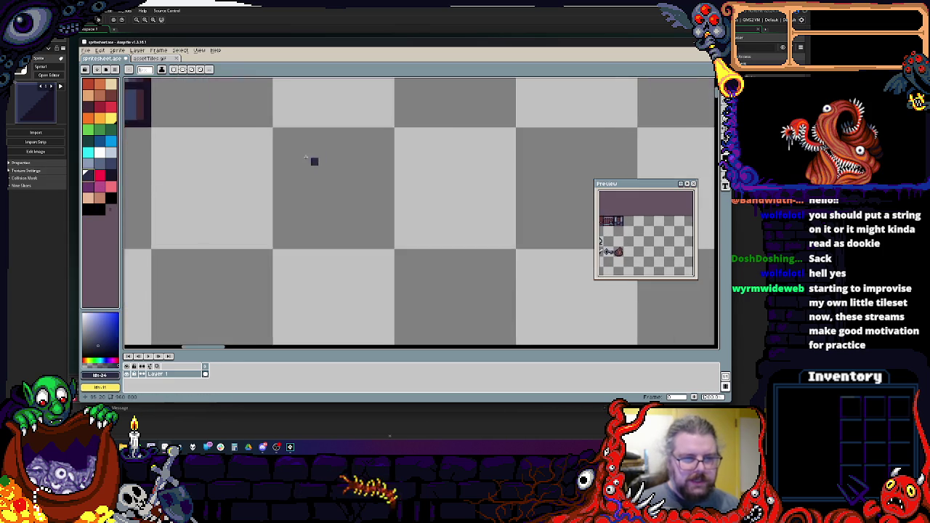
{"action": "scroll", "coordinate": [274, 124], "scroll_direction": "up", "scroll_amount": 1}
{"action": "scroll", "coordinate": [260, 113], "scroll_direction": "down", "scroll_amount": 1}
{"action": "left_click_drag", "start_coordinate": [259, 110], "coordinate": [376, 225]}
{"action": "scroll", "coordinate": [330, 210], "scroll_direction": "up", "scroll_amount": 1}
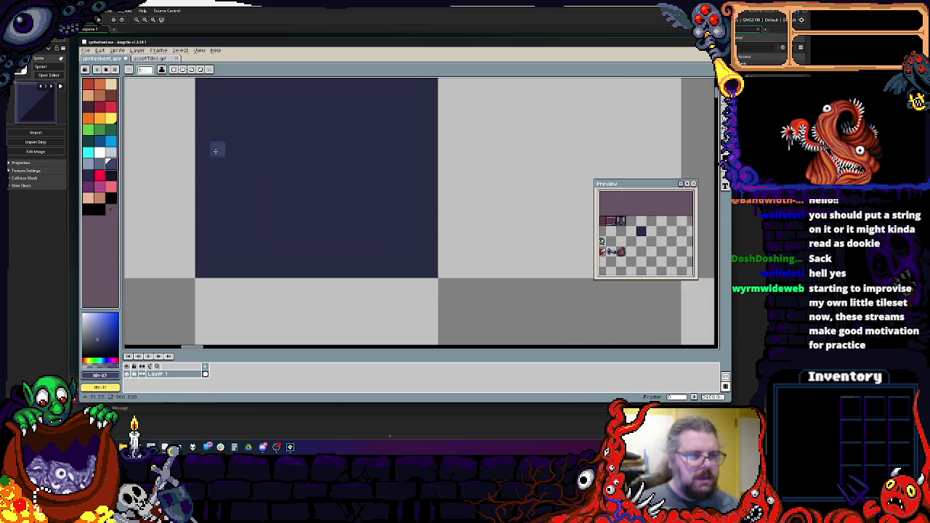
{"action": "scroll", "coordinate": [214, 145], "scroll_direction": "up", "scroll_amount": 2}
- Paint rows of lighter blue-grey brick lines across the dark square
{"action": "mouse_move", "coordinate": [229, 152]}
{"action": "left_mouse_down"}
{"action": "mouse_move", "coordinate": [411, 152]}
{"action": "mouse_move", "coordinate": [193, 166]}
{"action": "left_mouse_up"}
{"action": "key", "text": "x"}
{"action": "key", "text": "x"}
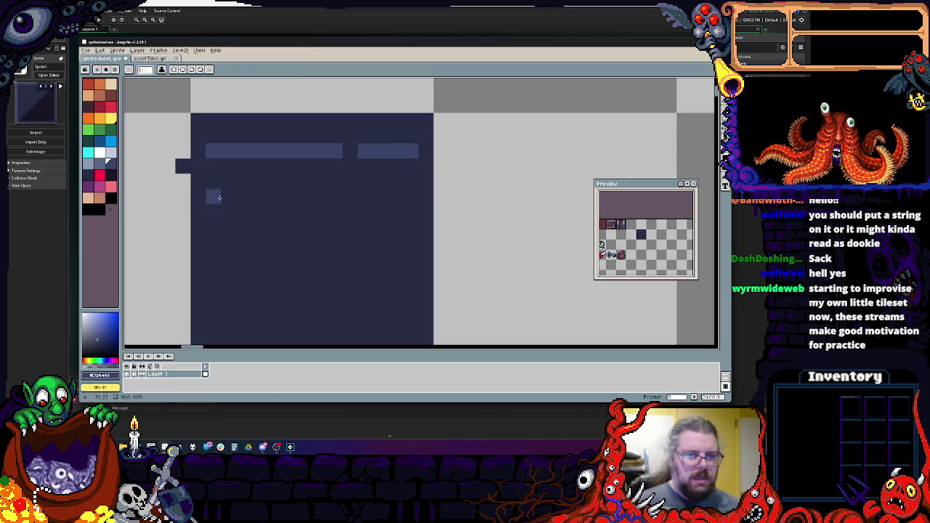
{"action": "left_click", "coordinate": [220, 180], "text": "alt"}
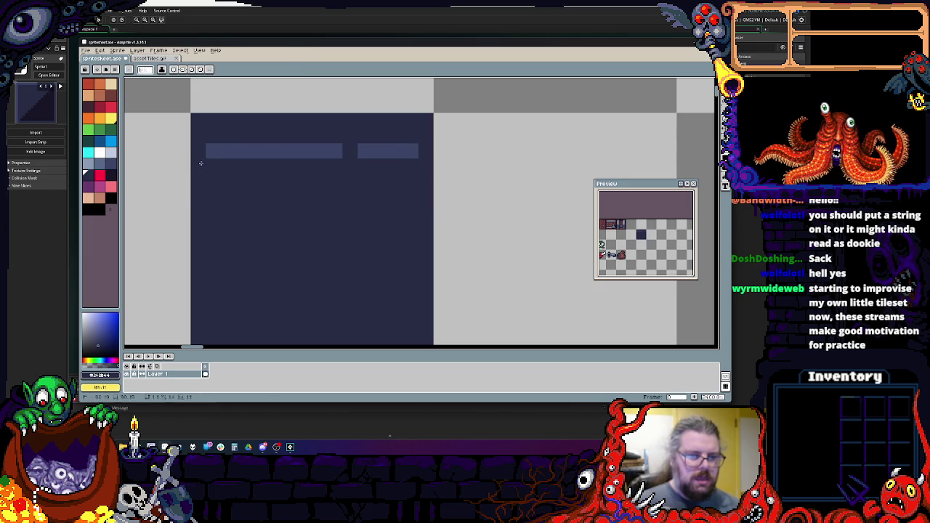
{"action": "left_click", "coordinate": [330, 201]}
{"action": "mouse_move", "coordinate": [197, 211]}
{"action": "left_mouse_down"}
{"action": "mouse_move", "coordinate": [290, 197]}
{"action": "mouse_move", "coordinate": [198, 212]}
{"action": "left_mouse_up"}
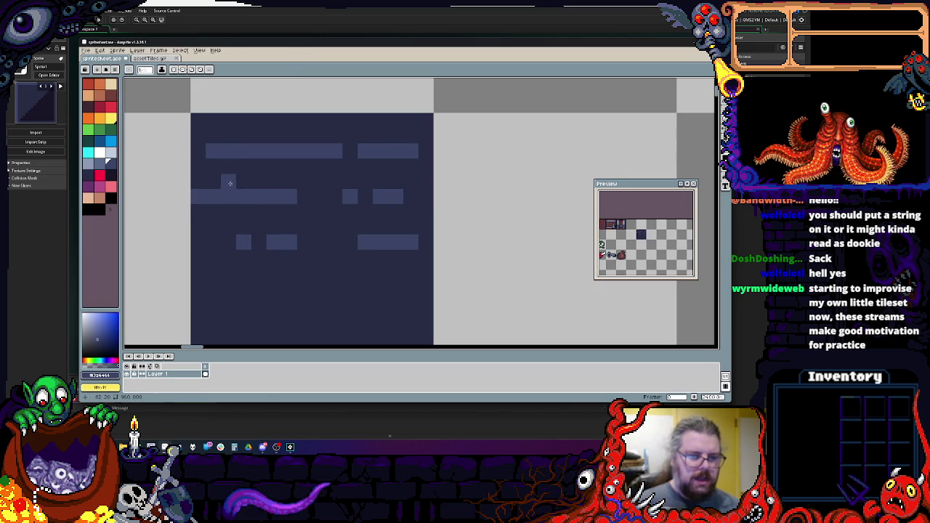
{"action": "scroll", "coordinate": [229, 242], "scroll_direction": "down", "scroll_amount": 2}
{"action": "mouse_move", "coordinate": [200, 244]}
{"action": "left_mouse_down"}
{"action": "mouse_move", "coordinate": [342, 231]}
{"action": "mouse_move", "coordinate": [333, 247]}
{"action": "mouse_move", "coordinate": [424, 246]}
{"action": "left_mouse_up"}
- Paint over part of a stray light line with the dark colour
{"action": "left_click_drag", "start_coordinate": [350, 232], "coordinate": [356, 239]}
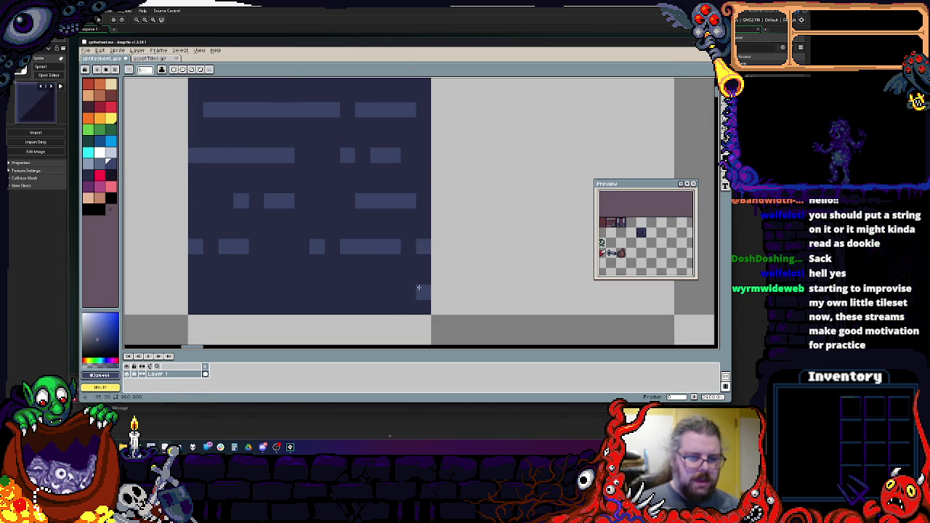
{"action": "scroll", "coordinate": [230, 290], "scroll_direction": "down", "scroll_amount": 2}
{"action": "scroll", "coordinate": [276, 178], "scroll_direction": "up", "scroll_amount": 1}
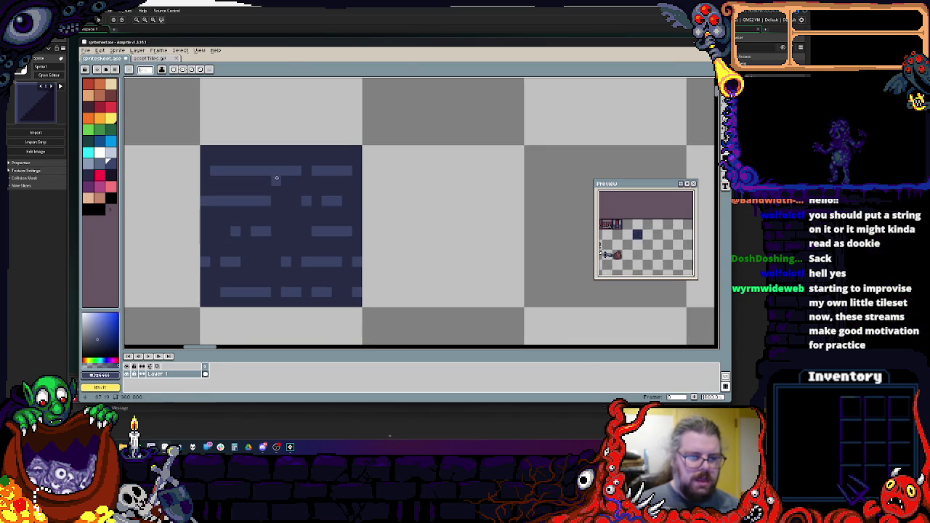
{"action": "scroll", "coordinate": [282, 212], "scroll_direction": "up", "scroll_amount": 1}
{"action": "scroll", "coordinate": [281, 212], "scroll_direction": "down", "scroll_amount": 1}
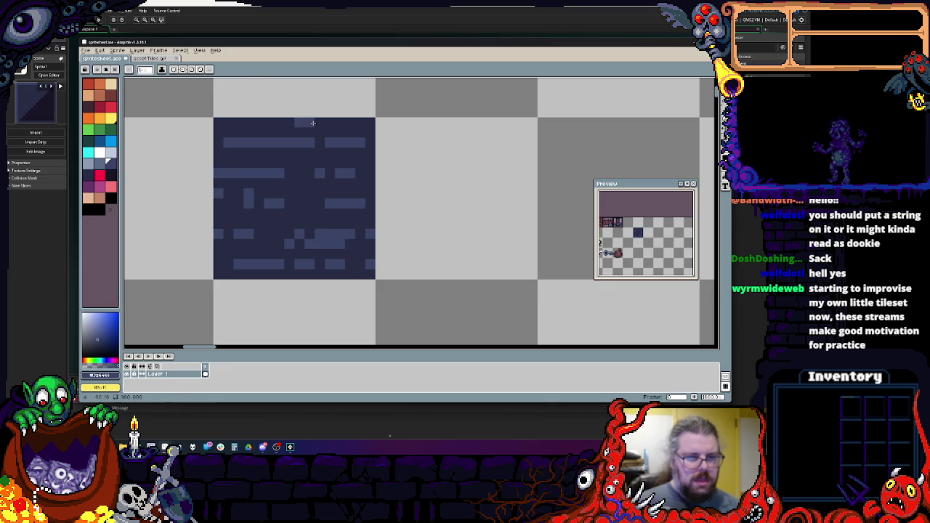
{"action": "scroll", "coordinate": [380, 152], "scroll_direction": "down", "scroll_amount": 1}
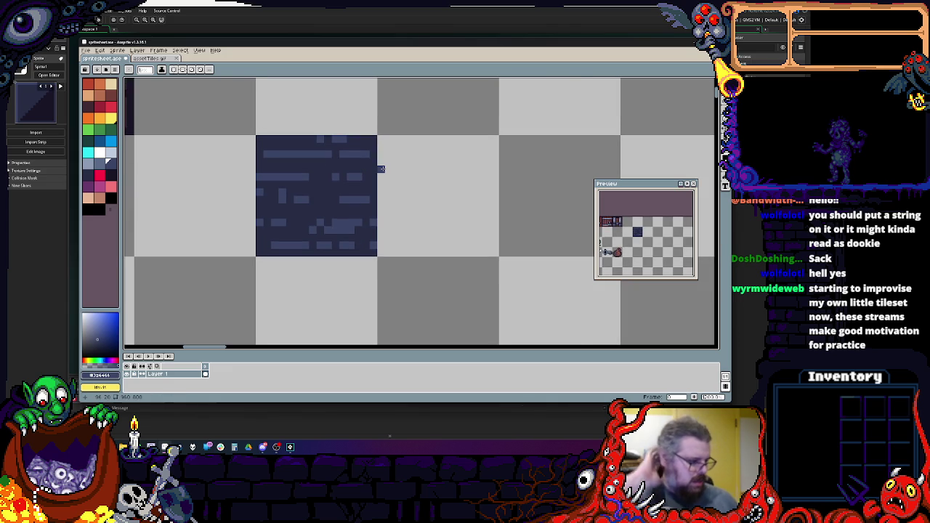
- Marquee-select the brick tile and place a copy to its right
{"action": "mouse_move", "coordinate": [380, 168]}
{"action": "left_mouse_down"}
{"action": "mouse_move", "coordinate": [385, 177]}
{"action": "mouse_move", "coordinate": [419, 166]}
{"action": "left_mouse_up"}
{"action": "scroll", "coordinate": [509, 156], "scroll_direction": "up", "scroll_amount": 1}
{"action": "key", "text": "m"}
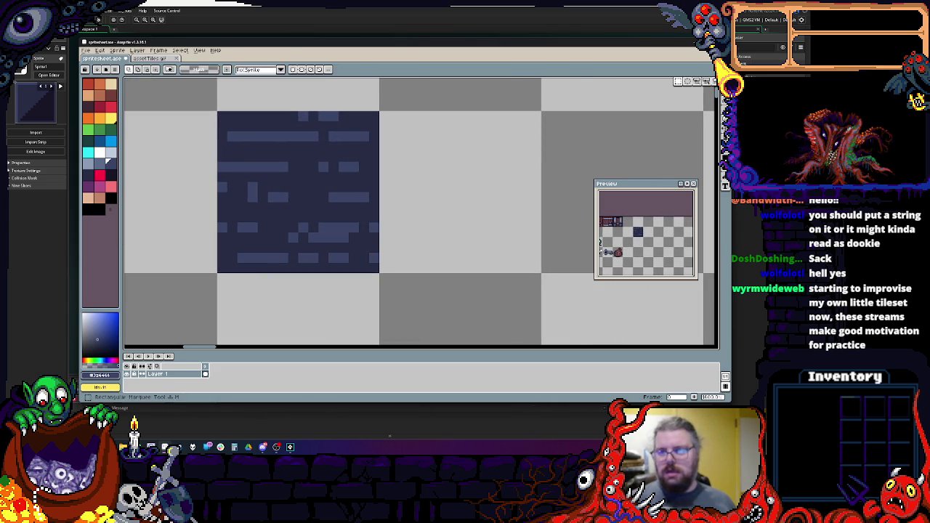
{"action": "left_click_drag", "start_coordinate": [368, 263], "coordinate": [222, 118]}
{"action": "scroll", "coordinate": [364, 197], "scroll_direction": "down", "scroll_amount": 2}
{"action": "scroll", "coordinate": [352, 164], "scroll_direction": "up", "scroll_amount": 1}
{"action": "left_click_drag", "start_coordinate": [290, 138], "coordinate": [363, 160]}
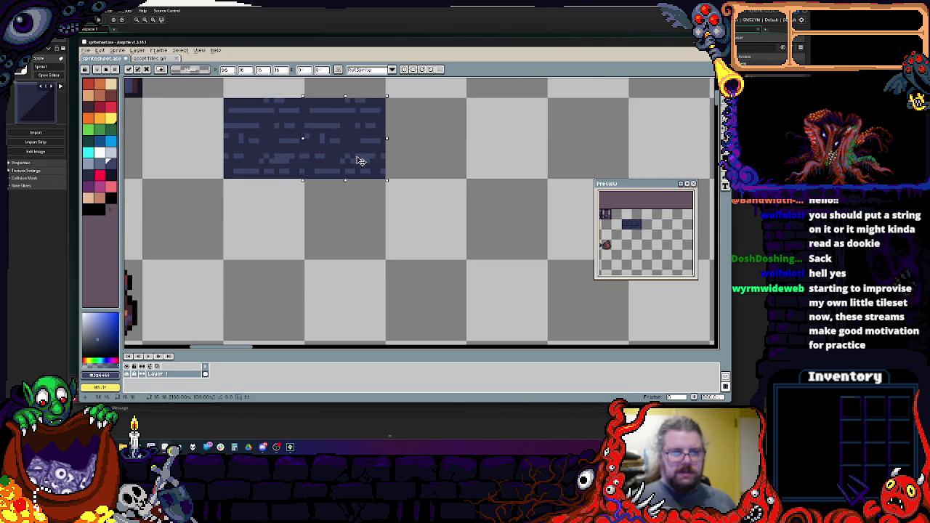
{"action": "left_click_drag", "start_coordinate": [268, 130], "coordinate": [431, 148]}
{"action": "left_click", "coordinate": [443, 211]}
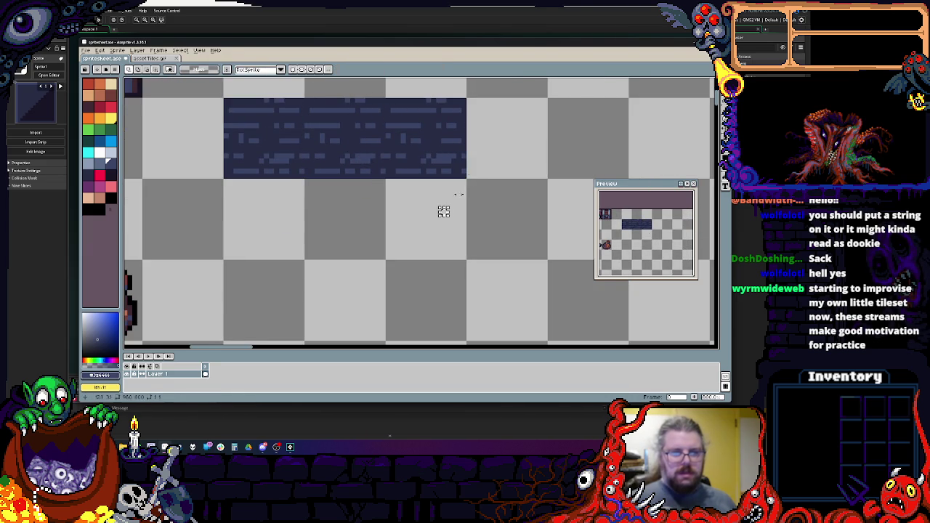
- Place copies of the brick strip directly below the original and confirm them
{"action": "mouse_move", "coordinate": [271, 133]}
{"action": "left_mouse_down"}
{"action": "mouse_move", "coordinate": [279, 242]}
{"action": "mouse_move", "coordinate": [281, 212]}
{"action": "left_mouse_up"}
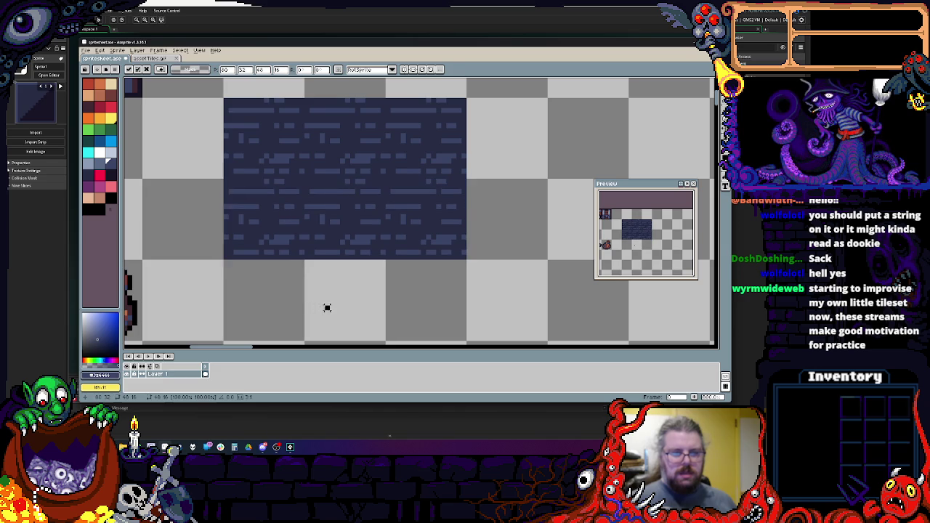
{"action": "left_click_drag", "start_coordinate": [326, 308], "coordinate": [316, 259]}
{"action": "left_click_drag", "start_coordinate": [327, 116], "coordinate": [372, 312]}
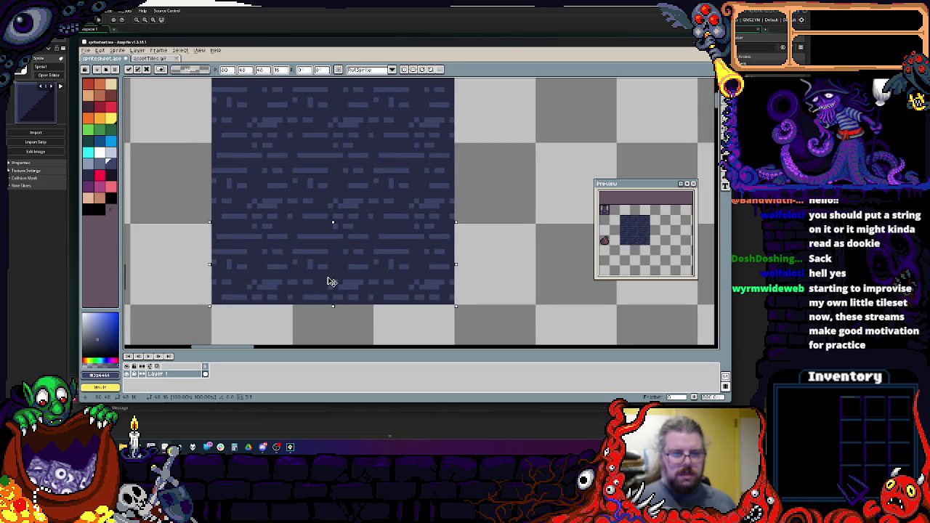
{"action": "key", "text": "Return"}
{"action": "scroll", "coordinate": [345, 231], "scroll_direction": "down", "scroll_amount": 1}
{"action": "scroll", "coordinate": [345, 231], "scroll_direction": "up", "scroll_amount": 1}
{"action": "scroll", "coordinate": [371, 286], "scroll_direction": "down", "scroll_amount": 1}
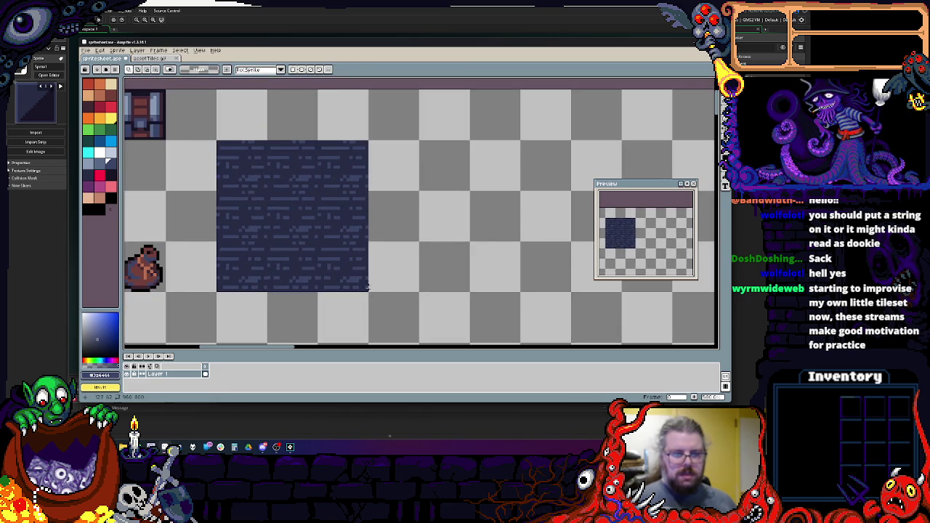
- Select the whole brick block and duplicate it to the right and below
{"action": "left_click_drag", "start_coordinate": [367, 290], "coordinate": [217, 141]}
{"action": "mouse_move", "coordinate": [316, 219]}
{"action": "left_mouse_down"}
{"action": "mouse_move", "coordinate": [319, 198]}
{"action": "mouse_move", "coordinate": [461, 208]}
{"action": "mouse_move", "coordinate": [442, 214]}
{"action": "left_mouse_up"}
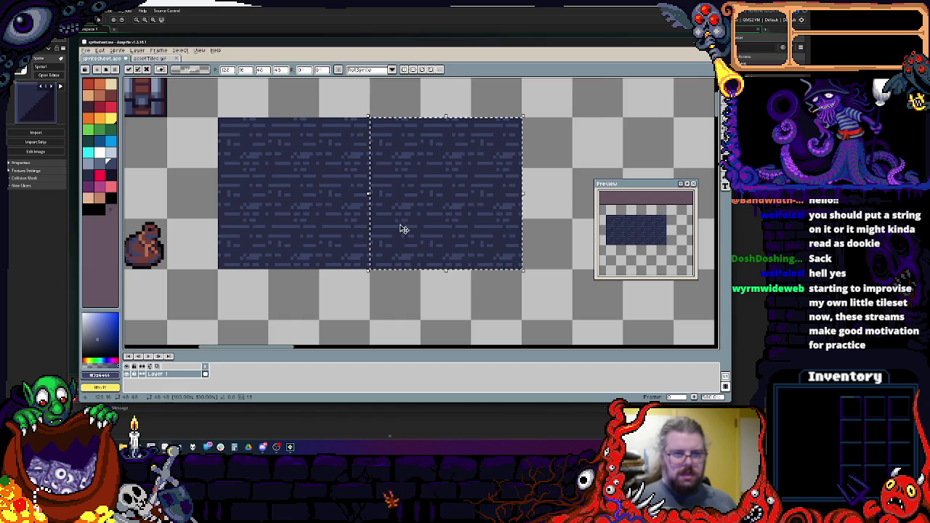
{"action": "key", "text": "Return"}
{"action": "scroll", "coordinate": [326, 203], "scroll_direction": "down", "scroll_amount": 1}
{"action": "left_click_drag", "start_coordinate": [345, 149], "coordinate": [342, 290]}
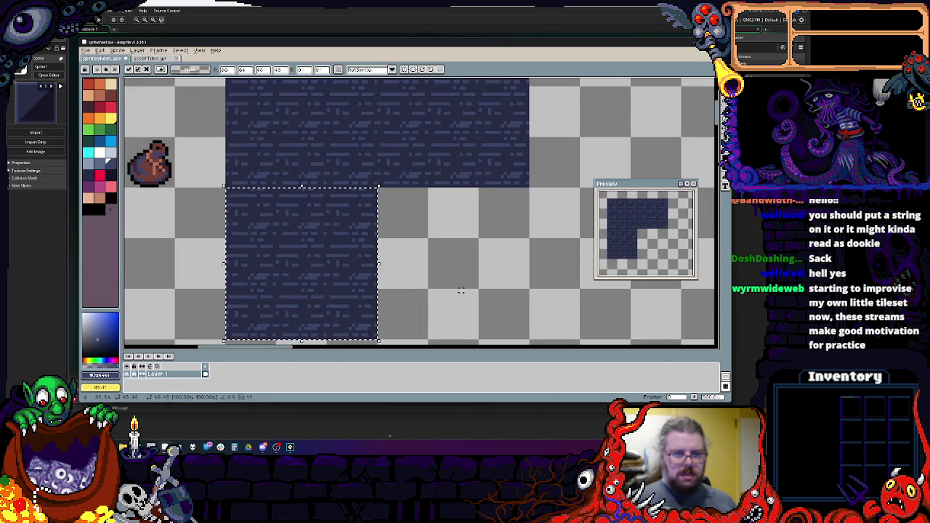
{"action": "mouse_move", "coordinate": [370, 244]}
{"action": "left_mouse_down"}
{"action": "mouse_move", "coordinate": [440, 317]}
{"action": "mouse_move", "coordinate": [411, 290]}
{"action": "left_mouse_up"}
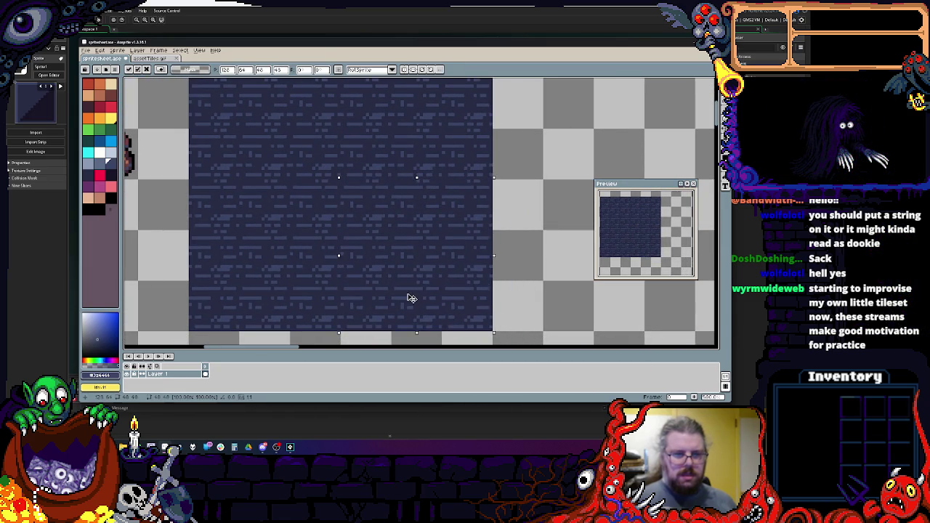
{"action": "key", "text": "Return"}
{"action": "scroll", "coordinate": [288, 241], "scroll_direction": "down", "scroll_amount": 2}
{"action": "scroll", "coordinate": [315, 230], "scroll_direction": "up", "scroll_amount": 3}
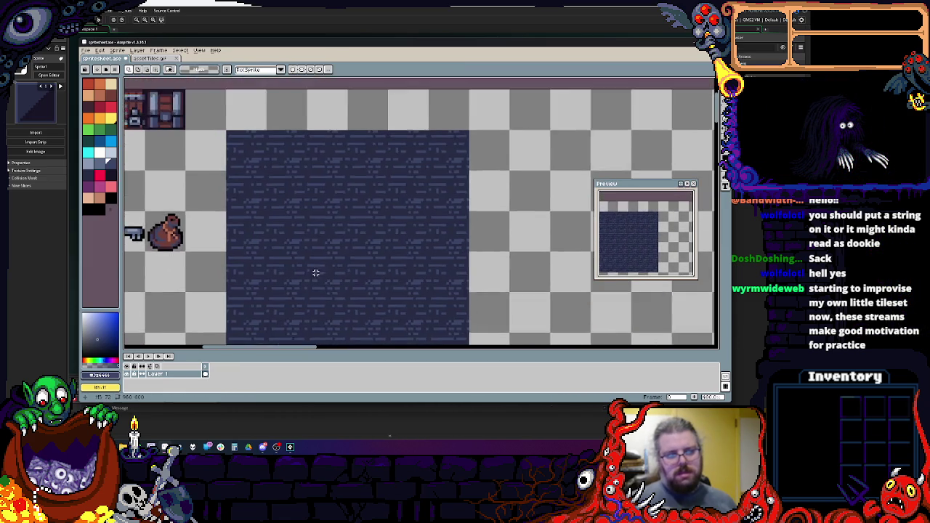
- Pick a lighter palette colour and paint a short stroke on the brick tile
{"action": "key", "text": "m"}
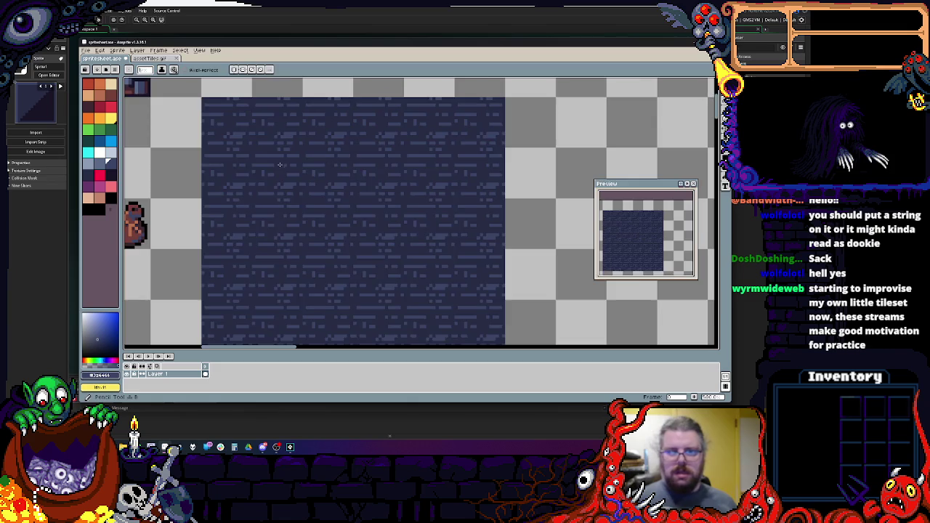
{"action": "scroll", "coordinate": [310, 153], "scroll_direction": "up", "scroll_amount": 1}
{"action": "scroll", "coordinate": [305, 153], "scroll_direction": "down", "scroll_amount": 1}
{"action": "scroll", "coordinate": [289, 172], "scroll_direction": "up", "scroll_amount": 1}
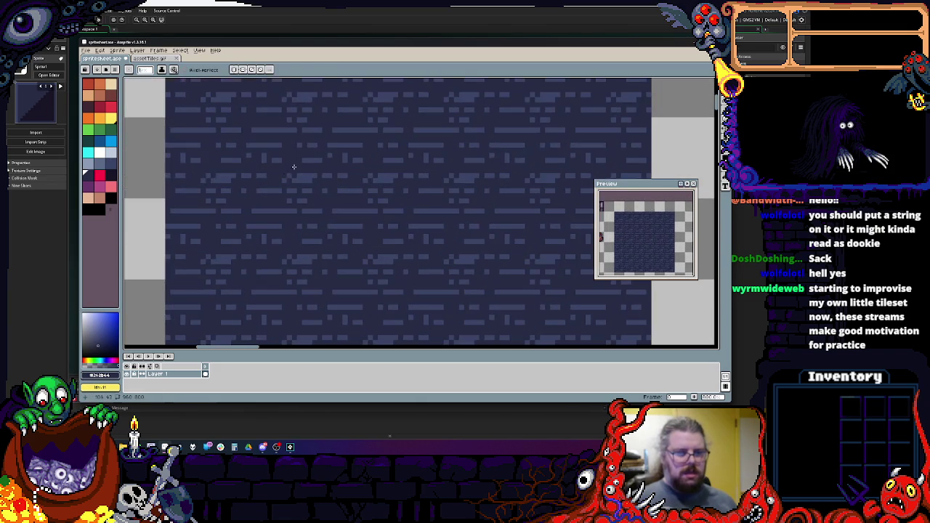
{"action": "scroll", "coordinate": [283, 216], "scroll_direction": "down", "scroll_amount": 1}
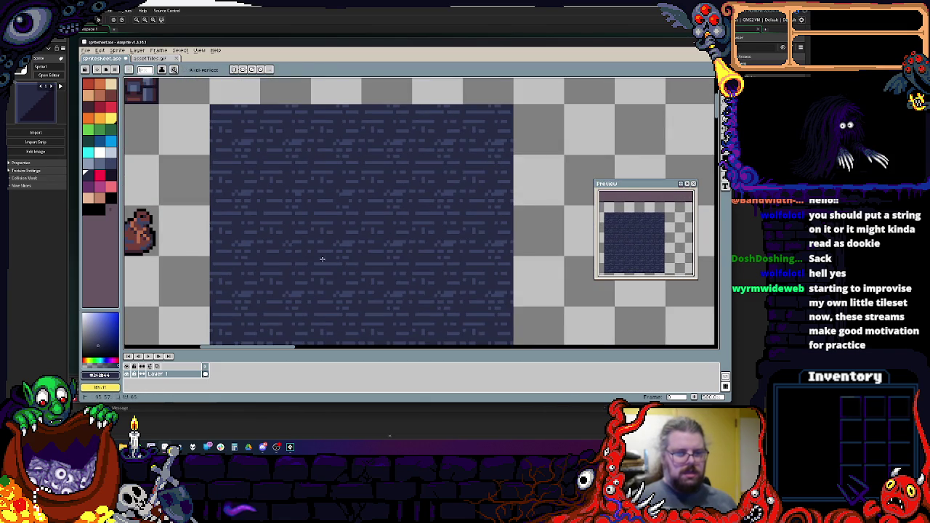
{"action": "scroll", "coordinate": [304, 258], "scroll_direction": "down", "scroll_amount": 2}
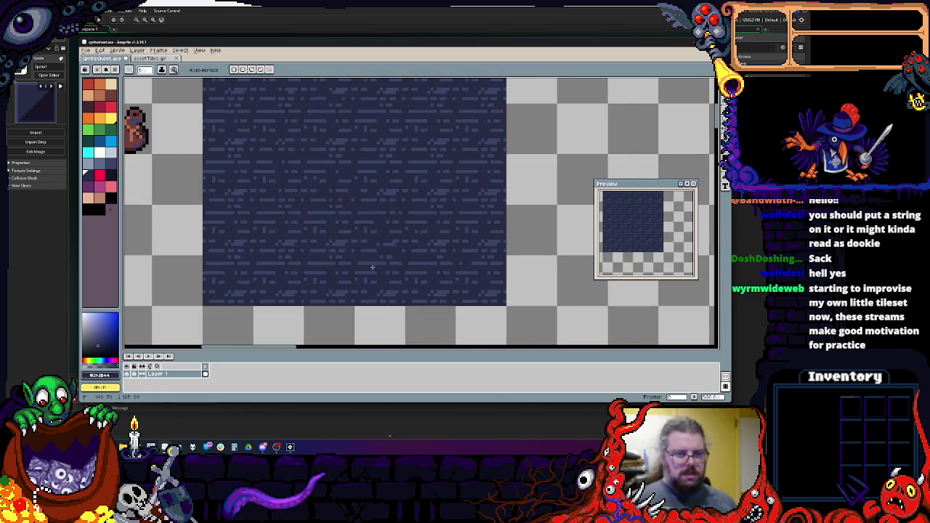
{"action": "scroll", "coordinate": [316, 253], "scroll_direction": "up", "scroll_amount": 2}
{"action": "scroll", "coordinate": [316, 253], "scroll_direction": "up", "scroll_amount": 1}
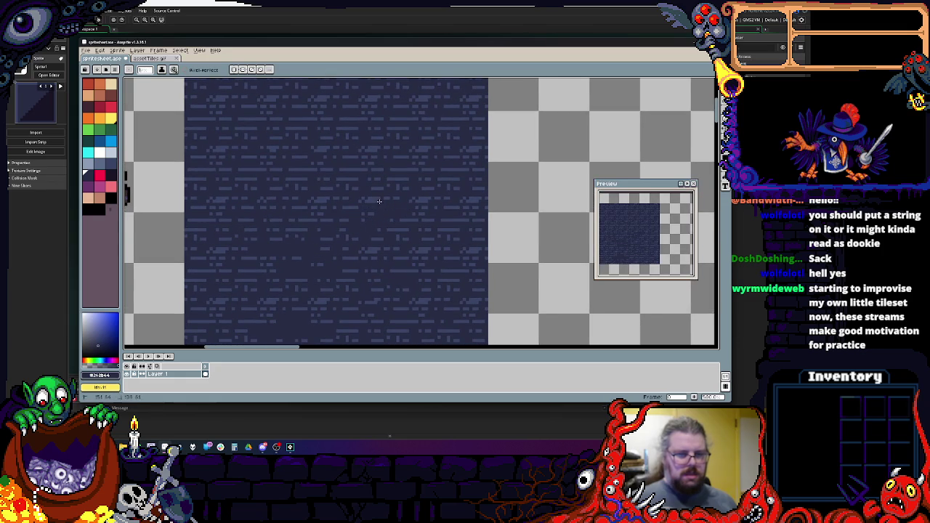
{"action": "scroll", "coordinate": [377, 214], "scroll_direction": "up", "scroll_amount": 2}
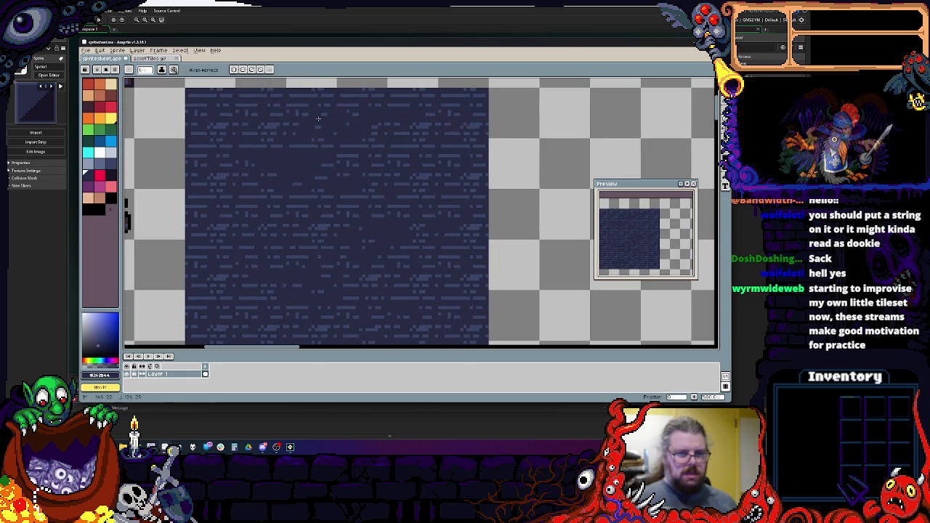
{"action": "scroll", "coordinate": [211, 146], "scroll_direction": "up", "scroll_amount": 1}
{"action": "left_click", "coordinate": [111, 164]}
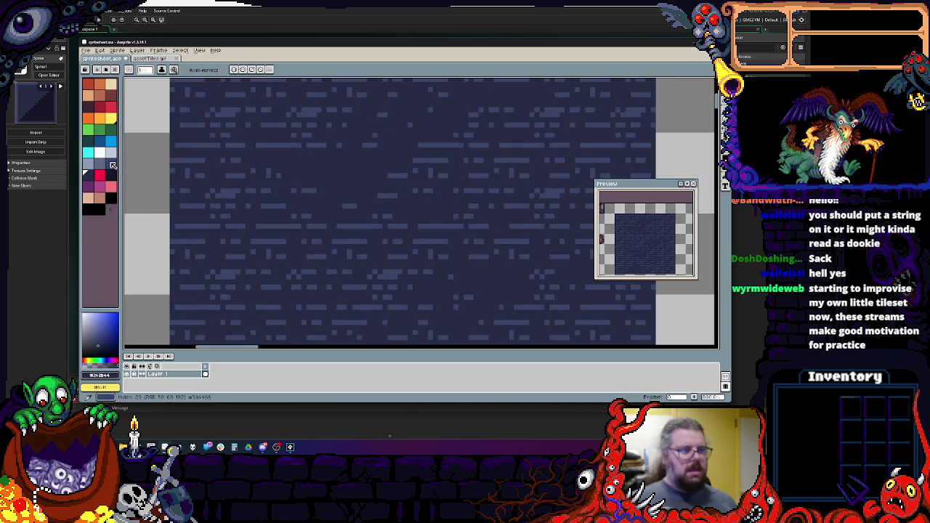
{"action": "scroll", "coordinate": [203, 151], "scroll_direction": "up", "scroll_amount": 1}
{"action": "left_click", "coordinate": [110, 175]}
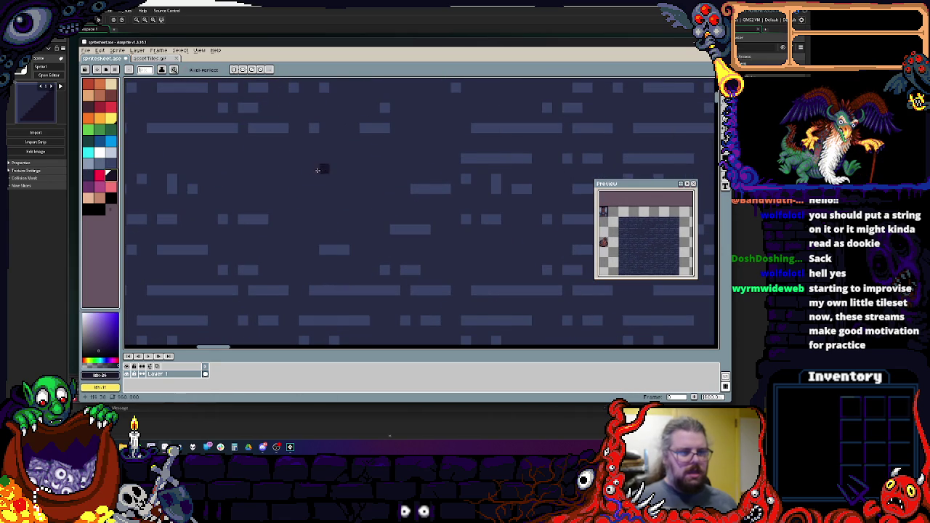
{"action": "left_click", "coordinate": [109, 138]}
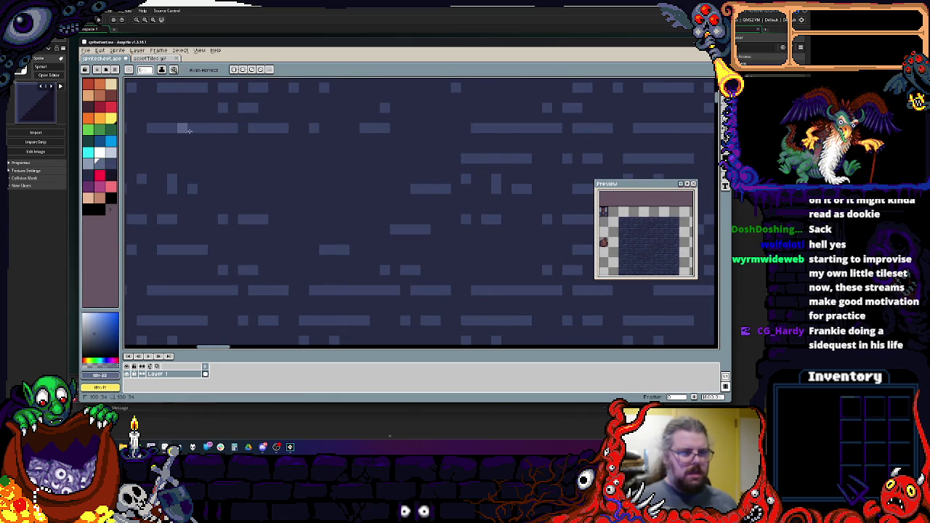
{"action": "left_click_drag", "start_coordinate": [183, 129], "coordinate": [207, 129]}
- Select the entire brick tile with the rectangular marquee
{"action": "scroll", "coordinate": [219, 173], "scroll_direction": "down", "scroll_amount": 1}
{"action": "scroll", "coordinate": [219, 172], "scroll_direction": "down", "scroll_amount": 3}
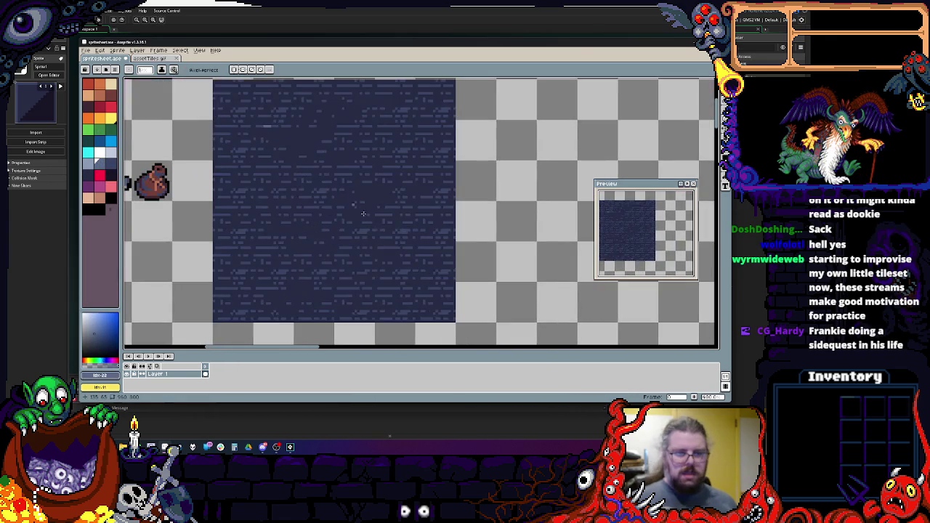
{"action": "scroll", "coordinate": [421, 243], "scroll_direction": "down", "scroll_amount": 2}
{"action": "scroll", "coordinate": [403, 261], "scroll_direction": "up", "scroll_amount": 2}
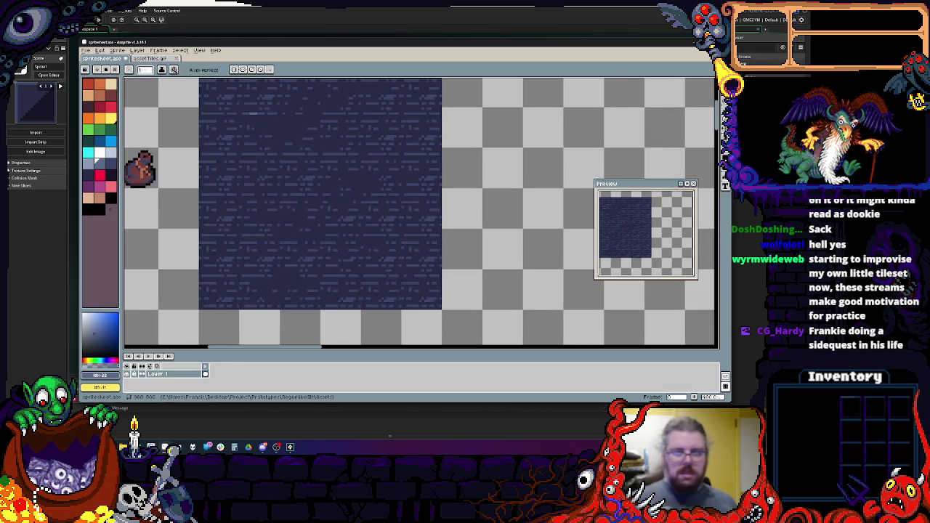
{"action": "key", "text": "g"}
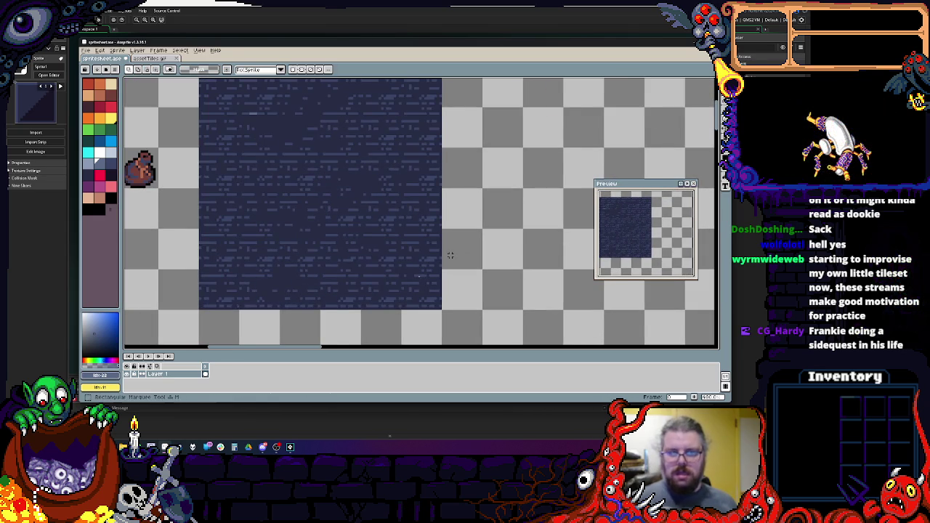
{"action": "scroll", "coordinate": [441, 313], "scroll_direction": "up", "scroll_amount": 1}
{"action": "mouse_move", "coordinate": [445, 314]}
{"action": "left_mouse_down"}
{"action": "mouse_move", "coordinate": [270, 97]}
{"action": "mouse_move", "coordinate": [145, 176]}
{"action": "mouse_move", "coordinate": [145, 136]}
{"action": "left_mouse_up"}
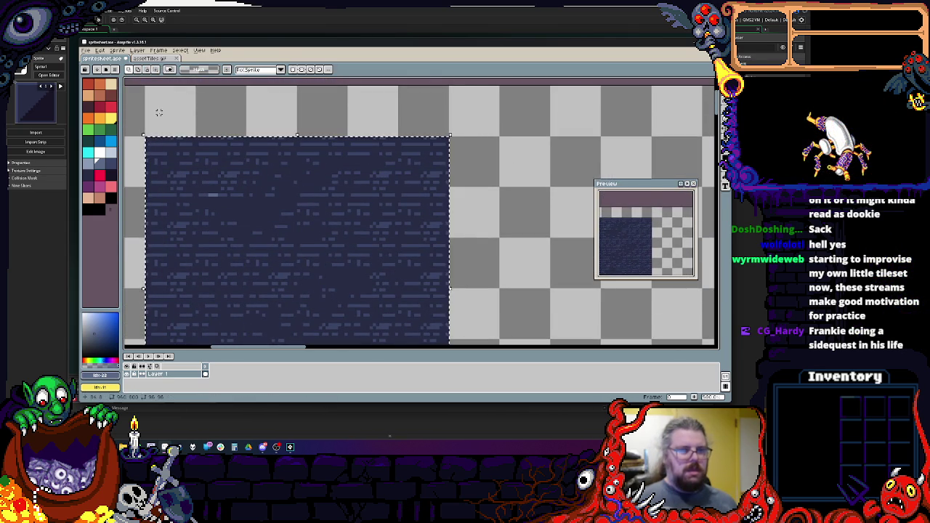
- Create Sprite-0002 from the selected brick block, paste it in, and begin Save As
{"action": "left_click", "coordinate": [87, 52]}
{"action": "left_click", "coordinate": [93, 59]}
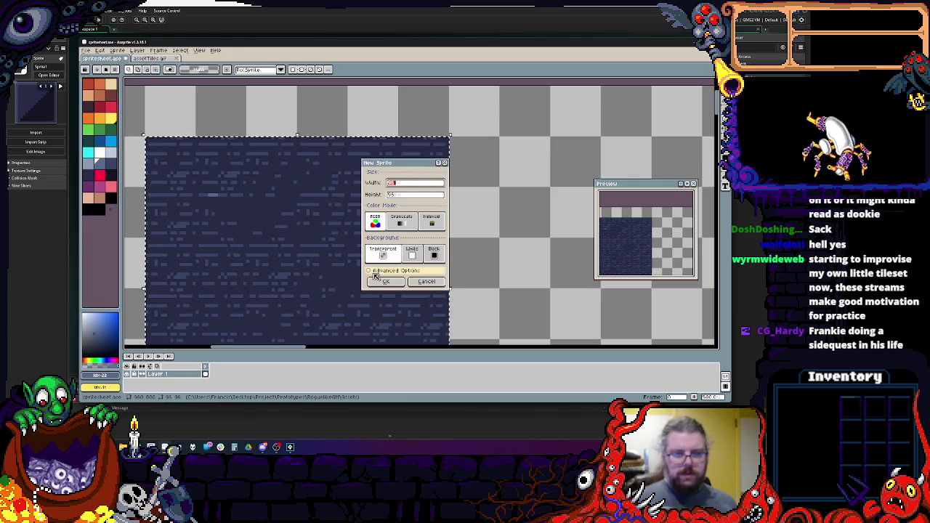
{"action": "left_click", "coordinate": [393, 273]}
{"action": "key", "text": "ctrl+v"}
{"action": "scroll", "coordinate": [288, 208], "scroll_direction": "up", "scroll_amount": 2}
{"action": "scroll", "coordinate": [288, 207], "scroll_direction": "down", "scroll_amount": 1}
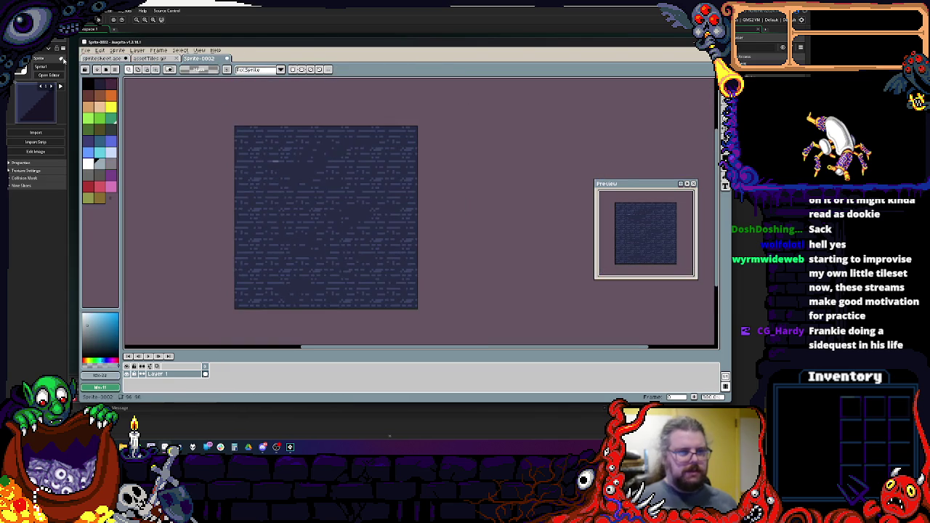
{"action": "left_click", "coordinate": [92, 52]}
{"action": "left_click", "coordinate": [98, 89]}
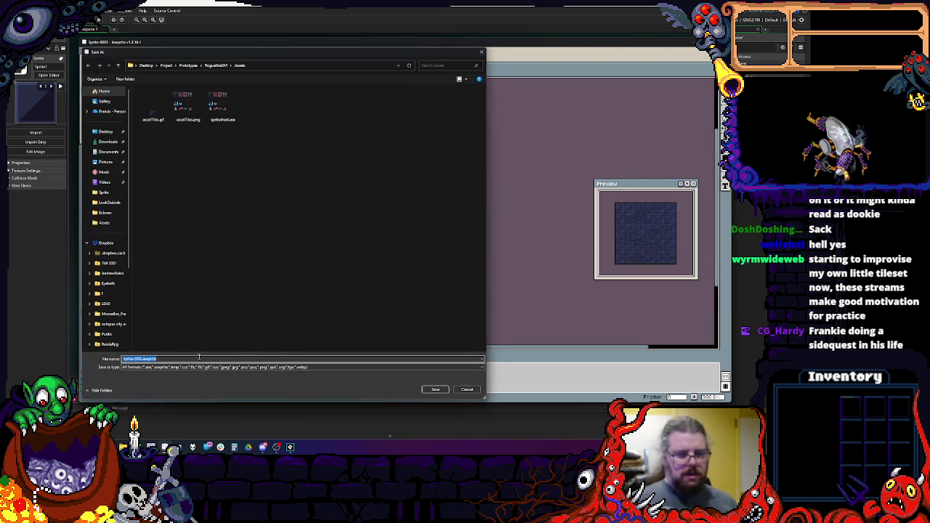
- Save the tile as a PNG named Ground.png in the Assets folder and return to GameMaker
{"action": "left_click", "coordinate": [145, 367]}
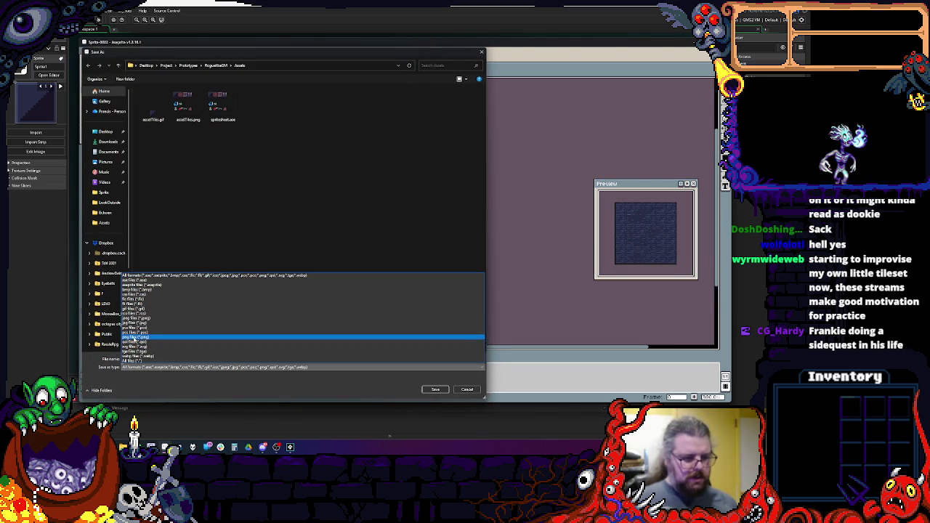
{"action": "left_click", "coordinate": [134, 337]}
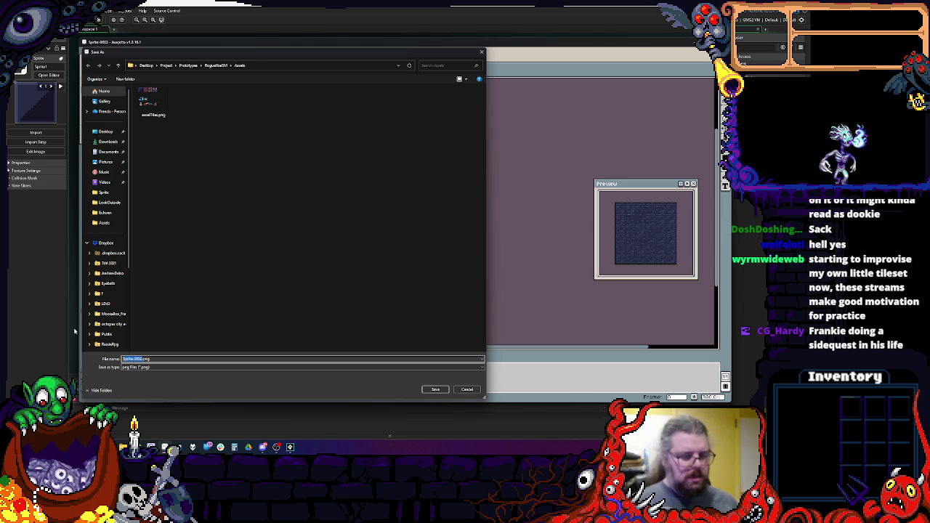
{"action": "type", "text": "Ground.png"}
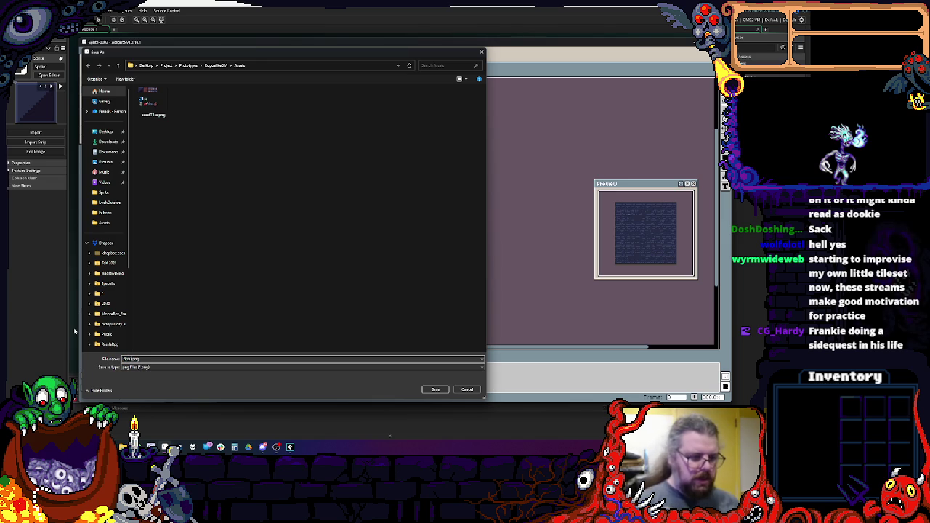
{"action": "left_click", "coordinate": [435, 389]}
{"action": "key", "text": "alt+Tab"}
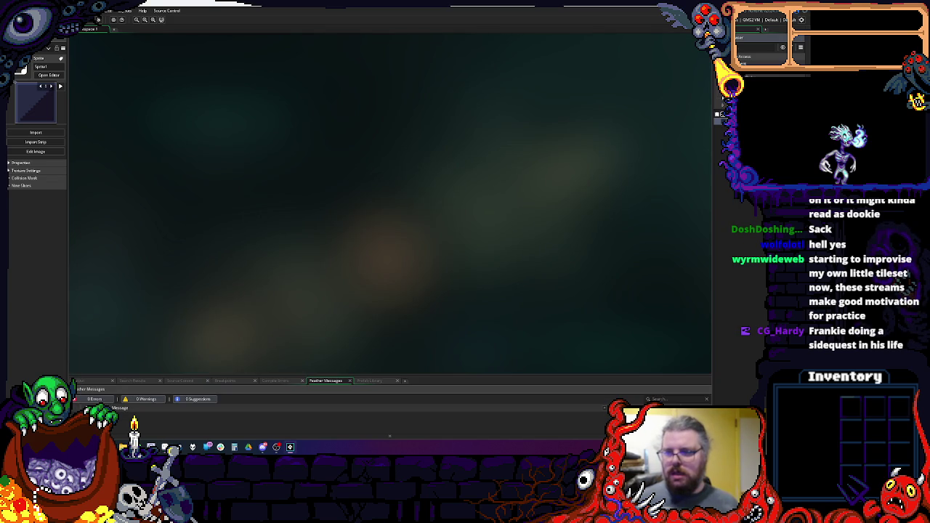
- Create a new sprite resource sprGround from the ground tile
{"action": "right_click", "coordinate": [728, 140]}
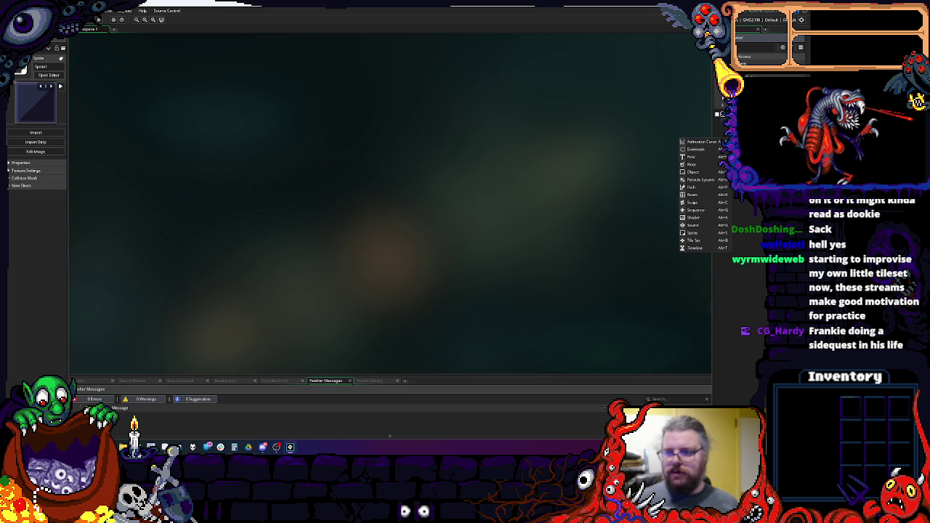
{"action": "left_click", "coordinate": [719, 232]}
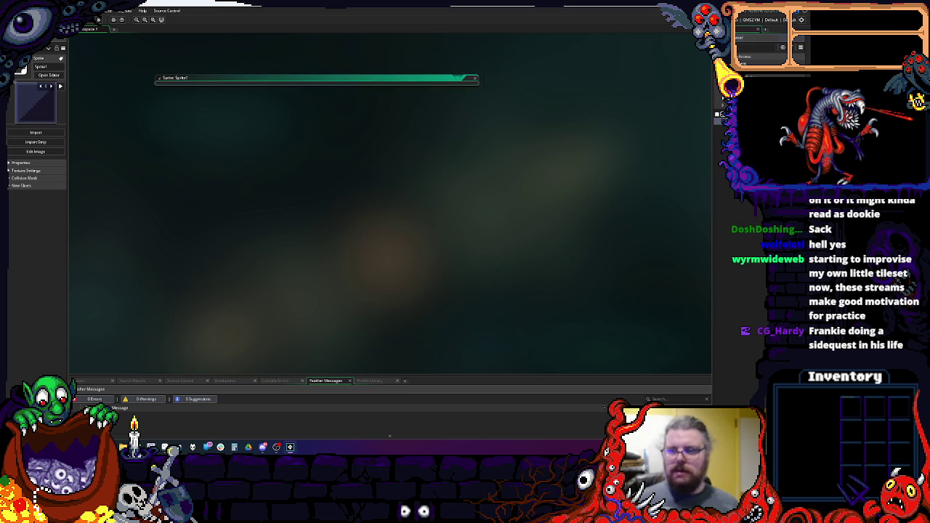
{"action": "type", "text": "s"}
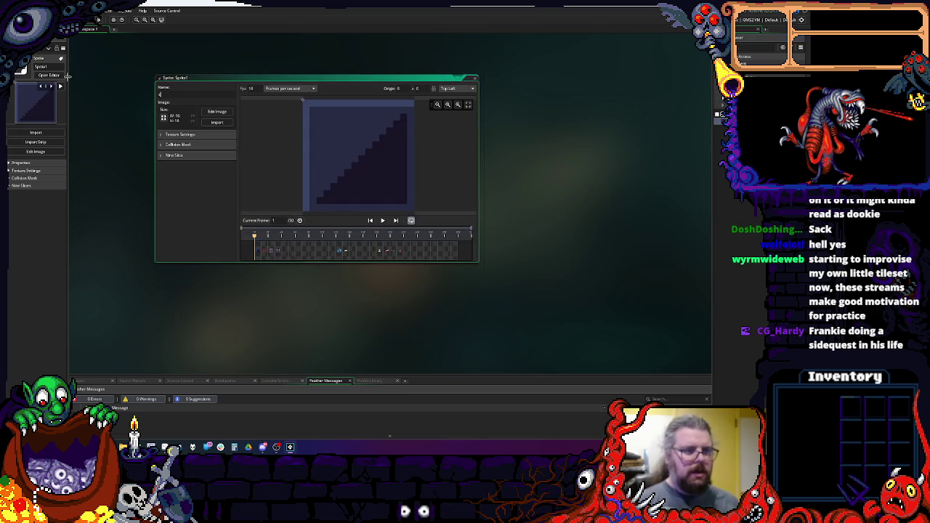
- Create a new object and name it SYS_MASTER
{"action": "right_click", "coordinate": [719, 174]}
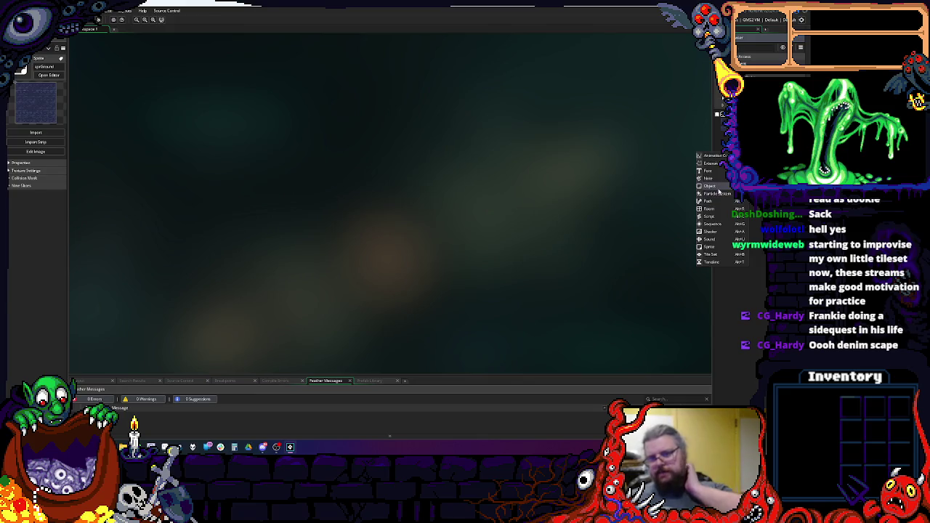
{"action": "left_click", "coordinate": [718, 192]}
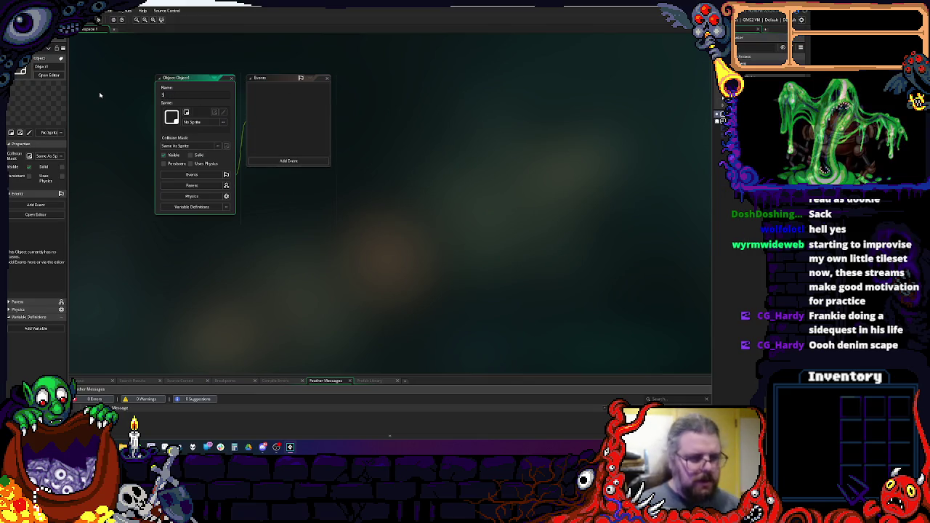
{"action": "type", "text": "sys_"}
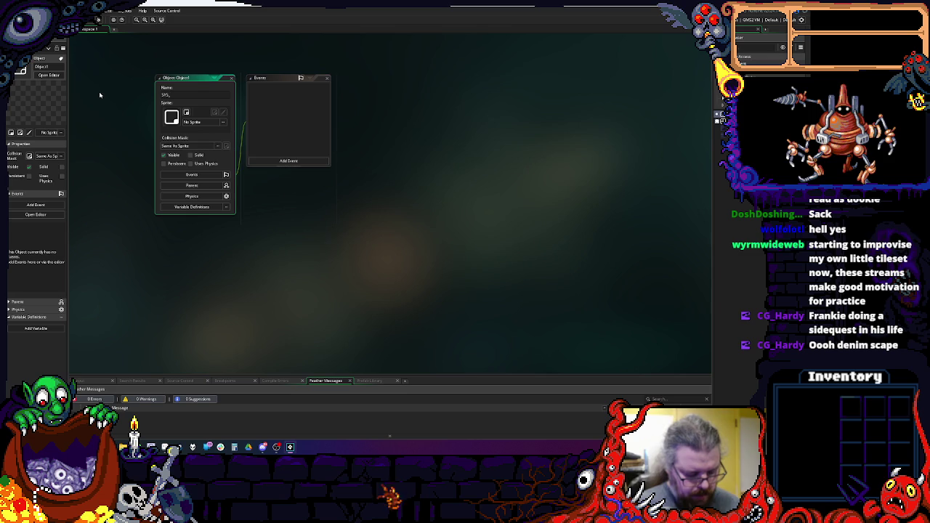
{"action": "type", "text": "MASTER"}
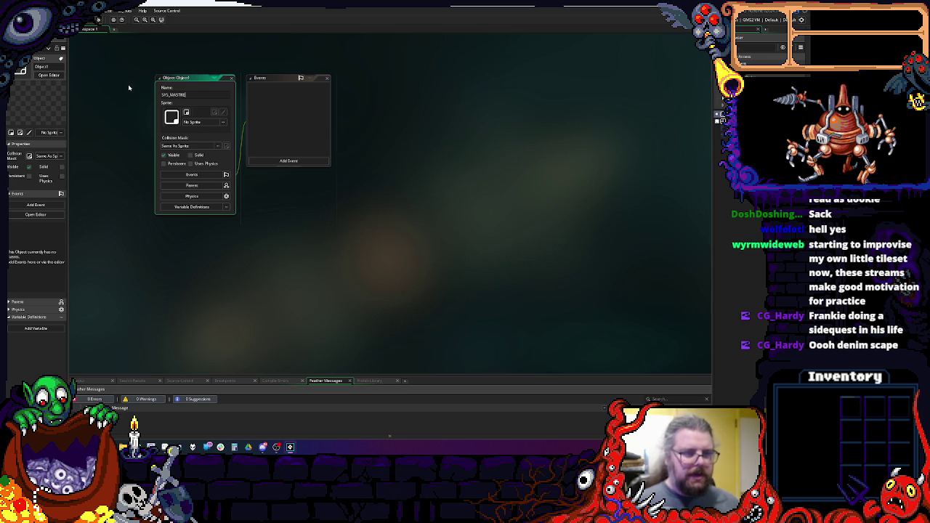
{"action": "left_click", "coordinate": [298, 110]}
{"action": "left_click", "coordinate": [191, 81]}
{"action": "double_click", "coordinate": [727, 109]}
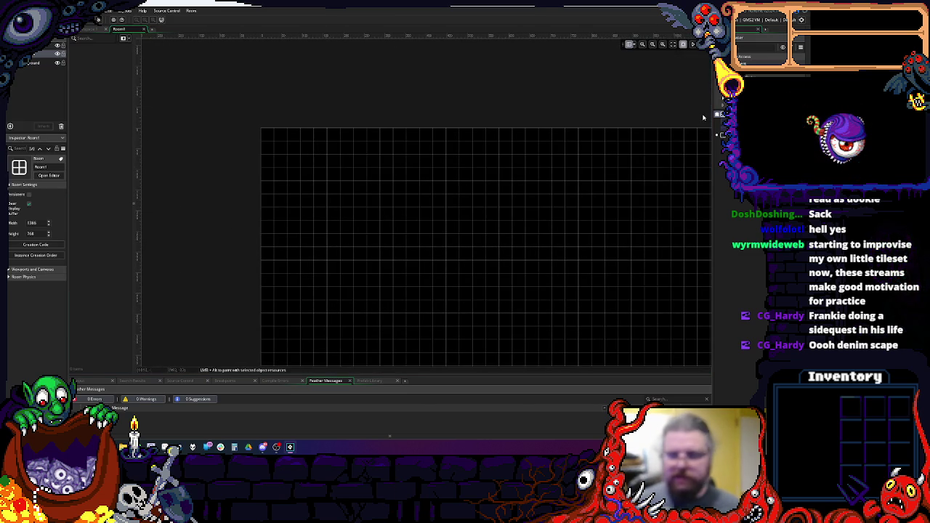
- Drag a SYS_MASTER instance into Room1's top-left corner
{"action": "mouse_move", "coordinate": [726, 134]}
{"action": "left_mouse_down"}
{"action": "mouse_move", "coordinate": [250, 132]}
{"action": "mouse_move", "coordinate": [264, 133]}
{"action": "left_mouse_up"}
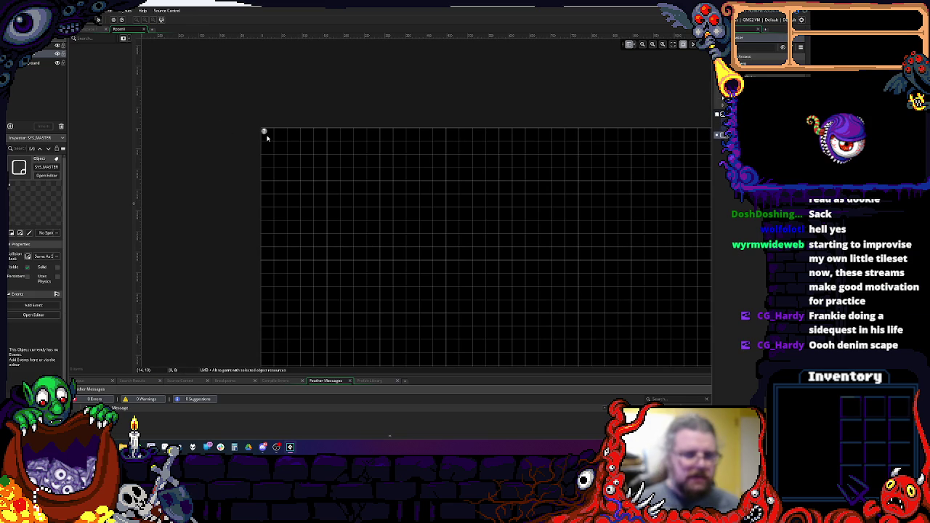
{"action": "scroll", "coordinate": [305, 156], "scroll_direction": "down", "scroll_amount": 3}
{"action": "scroll", "coordinate": [334, 168], "scroll_direction": "up", "scroll_amount": 2}
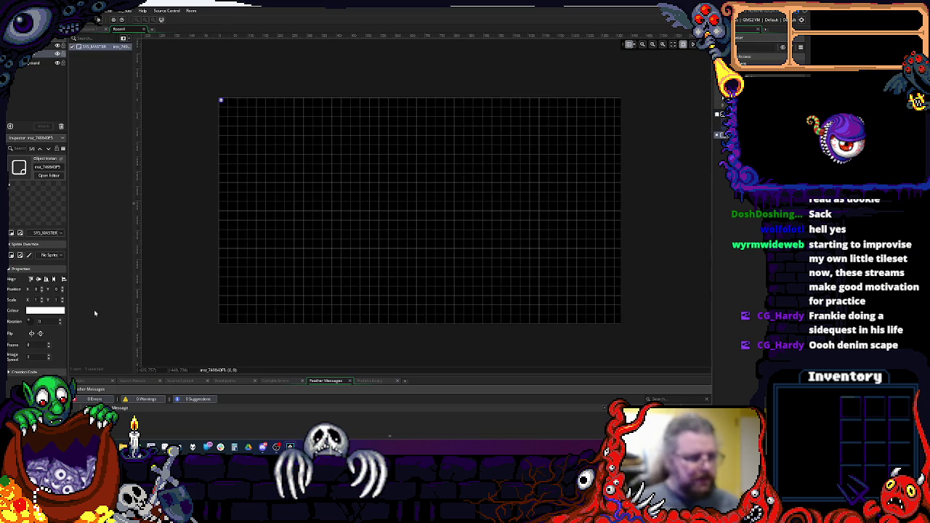
{"action": "left_click", "coordinate": [87, 29]}
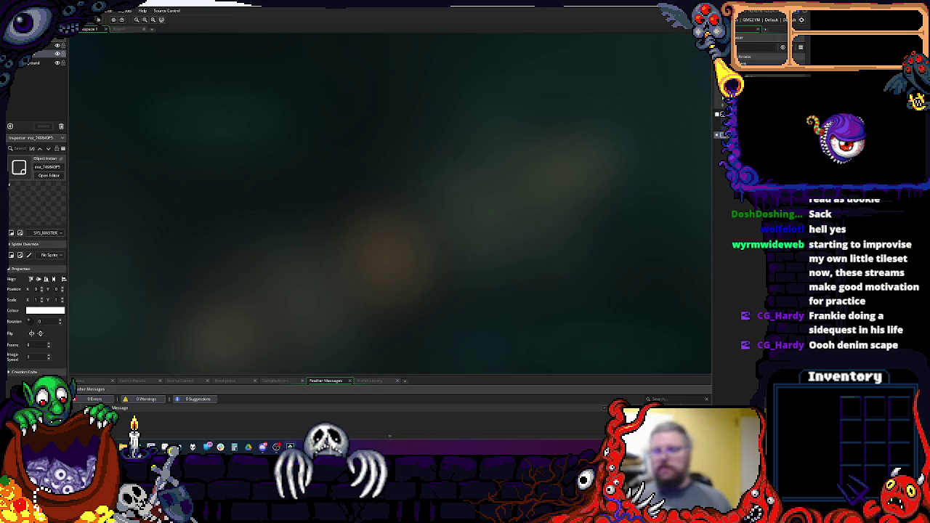
{"action": "left_click", "coordinate": [119, 29]}
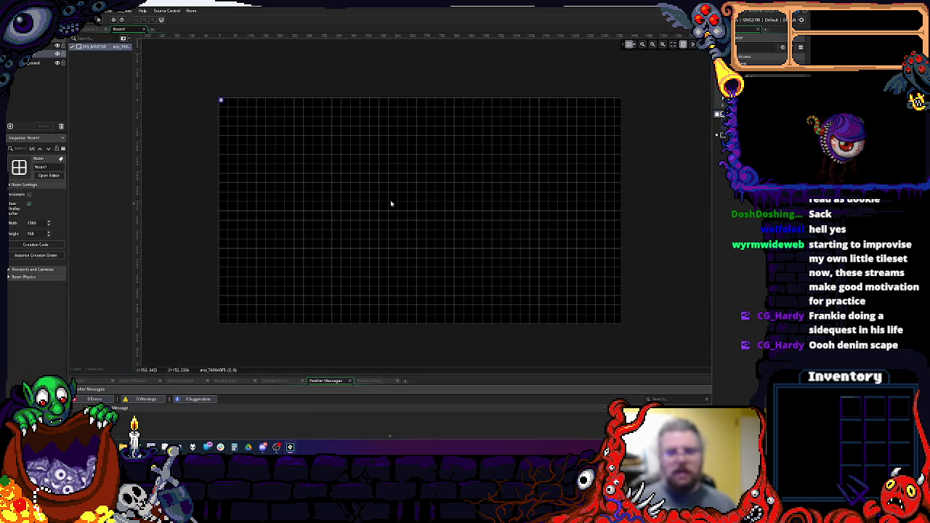
- Widen the room's Layers panel and select the Background layer
{"action": "left_click", "coordinate": [67, 220]}
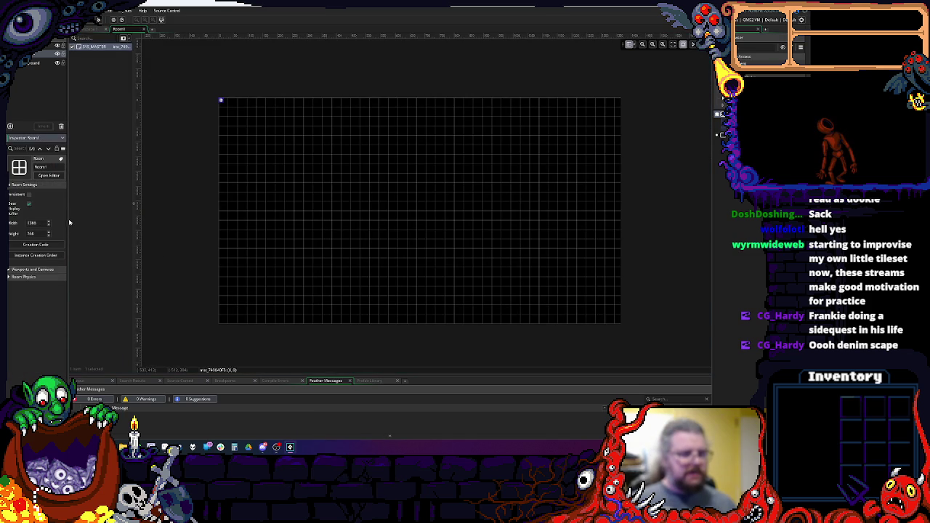
{"action": "left_click_drag", "start_coordinate": [68, 221], "coordinate": [180, 220]}
{"action": "left_click", "coordinate": [87, 62]}
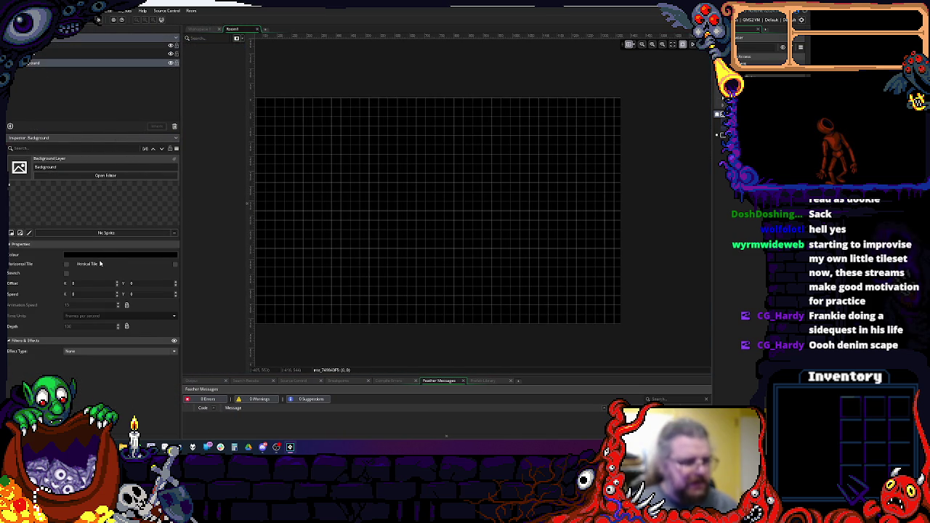
- Set the Background layer to sprGround, tiled horizontally and vertically, then close Room1
{"action": "left_click", "coordinate": [106, 233]}
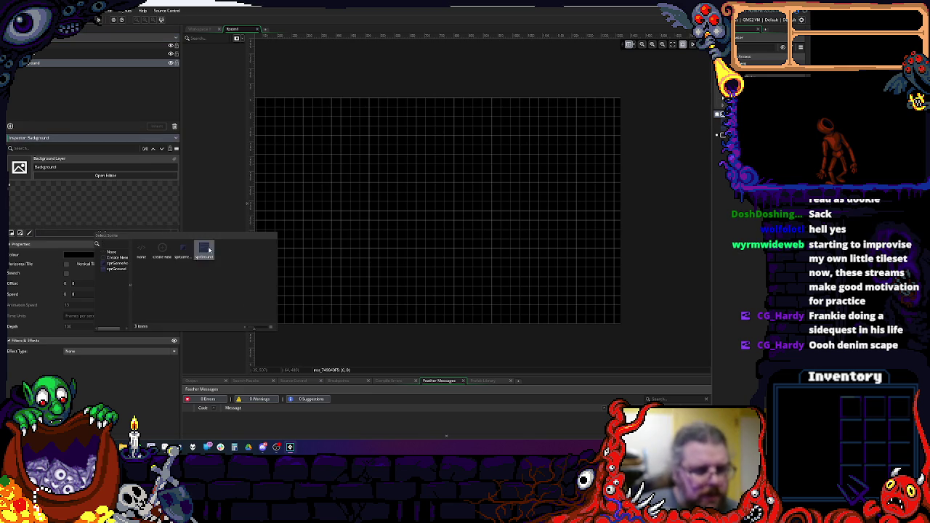
{"action": "left_click", "coordinate": [209, 249]}
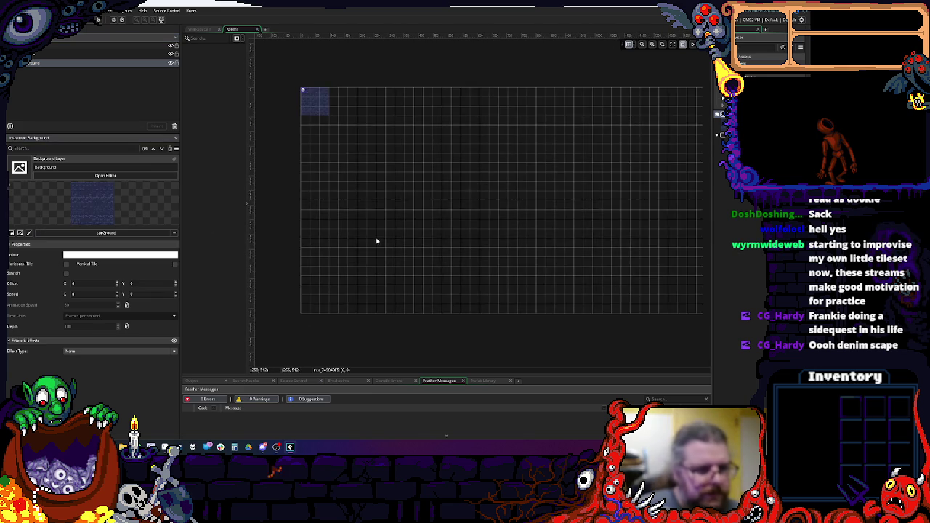
{"action": "left_click", "coordinate": [66, 264]}
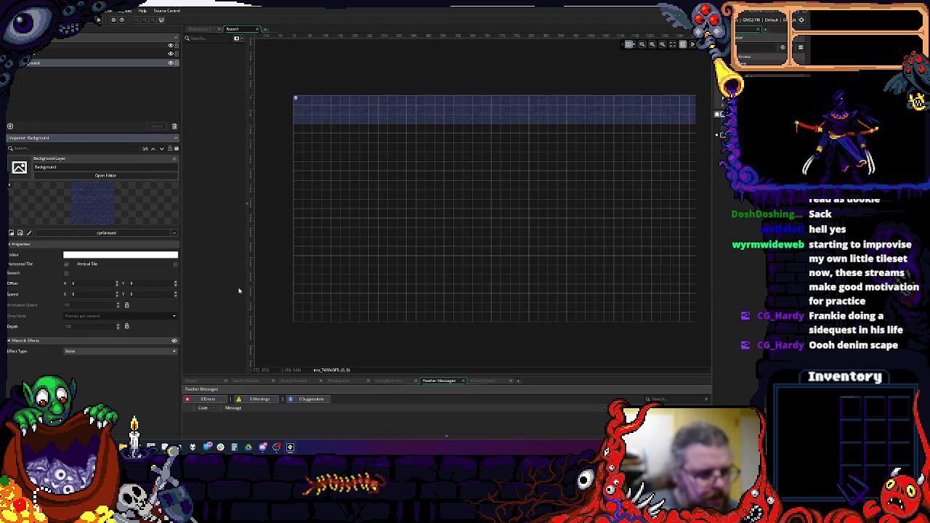
{"action": "left_click", "coordinate": [175, 265]}
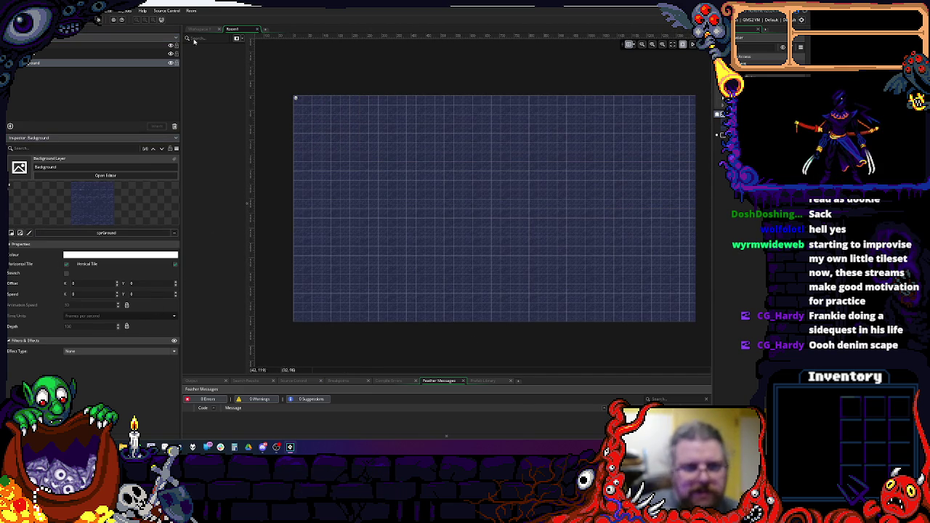
{"action": "left_click", "coordinate": [257, 30]}
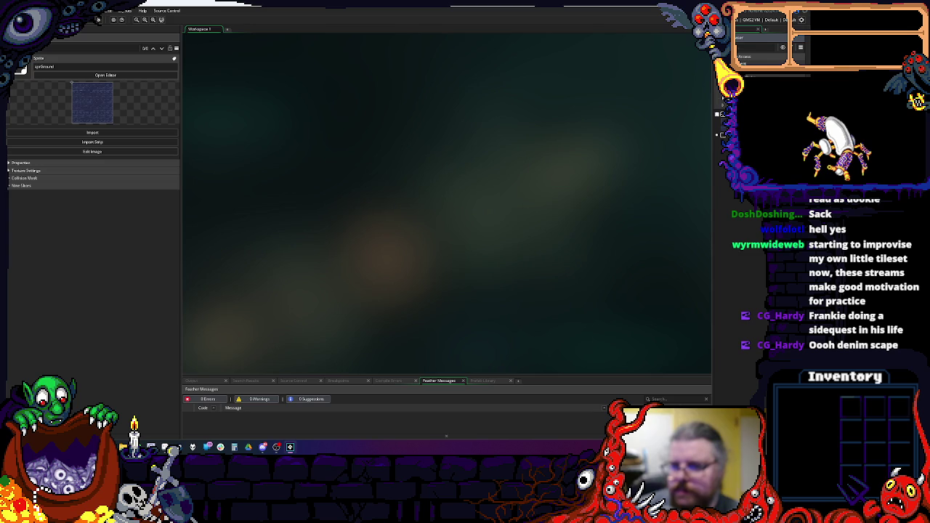
- Add an objPlayer object from the Asset Browser's Create menu and close its editor
{"action": "right_click", "coordinate": [741, 138]}
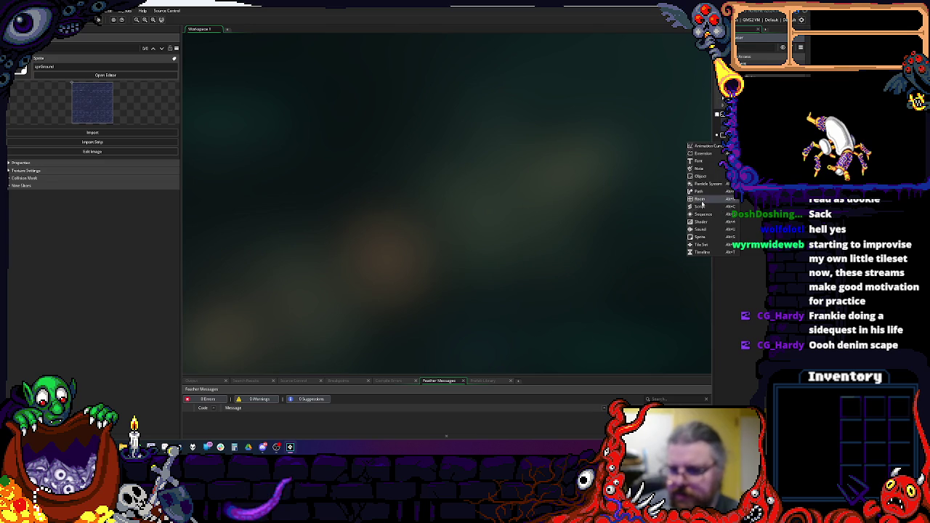
{"action": "left_click", "coordinate": [699, 176]}
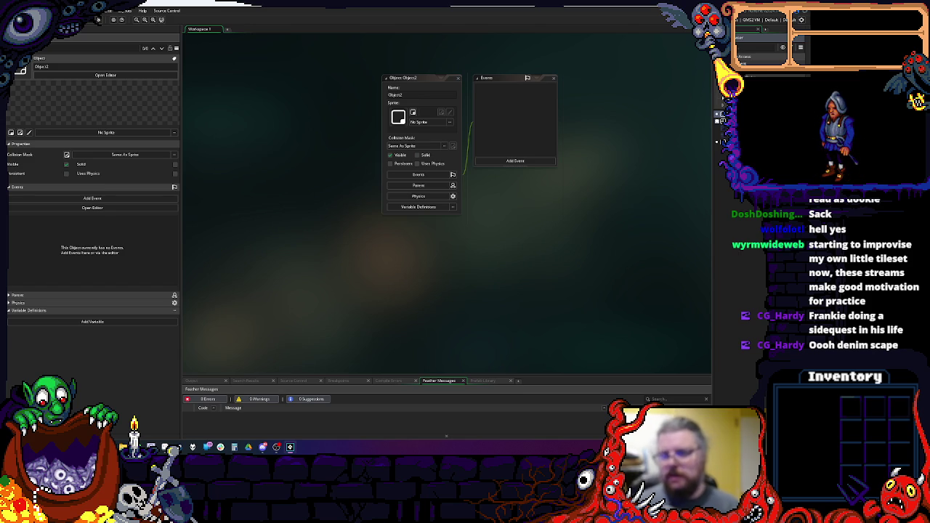
{"action": "type", "text": "objPlayer"}
{"action": "key", "text": "Return"}
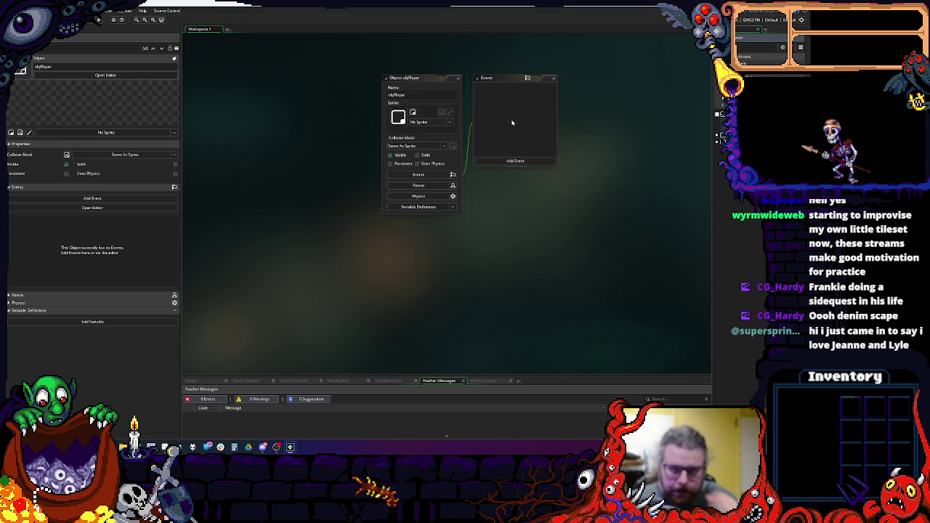
{"action": "left_click", "coordinate": [456, 79]}
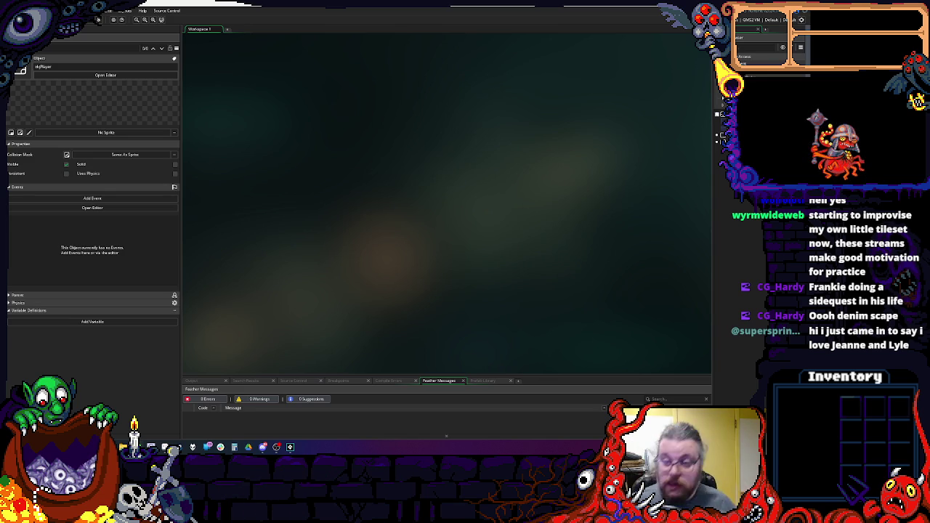
{"action": "double_click", "coordinate": [722, 135]}
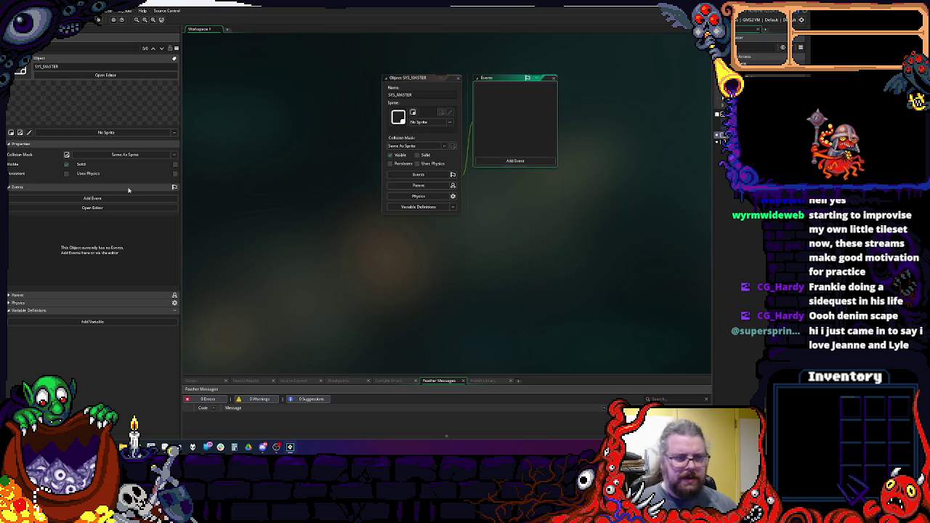
- Narrow the inspector, recentre the workspace, and add a Create event to SYS_MASTER
{"action": "left_click_drag", "start_coordinate": [181, 214], "coordinate": [101, 218]}
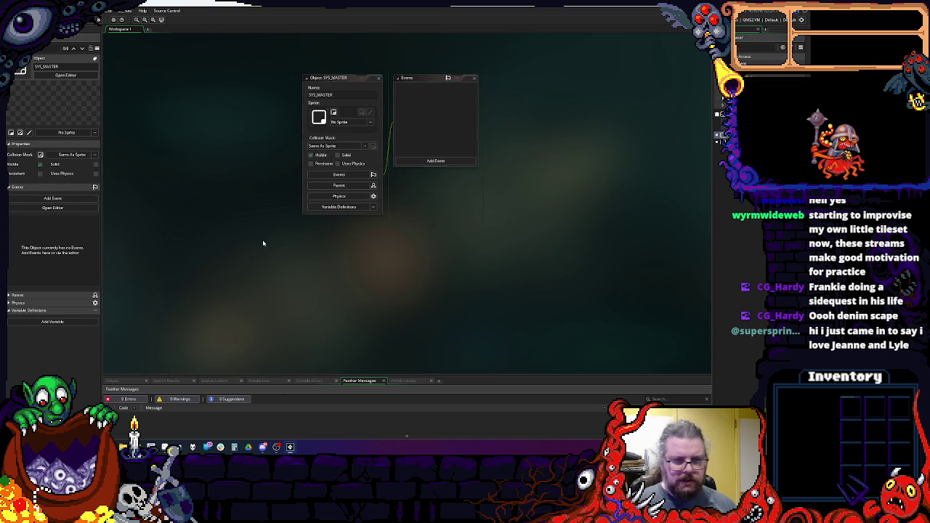
{"action": "left_click_drag", "start_coordinate": [400, 250], "coordinate": [423, 192]}
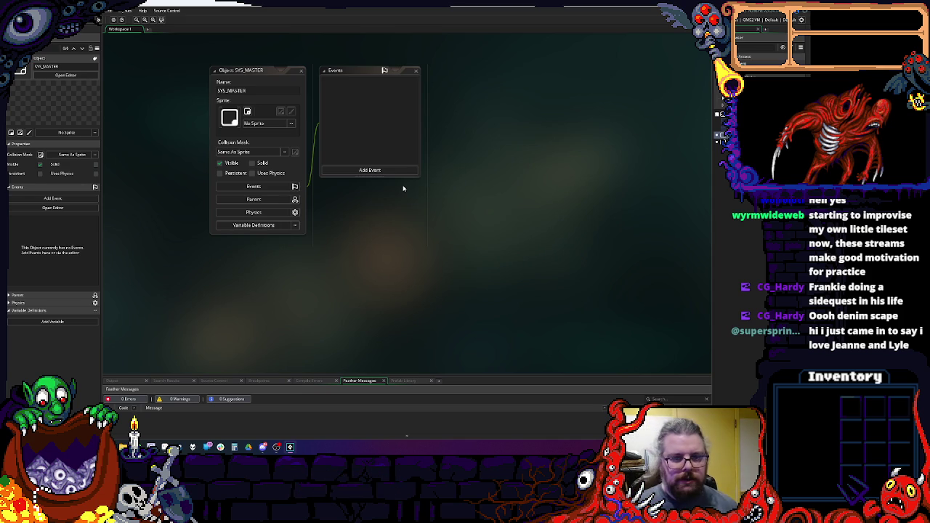
{"action": "left_click", "coordinate": [392, 170]}
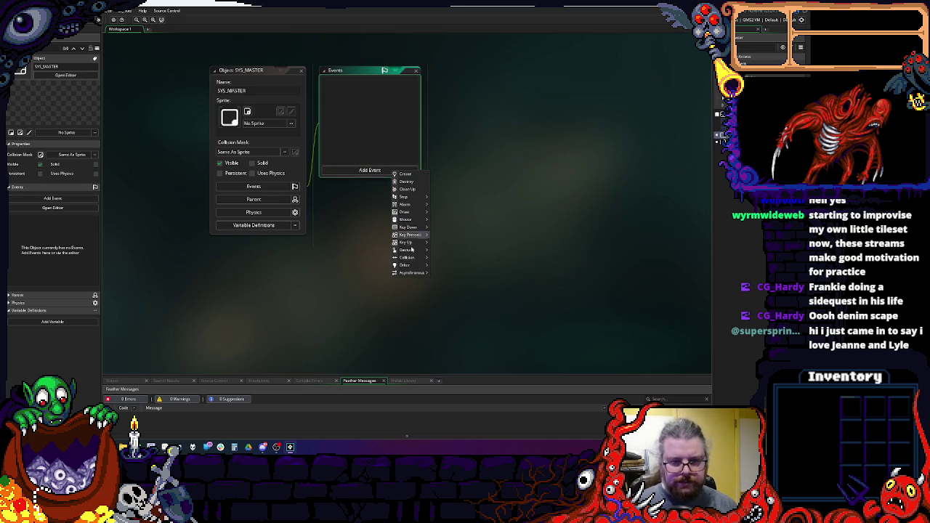
{"action": "left_click", "coordinate": [407, 175]}
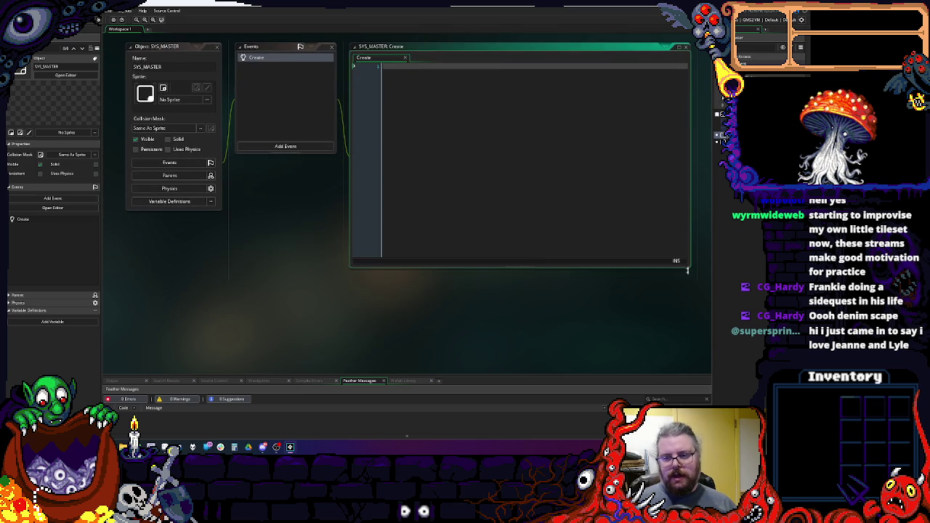
- Write gameTurn = 0; and playerActionTime = 0; on separate lines in the Create code
{"action": "mouse_move", "coordinate": [684, 269]}
{"action": "left_mouse_down"}
{"action": "mouse_move", "coordinate": [584, 263]}
{"action": "mouse_move", "coordinate": [585, 277]}
{"action": "left_mouse_up"}
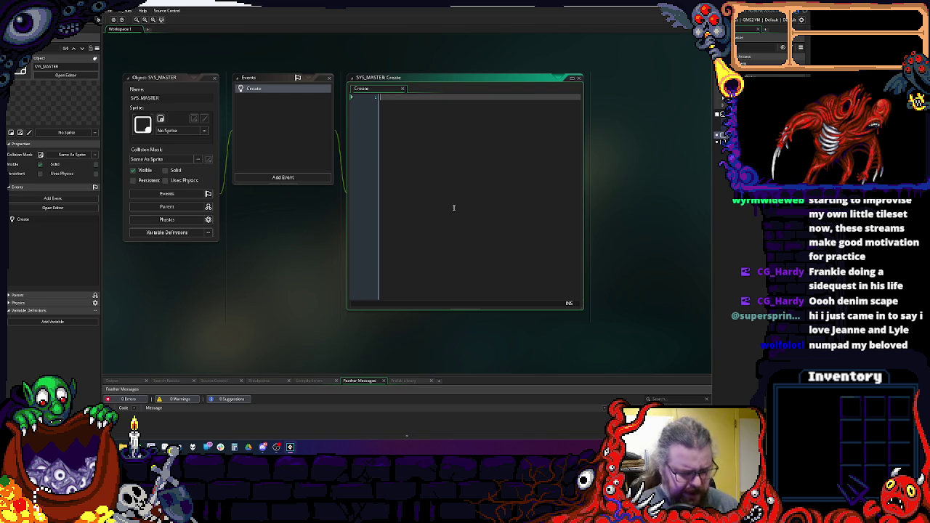
{"action": "type", "text": "g"}
{"action": "key", "text": "BackSpace"}
{"action": "type", "text": "gameTurn = 0;"}
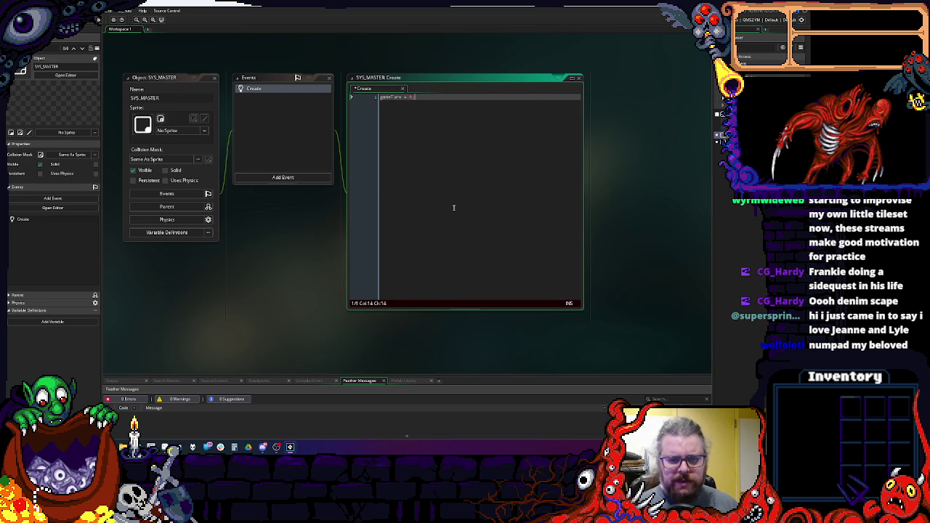
{"action": "key", "text": "Return"}
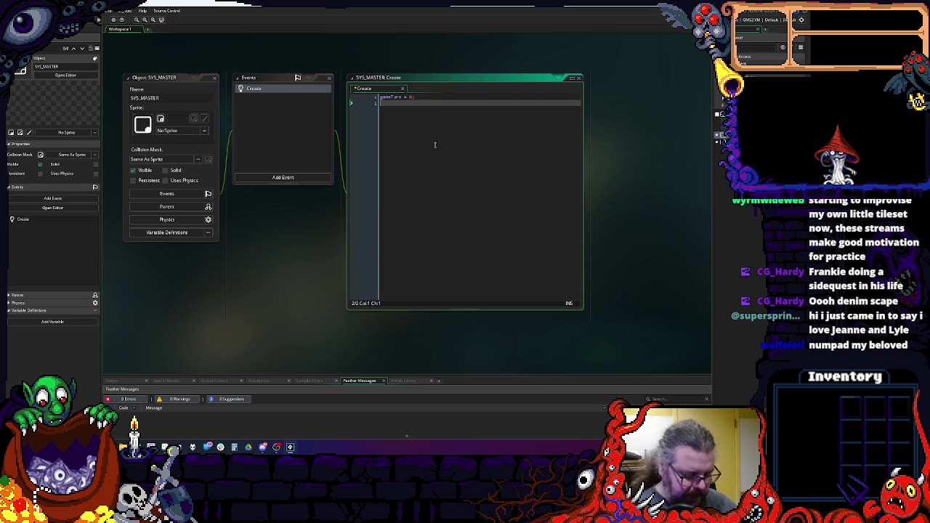
{"action": "type", "text": "player"}
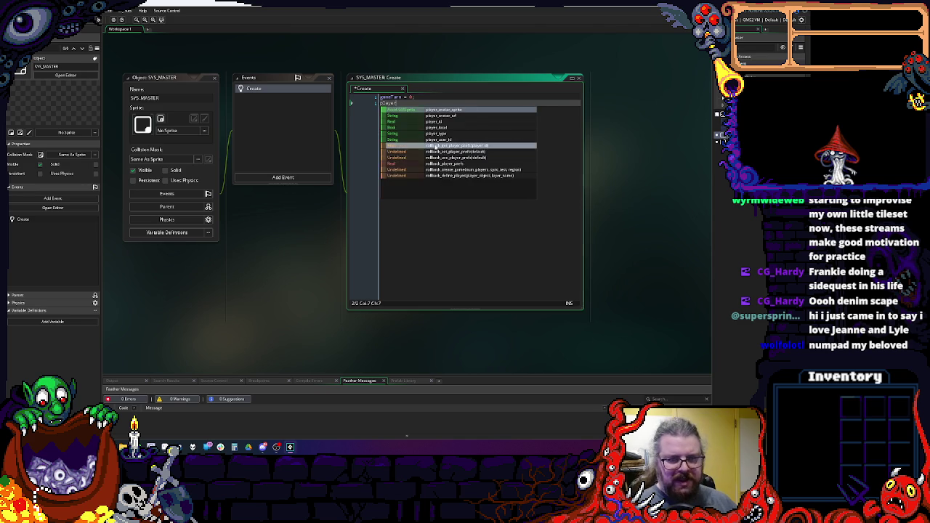
{"action": "type", "text": "ActionTime"}
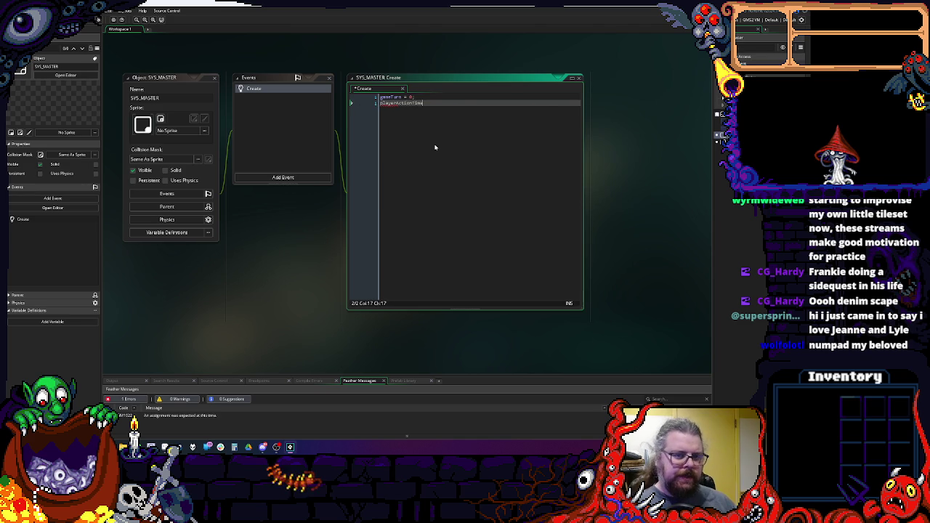
{"action": "type", "text": " = 0;"}
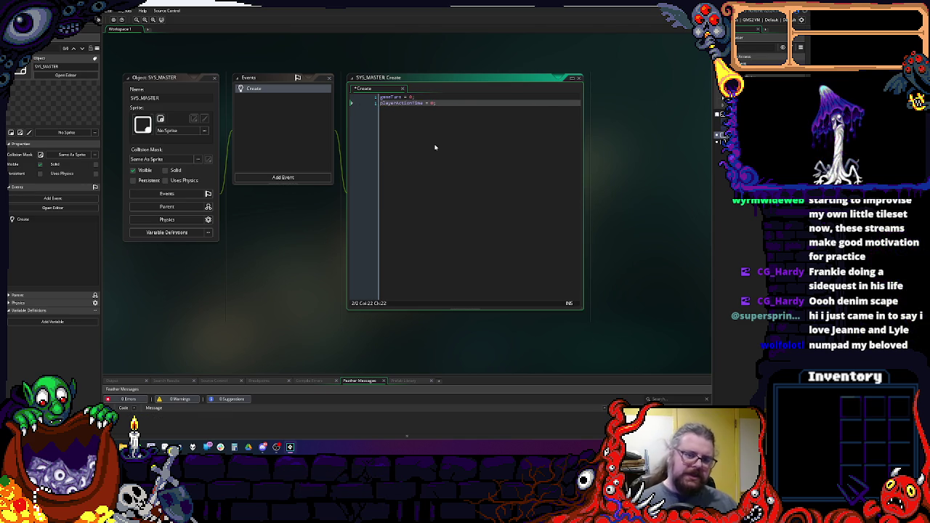
{"action": "key", "text": "Up"}
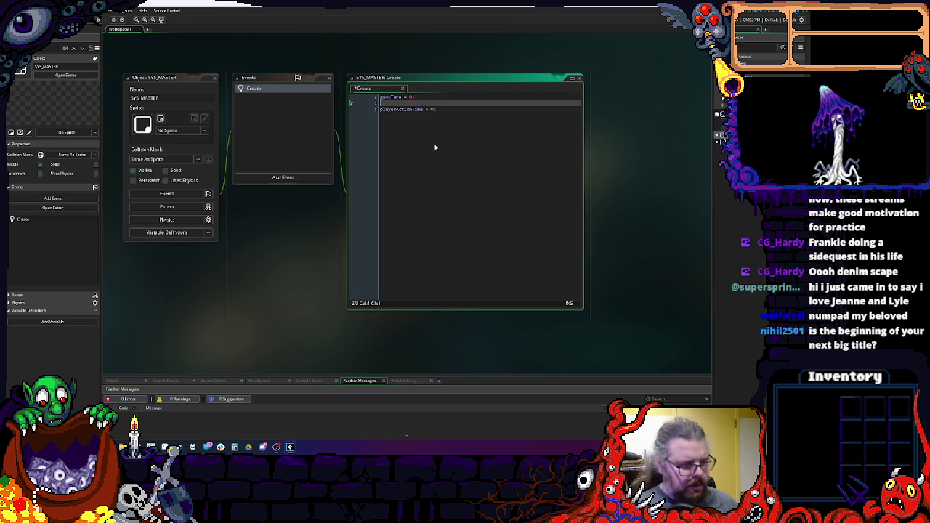
{"action": "type", "text": "gameTurn"}
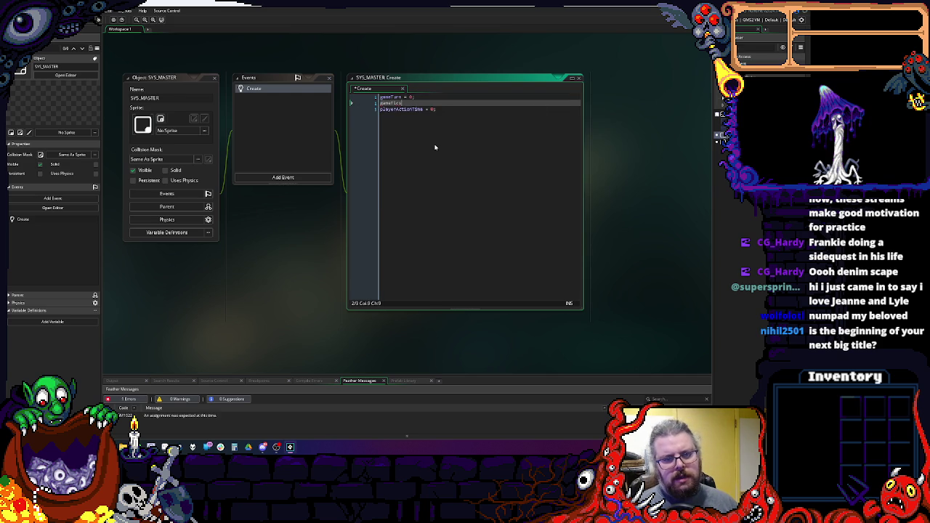
{"action": "type", "text": " = 0;"}
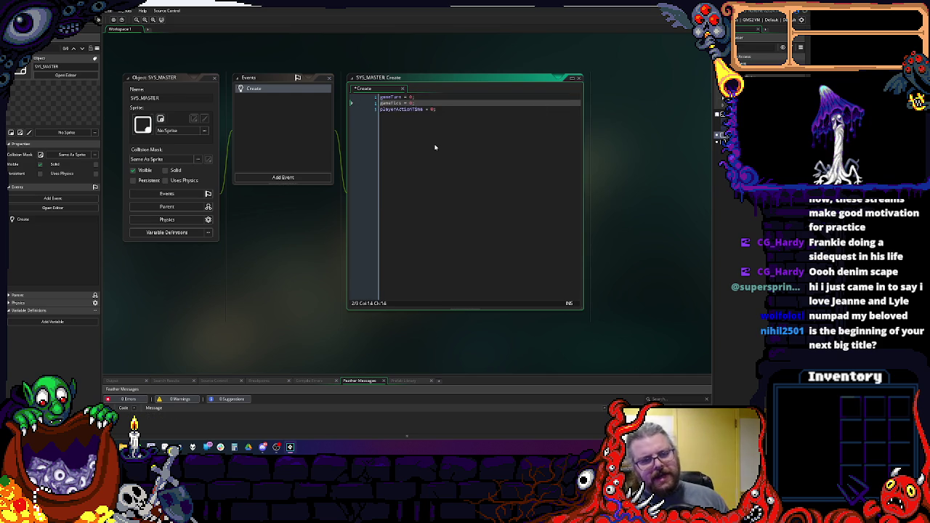
- Insert and remove blank lines to space out the two assignments
{"action": "key", "text": "Up"}
{"action": "key", "text": "Home"}
{"action": "key", "text": "Return"}
{"action": "key", "text": "Down"}
{"action": "key", "text": "Down"}
{"action": "key", "text": "Home"}
{"action": "key", "text": "Return"}
{"action": "key", "text": "Up"}
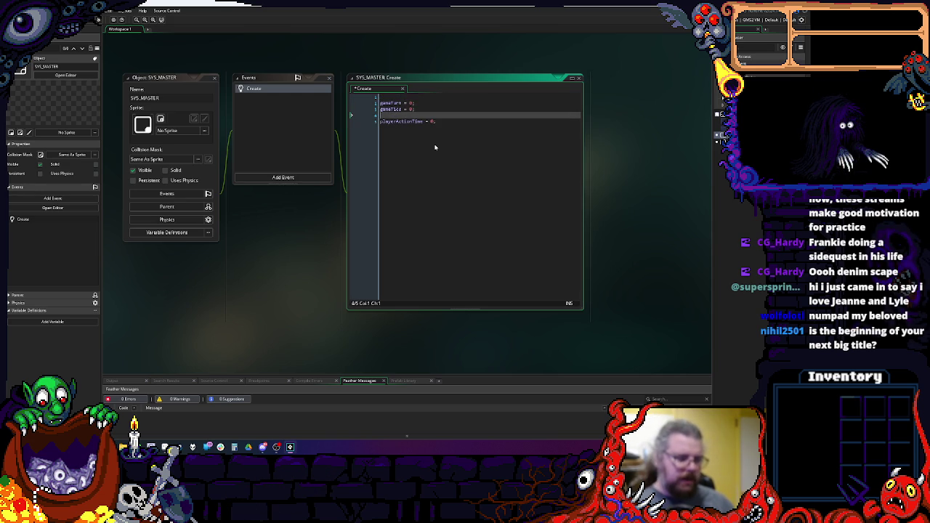
{"action": "key", "text": "Up"}
{"action": "key", "text": "Up"}
{"action": "key", "text": "Up"}
{"action": "key", "text": "Delete"}
{"action": "key", "text": "Down"}
{"action": "key", "text": "Down"}
{"action": "key", "text": "Down"}
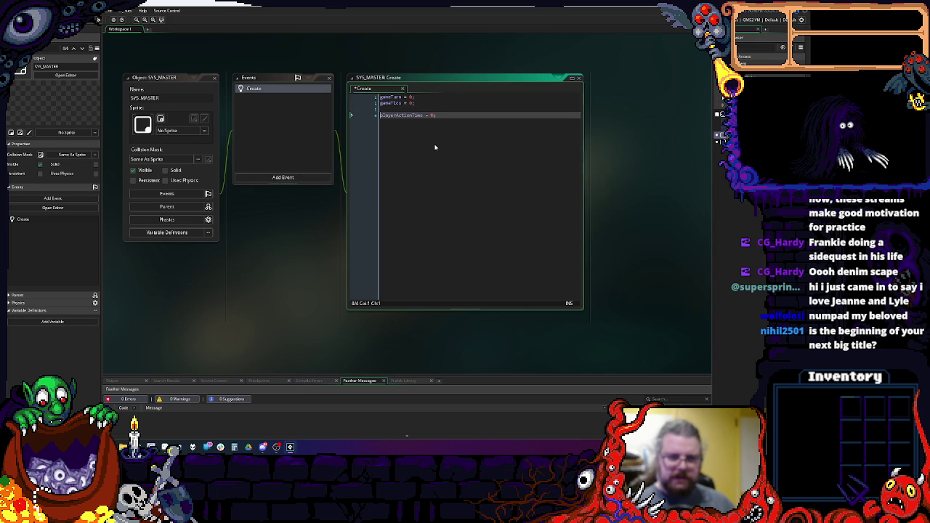
{"action": "key", "text": "Return"}
{"action": "key", "text": "Up"}
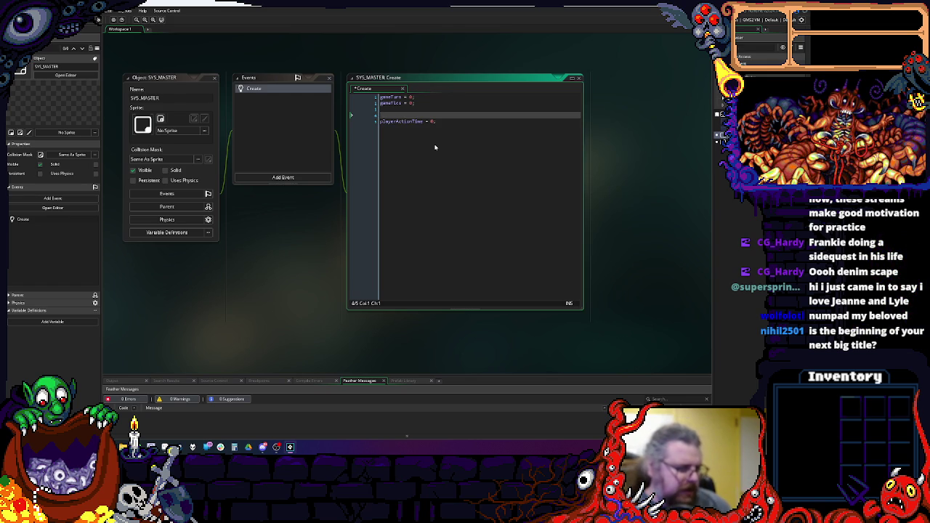
- Delete the leftover gameTics line and the blank gap, then enlarge the Create code window
{"action": "key", "text": "BackSpace"}
{"action": "key", "text": "BackSpace"}
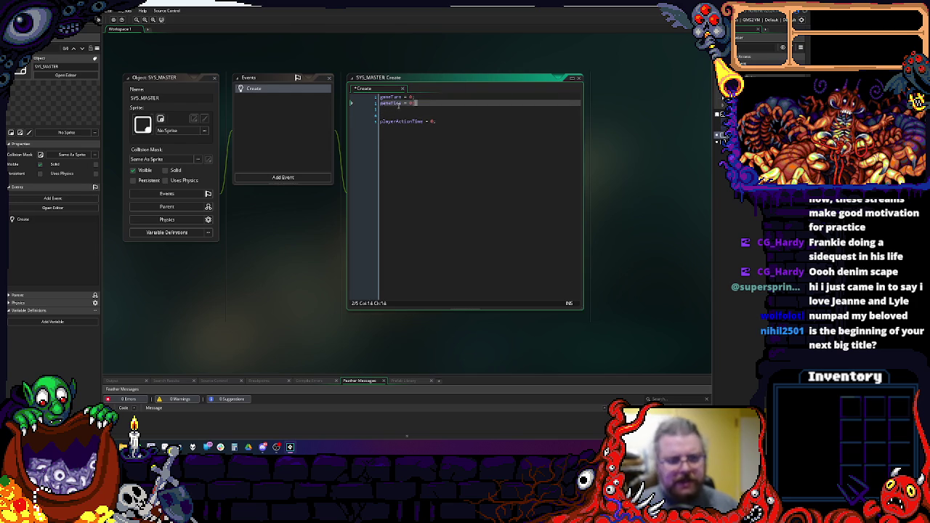
{"action": "key", "text": "shift+Home"}
{"action": "key", "text": "BackSpace"}
{"action": "left_click", "coordinate": [444, 107]}
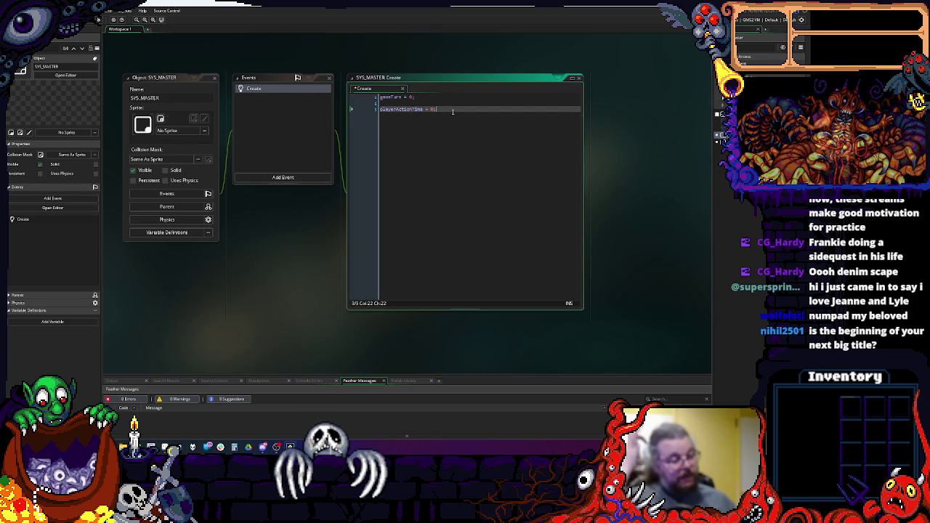
{"action": "key", "text": "Up"}
{"action": "key", "text": "BackSpace"}
{"action": "left_click", "coordinate": [452, 112]}
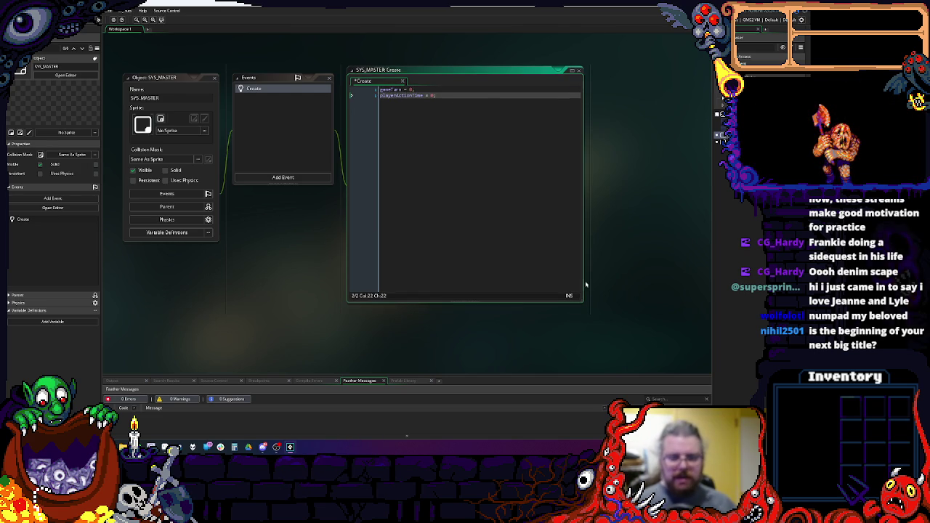
{"action": "left_click_drag", "start_coordinate": [583, 305], "coordinate": [631, 343]}
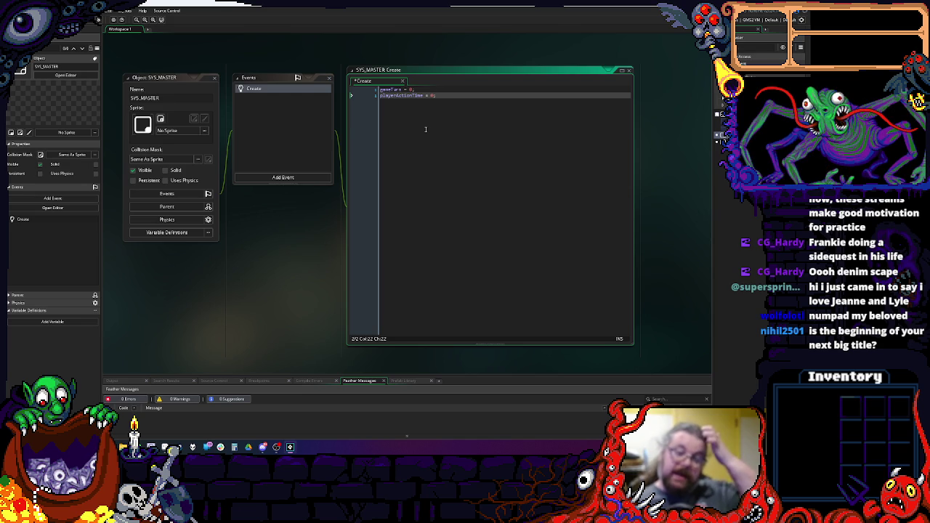
{"action": "left_click", "coordinate": [295, 177]}
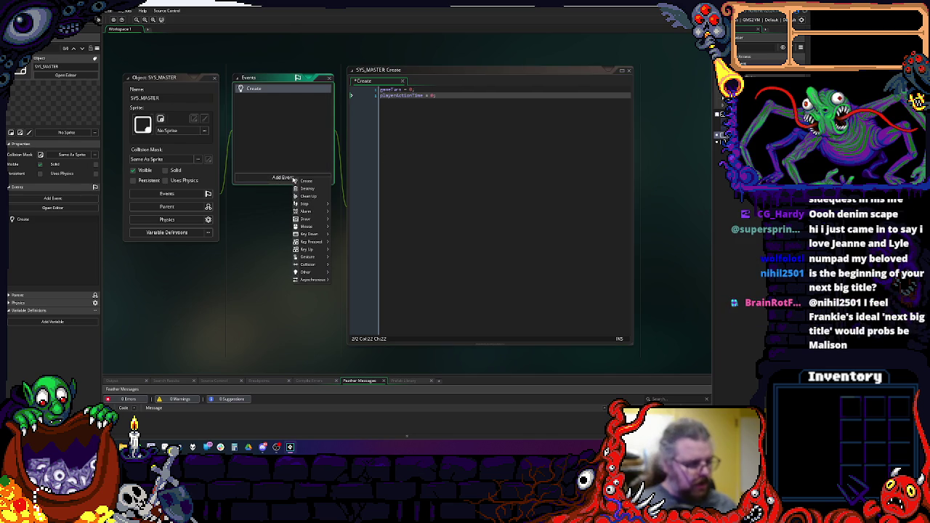
- Dismiss the event list and add a new line after playerActionTime = 0; in the Create code
{"action": "mouse_move", "coordinate": [311, 219]}
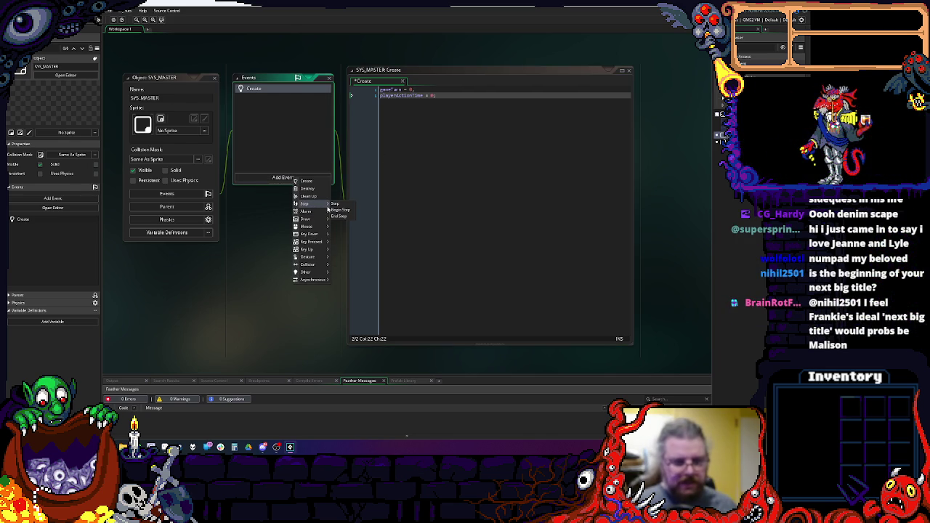
{"action": "left_click", "coordinate": [421, 166]}
{"action": "left_click_drag", "start_coordinate": [423, 166], "coordinate": [481, 194]}
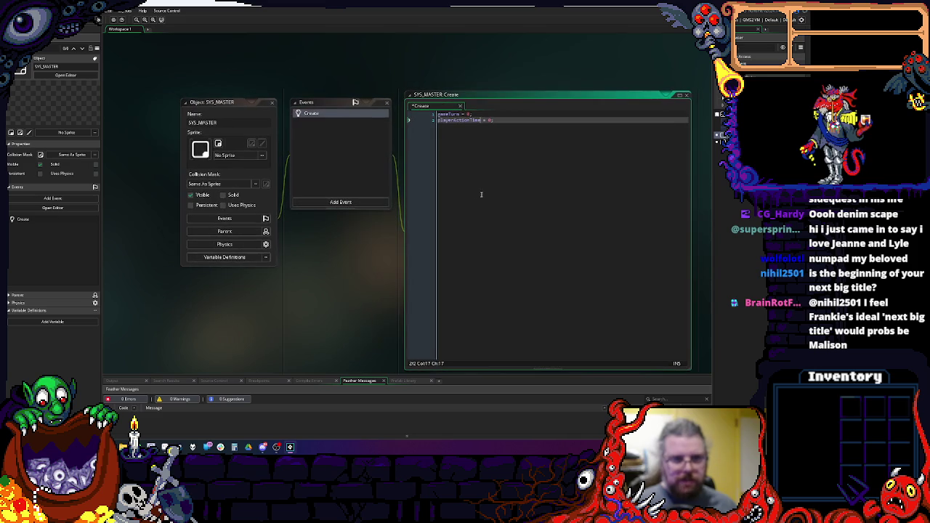
{"action": "left_click", "coordinate": [492, 165]}
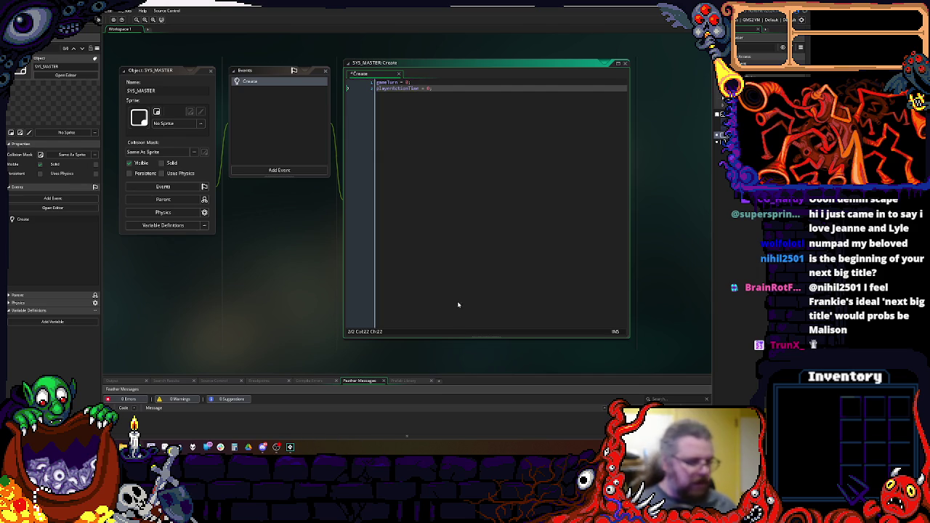
{"action": "key", "text": "Return"}
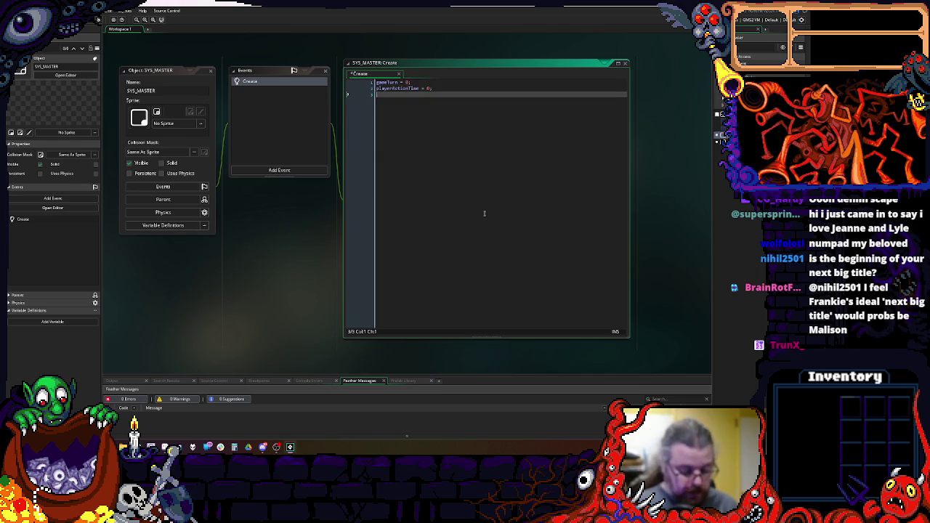
- Add a Step event to SYS_MASTER and open its empty code
{"action": "left_click", "coordinate": [283, 171]}
{"action": "left_click", "coordinate": [331, 197]}
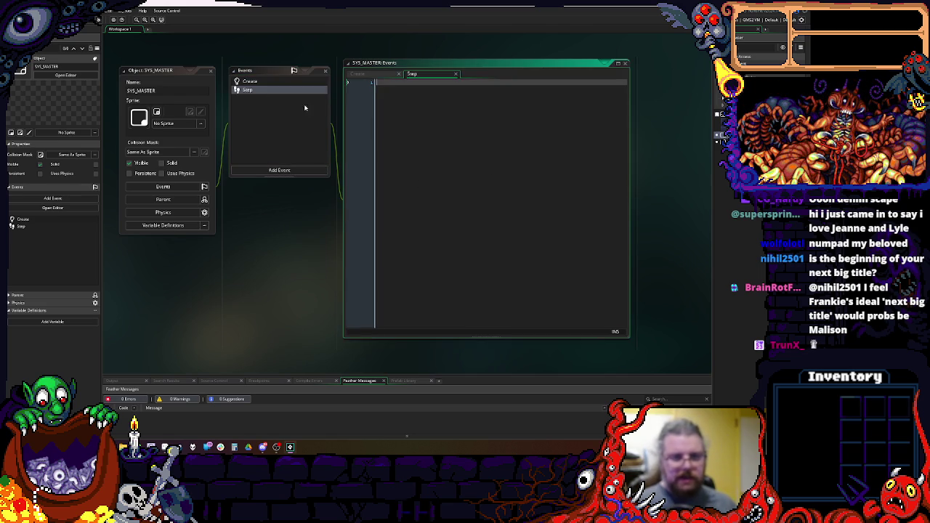
{"action": "left_click", "coordinate": [254, 91]}
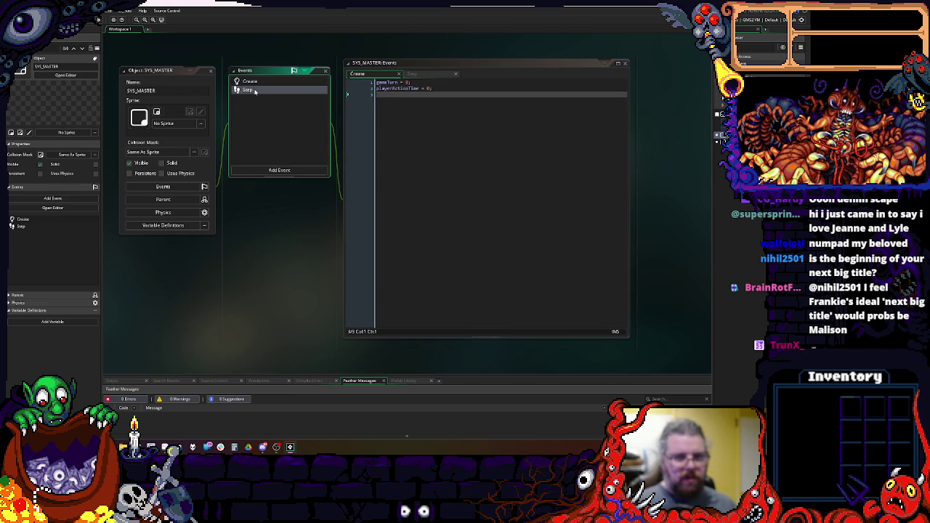
{"action": "left_click", "coordinate": [276, 82]}
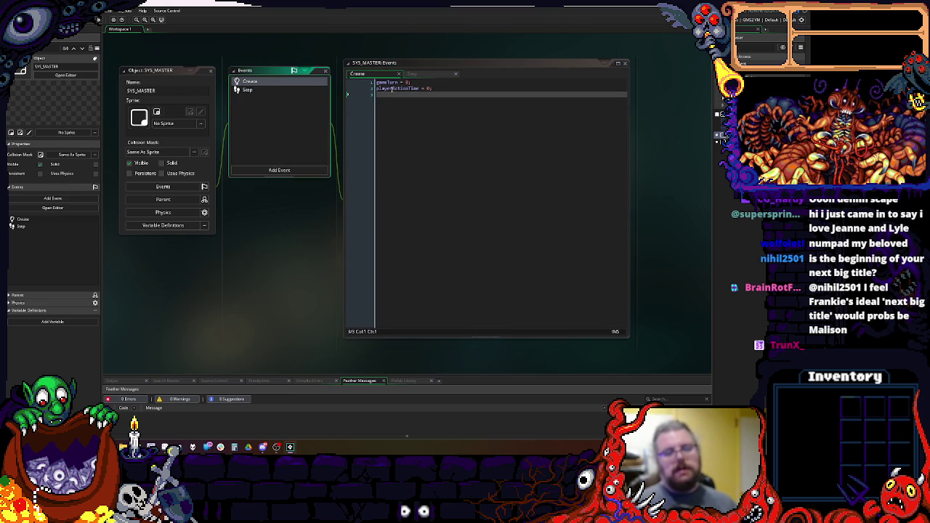
{"action": "double_click", "coordinate": [392, 89]}
{"action": "left_click", "coordinate": [291, 91]}
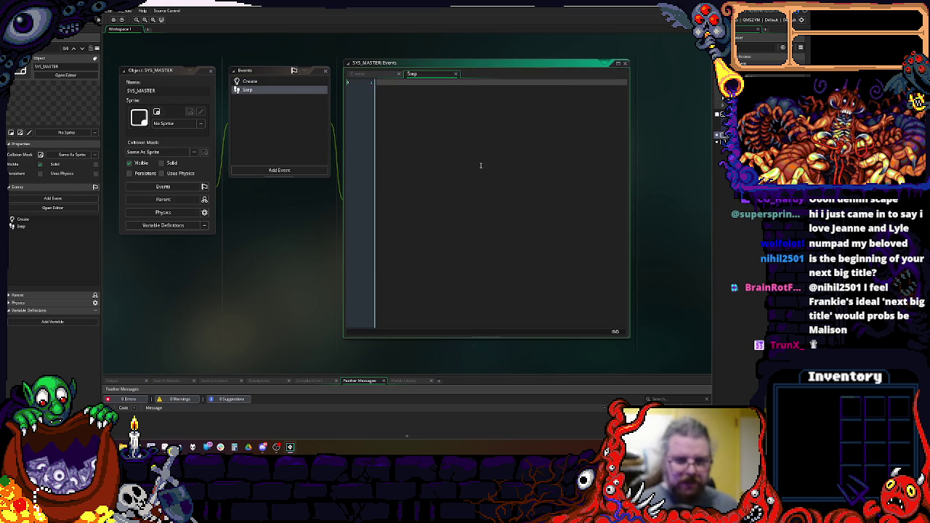
- Write if(playerActionTime>0) { playerActionTime-=1 } with a with( line below in the Step code
{"action": "type", "text": "if("}
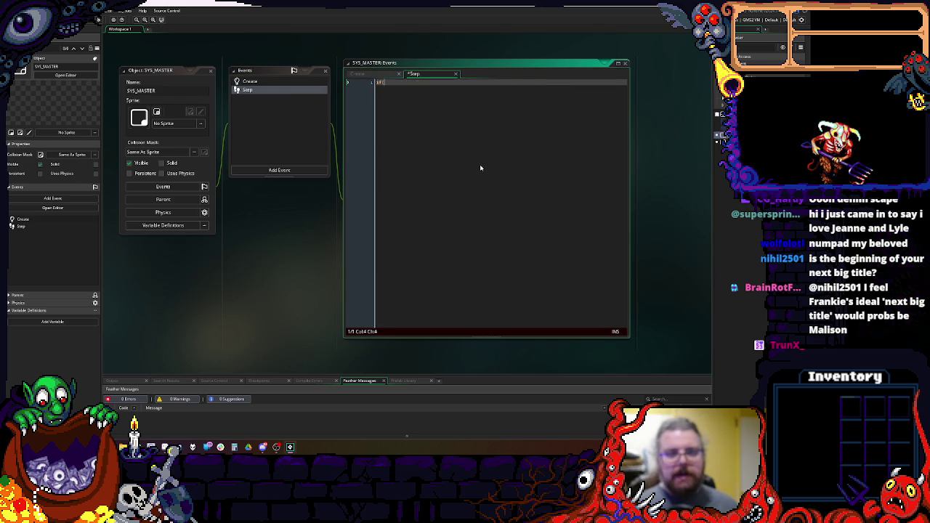
{"action": "type", "text": "playerActionTime>0)"}
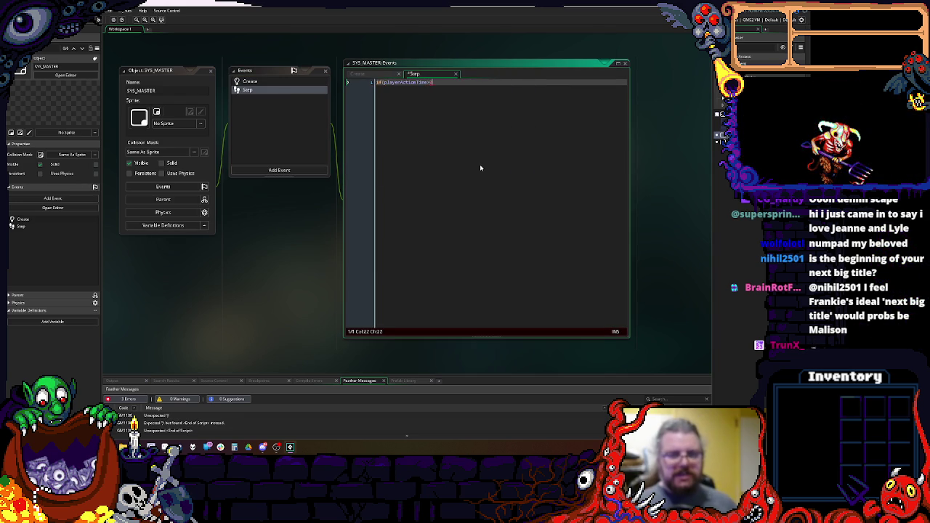
{"action": "key", "text": "Return"}
{"action": "type", "text": "{"}
{"action": "key", "text": "Return"}
{"action": "type", "text": "}"}
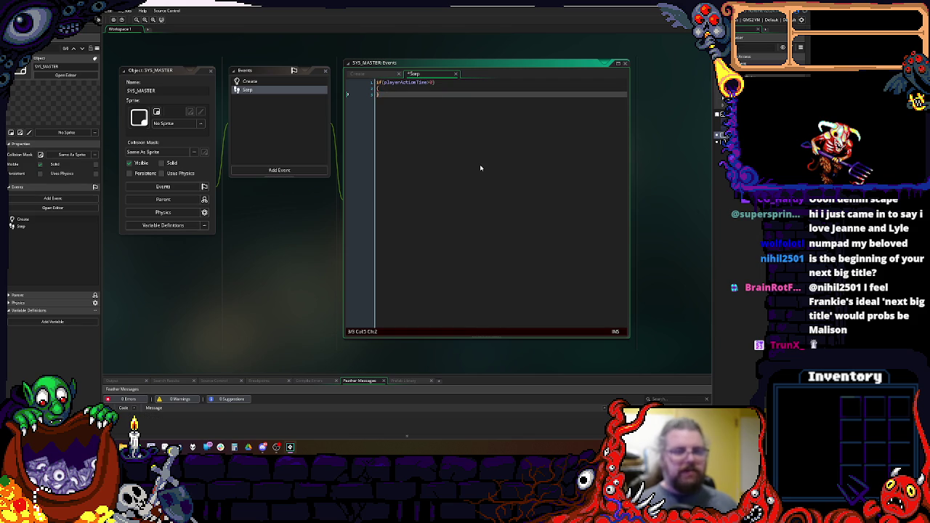
{"action": "key", "text": "Return"}
{"action": "key", "text": "Up"}
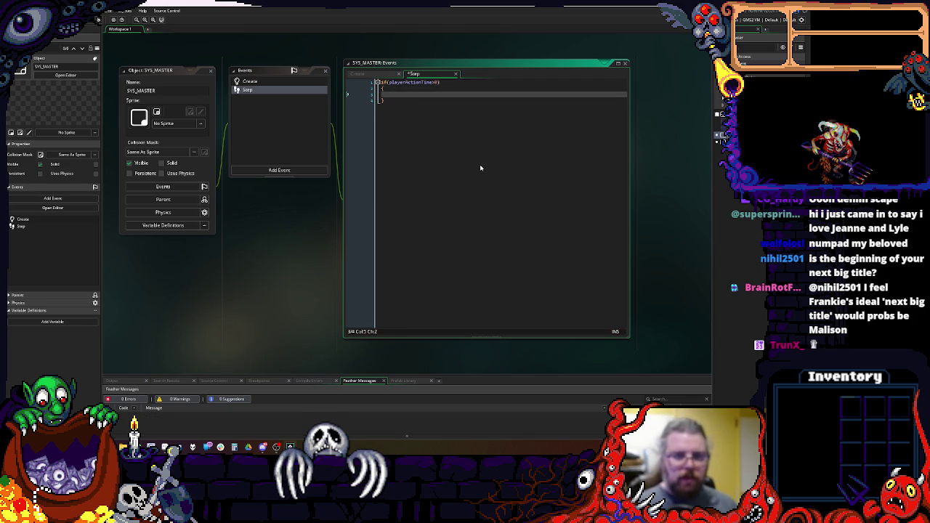
{"action": "type", "text": "playerActionTi"}
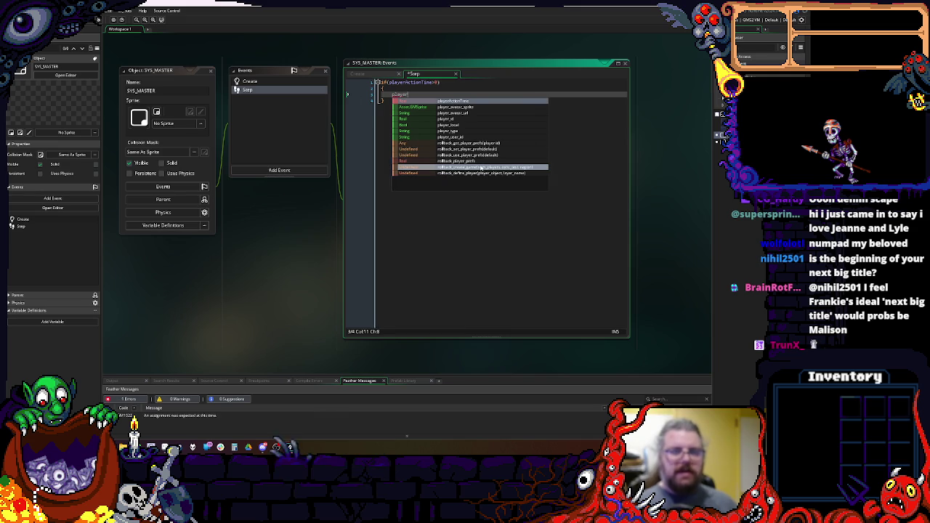
{"action": "type", "text": "me"}
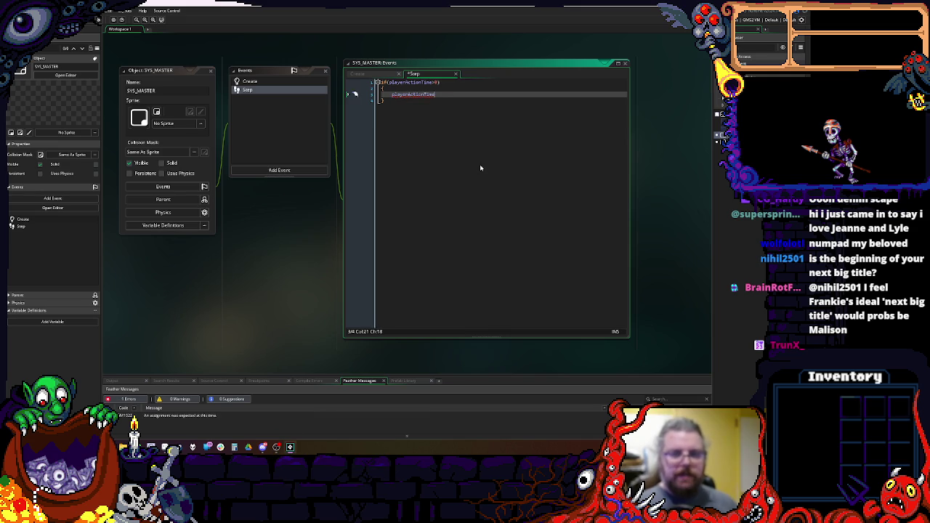
{"action": "type", "text": "-=1;"}
{"action": "key", "text": "Return"}
{"action": "type", "text": "with("}
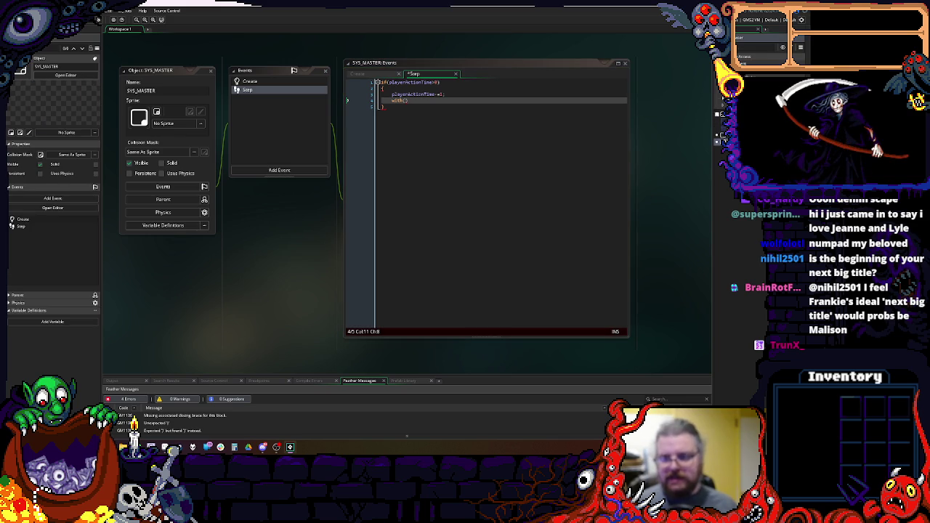
{"action": "right_click", "coordinate": [684, 152]}
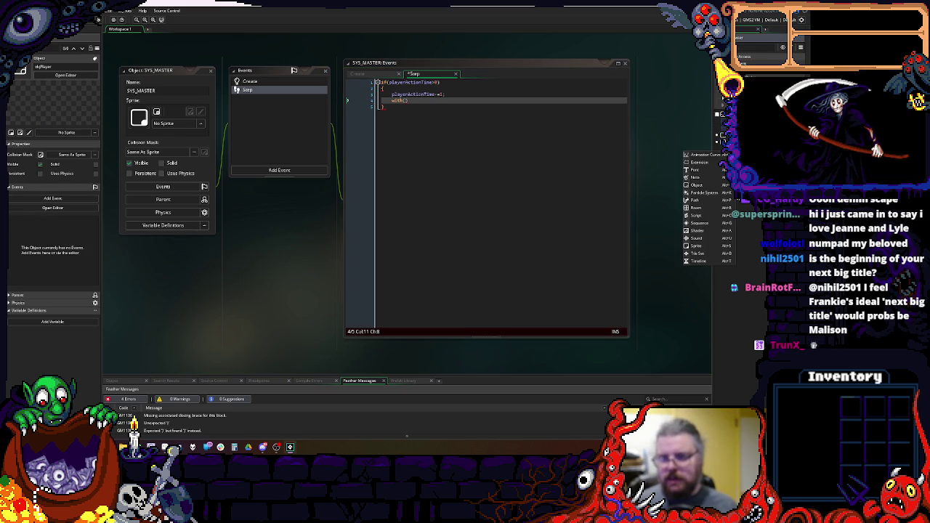
- Create a new object named objEntity
{"action": "left_click", "coordinate": [695, 186]}
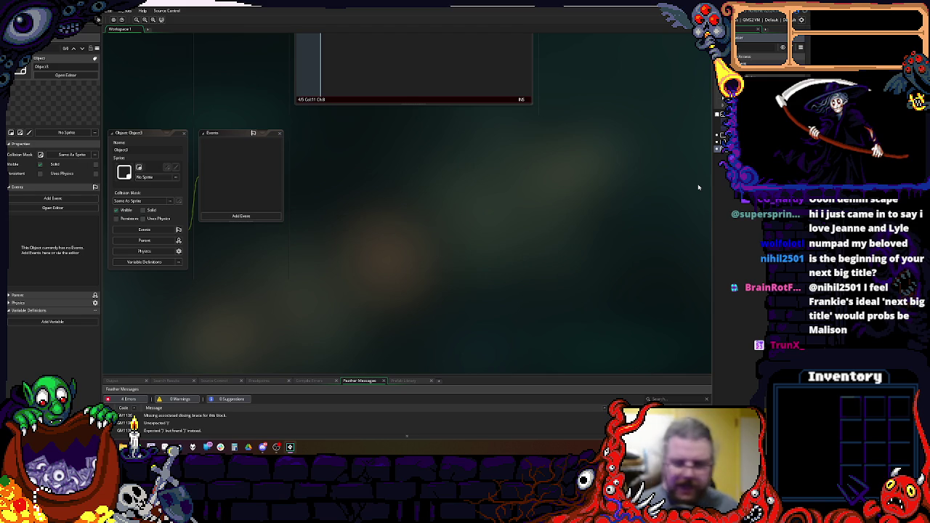
{"action": "type", "text": "objEntity"}
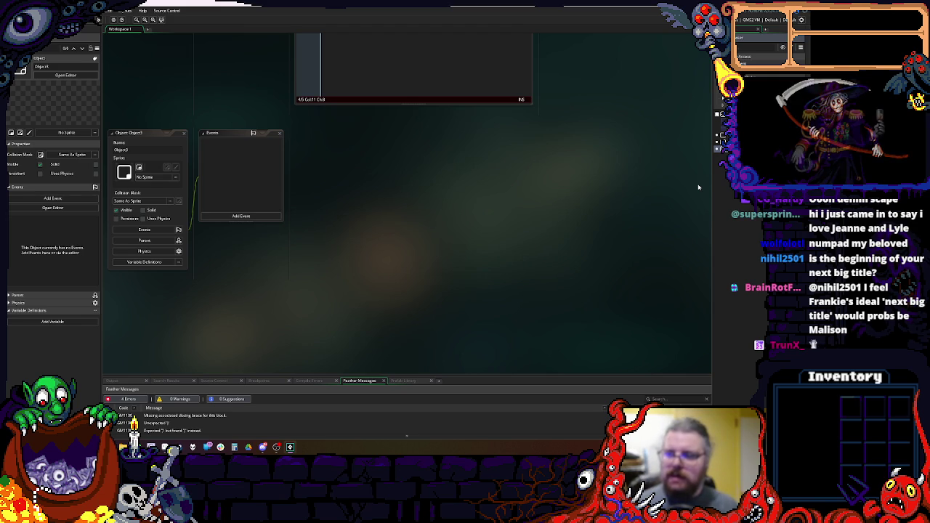
{"action": "key", "text": "Return"}
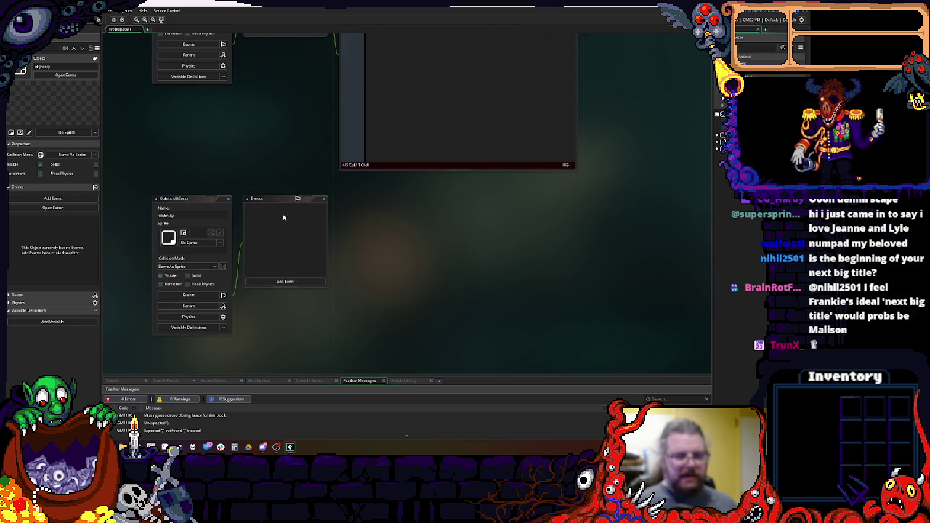
- Move the objEntity editor beneath SYS_MASTER's windows
{"action": "left_click_drag", "start_coordinate": [187, 198], "coordinate": [172, 93]}
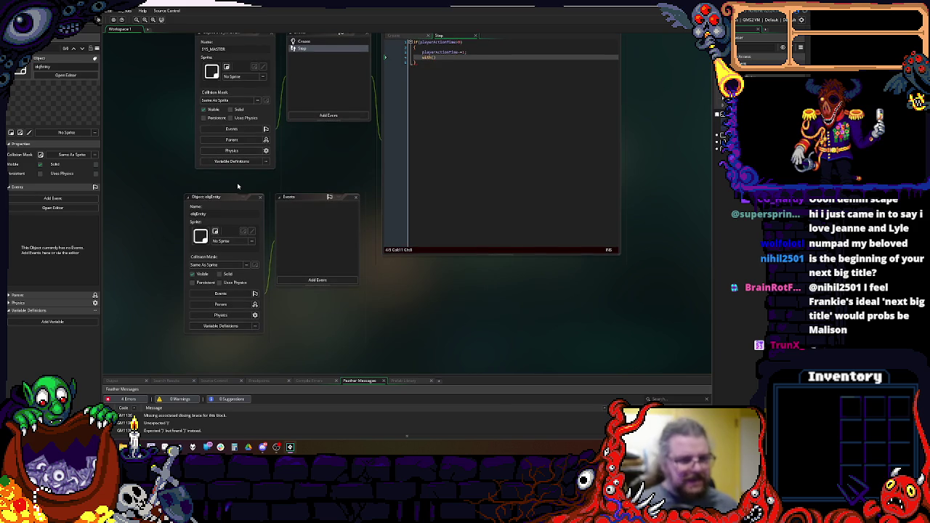
{"action": "left_click_drag", "start_coordinate": [218, 197], "coordinate": [186, 194]}
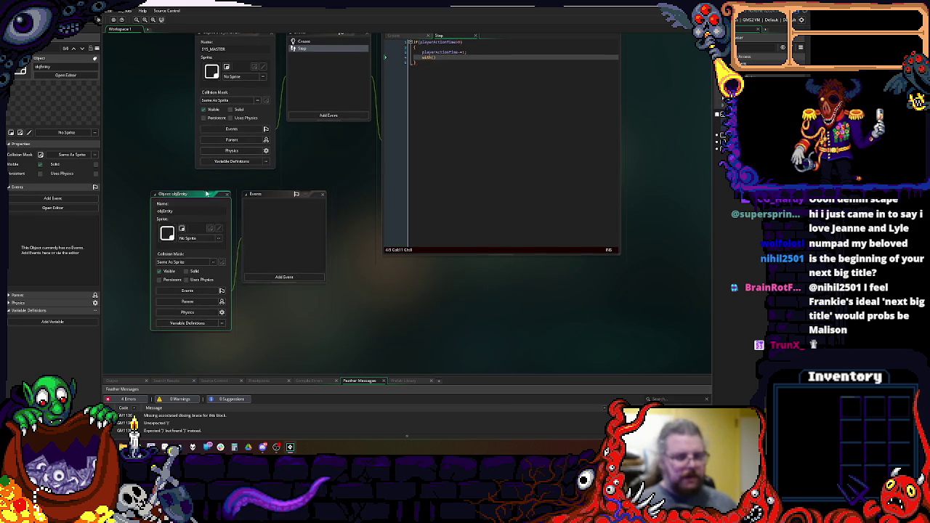
{"action": "scroll", "coordinate": [394, 311], "scroll_direction": "up", "scroll_amount": 2}
{"action": "scroll", "coordinate": [376, 330], "scroll_direction": "down", "scroll_amount": 2}
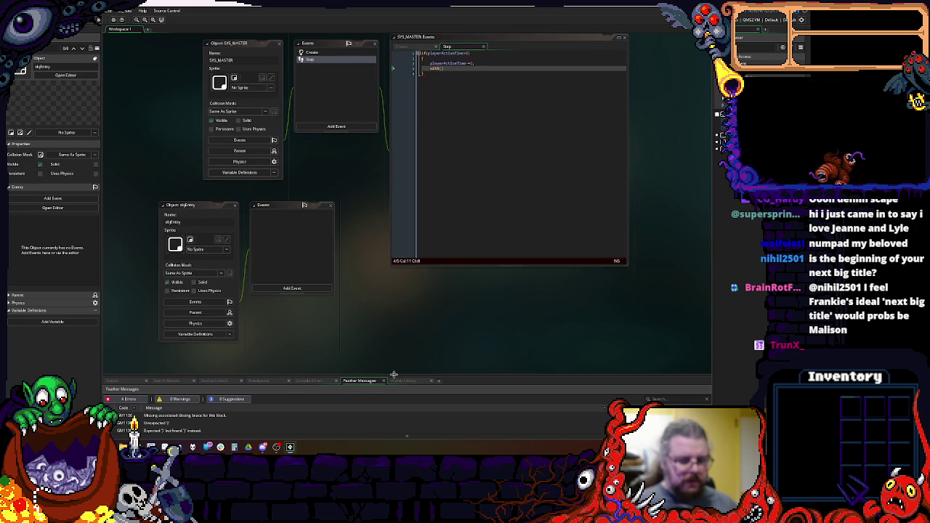
{"action": "scroll", "coordinate": [387, 337], "scroll_direction": "up", "scroll_amount": 1}
{"action": "scroll", "coordinate": [394, 320], "scroll_direction": "down", "scroll_amount": 1}
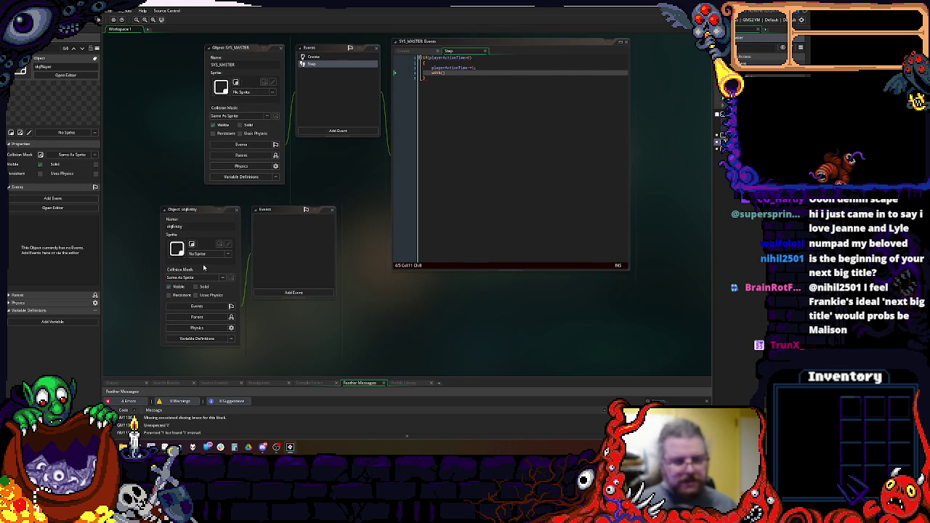
- Try objEntity's sprite and parent lists, leave both unset, and close its editor
{"action": "left_click", "coordinate": [229, 254]}
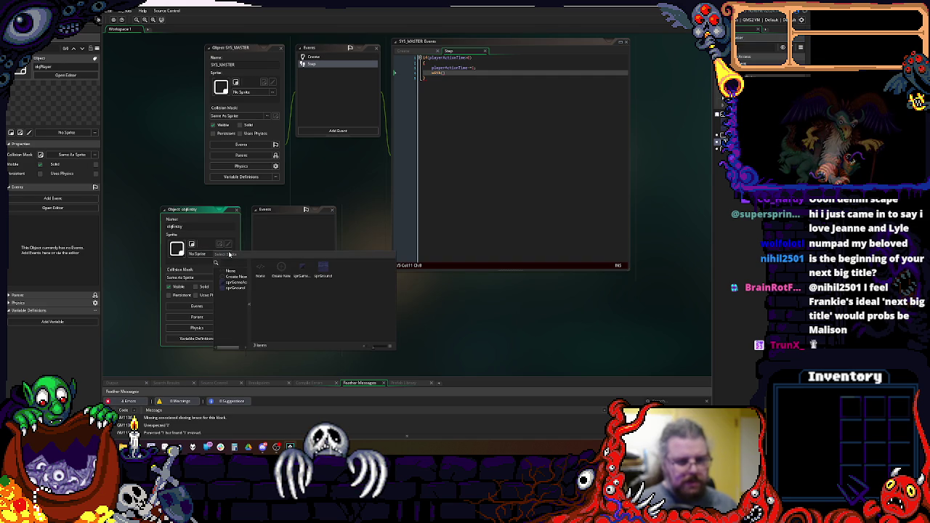
{"action": "left_click", "coordinate": [233, 254]}
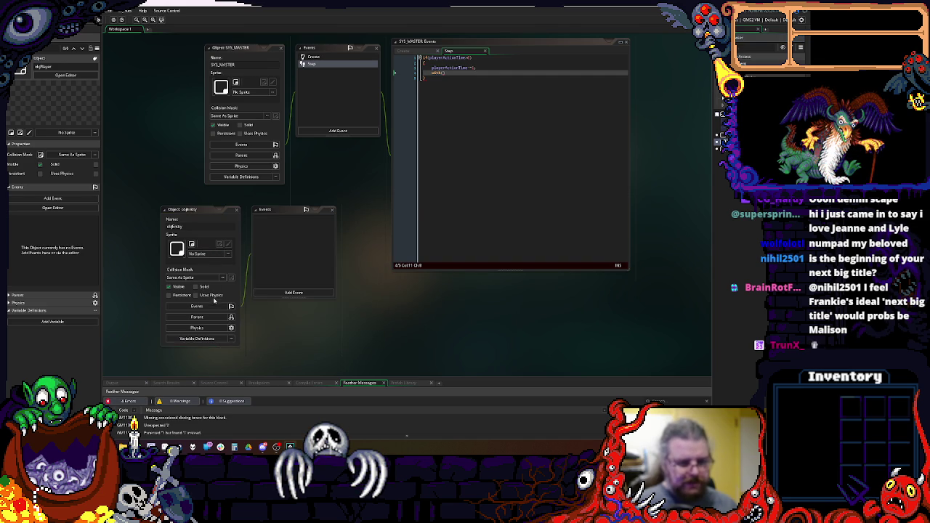
{"action": "left_click", "coordinate": [218, 317]}
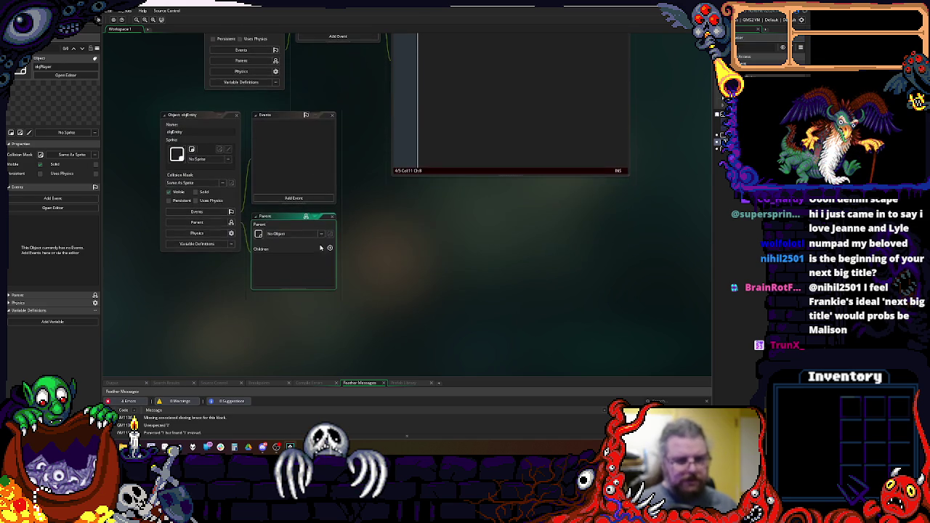
{"action": "left_click", "coordinate": [320, 234]}
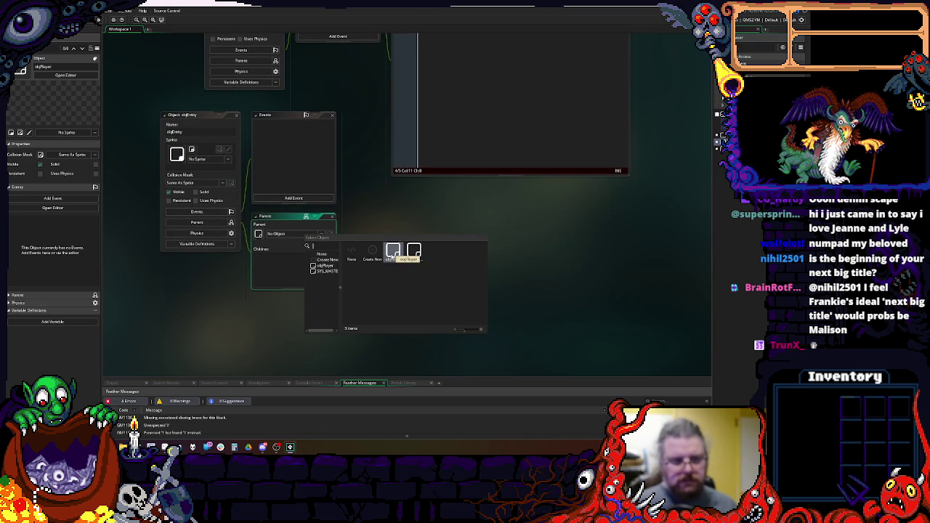
{"action": "left_click", "coordinate": [392, 251]}
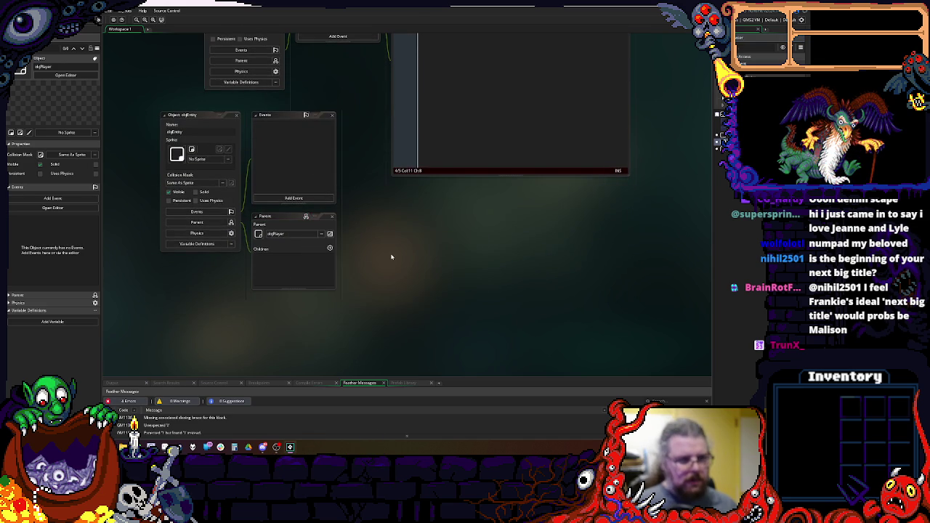
{"action": "left_click", "coordinate": [322, 235]}
{"action": "left_click", "coordinate": [323, 252]}
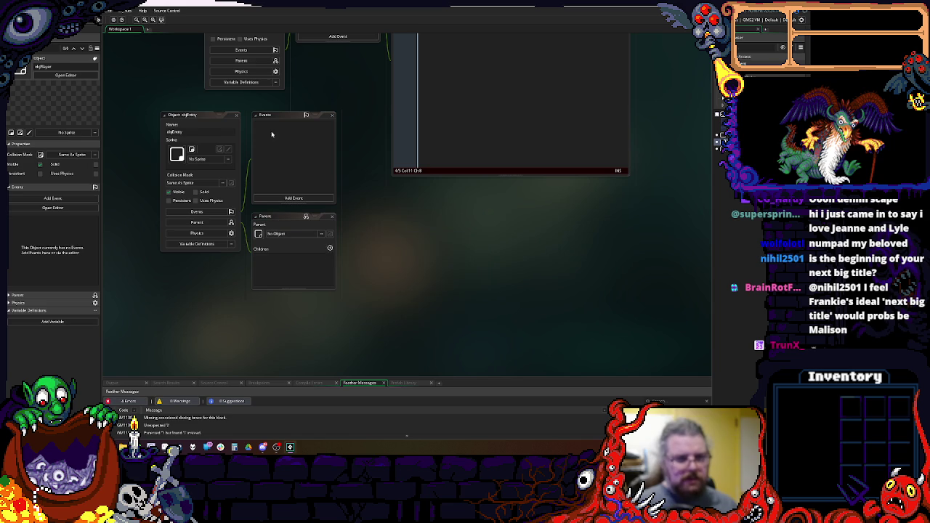
{"action": "left_click", "coordinate": [236, 115]}
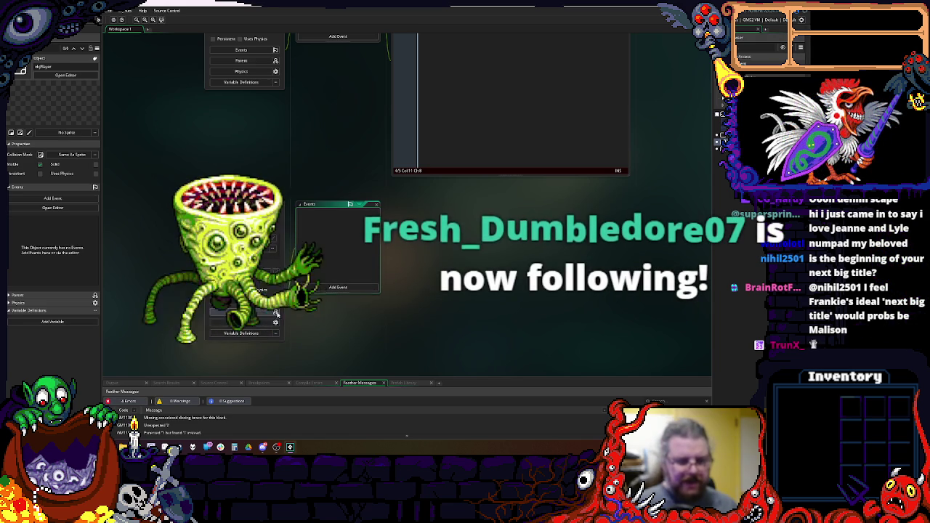
- Set objEntity as the parent of objPlayer
{"action": "scroll", "coordinate": [277, 313], "scroll_direction": "down", "scroll_amount": 3}
{"action": "left_click", "coordinate": [334, 234]}
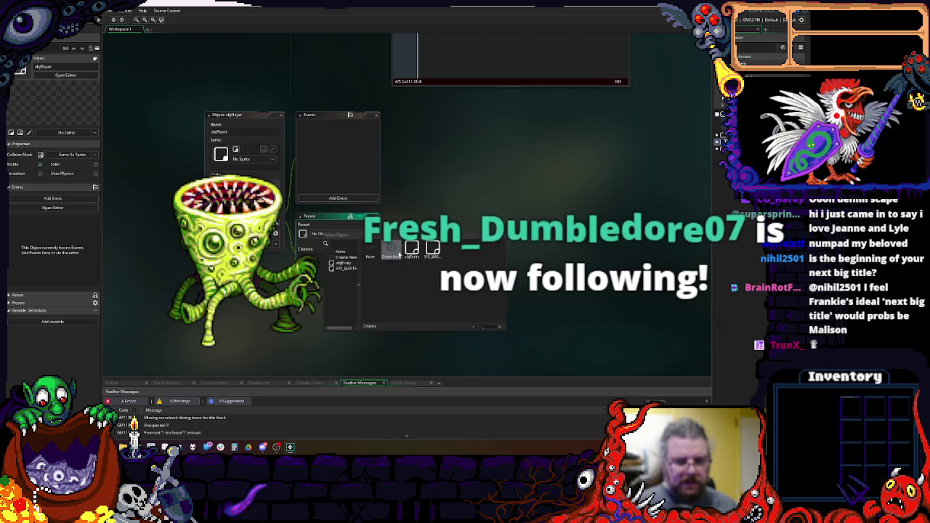
{"action": "left_click", "coordinate": [411, 250]}
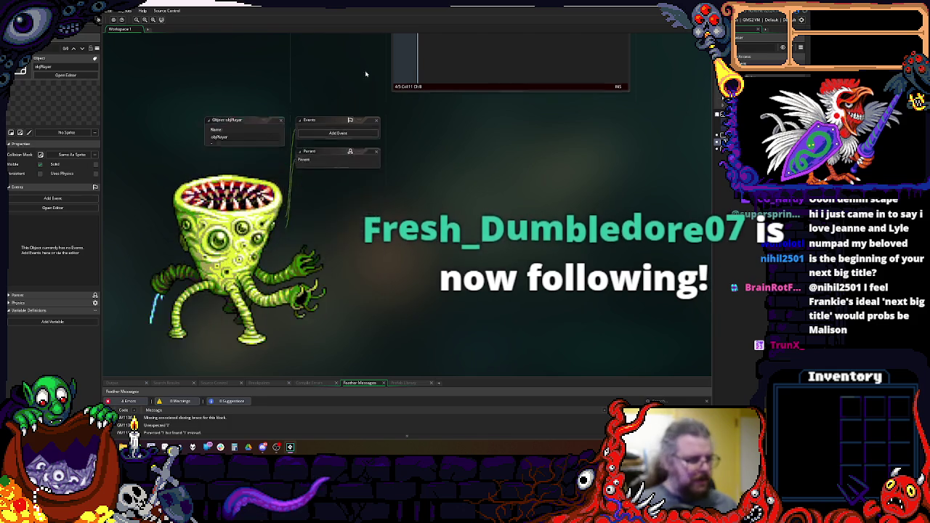
{"action": "scroll", "coordinate": [366, 53], "scroll_direction": "up", "scroll_amount": 3}
- Complete with(objEntity) { event_user(0); } in the Step code and save it
{"action": "key", "text": "BackSpace"}
{"action": "type", "text": "Entity)"}
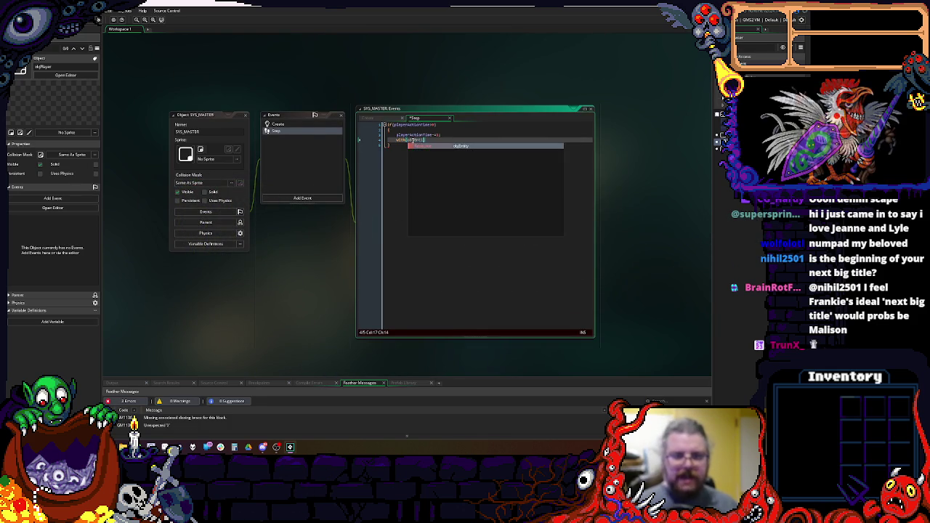
{"action": "key", "text": "Return"}
{"action": "type", "text": "{"}
{"action": "key", "text": "Return"}
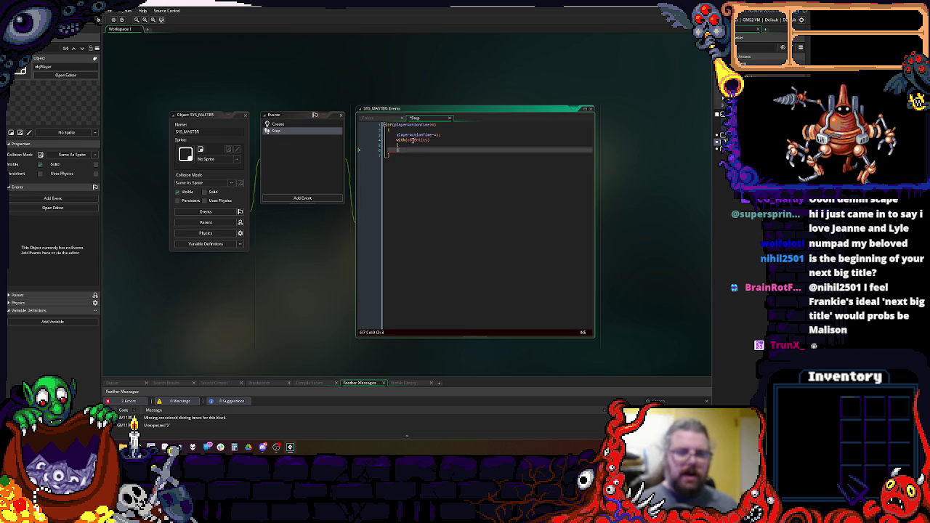
{"action": "type", "text": "event_"}
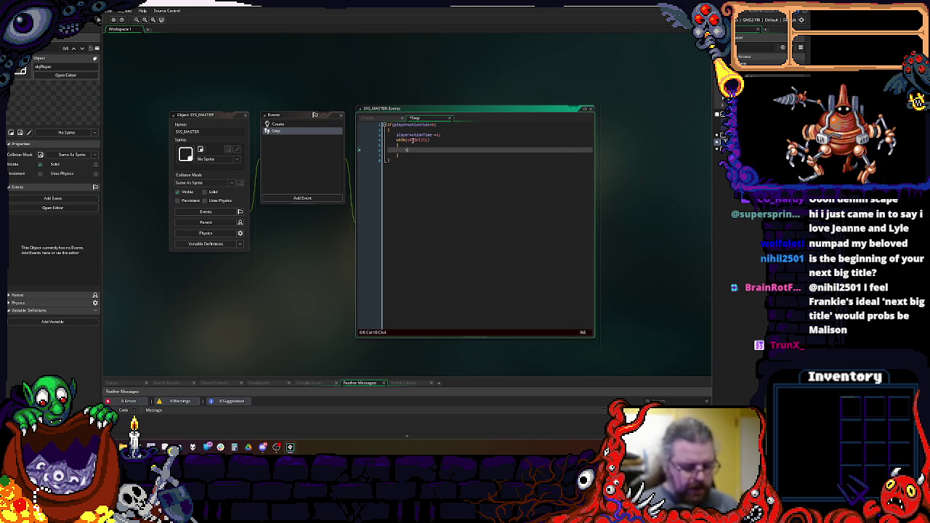
{"action": "type", "text": "user(0);"}
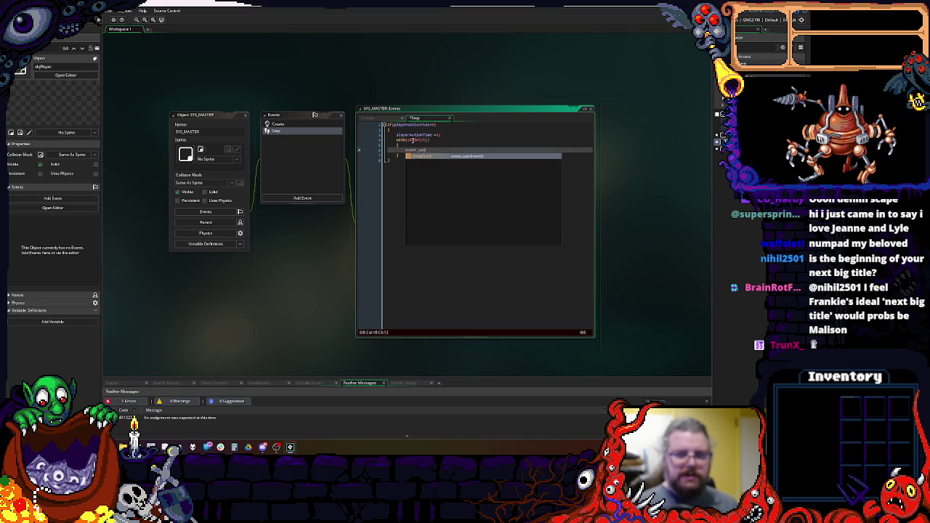
{"action": "key", "text": "Down"}
{"action": "key", "text": "Down"}
{"action": "key", "text": "ctrl+s"}
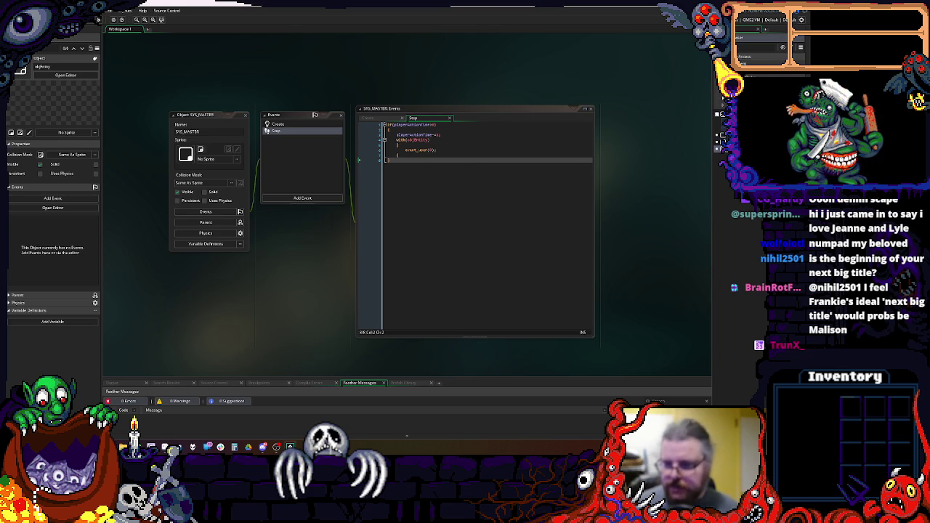
{"action": "scroll", "coordinate": [463, 133], "scroll_direction": "down", "scroll_amount": 3}
{"action": "scroll", "coordinate": [463, 133], "scroll_direction": "down", "scroll_amount": 1}
{"action": "left_click", "coordinate": [310, 199]}
- Add User Event 0 to objEntity with a 'Run turn logic' comment, save, and return to the Step code
{"action": "mouse_move", "coordinate": [325, 284]}
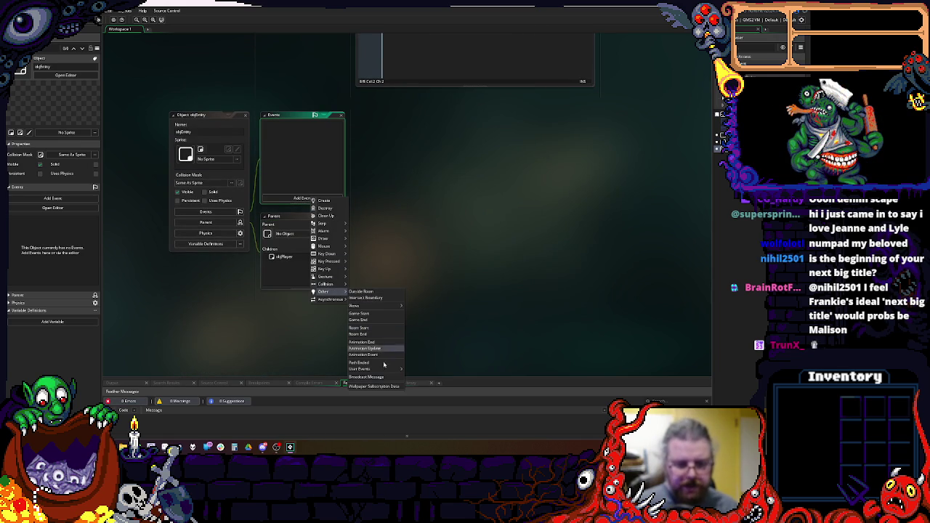
{"action": "mouse_move", "coordinate": [379, 370]}
{"action": "left_click", "coordinate": [416, 340]}
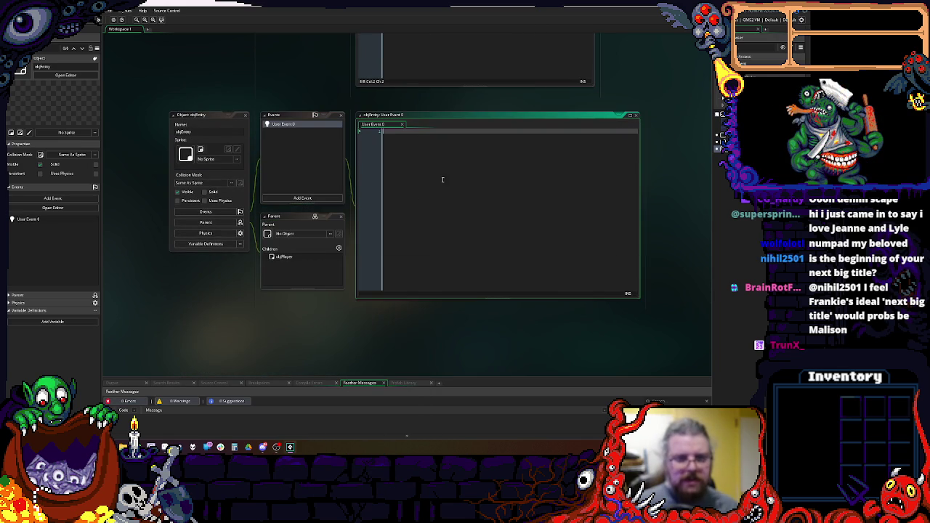
{"action": "type", "text": "/"}
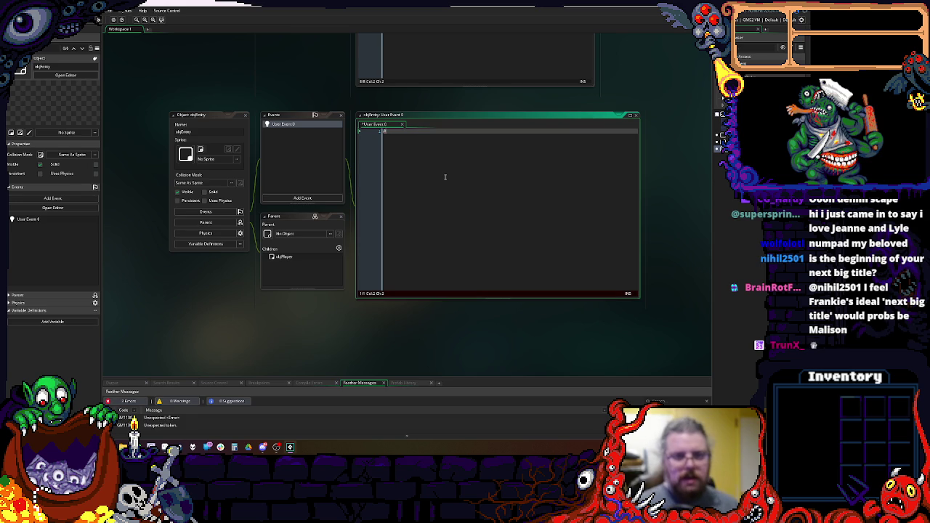
{"action": "type", "text": "/ te"}
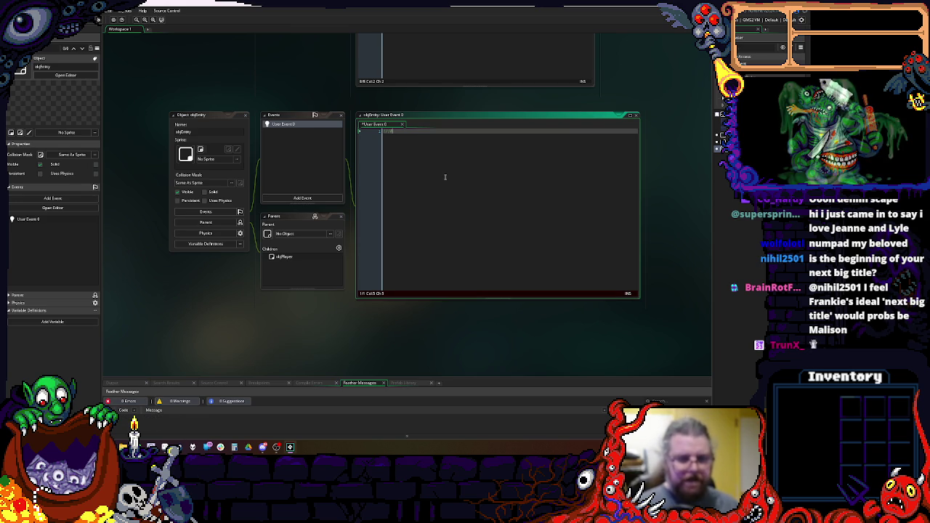
{"action": "type", "text": "ing"}
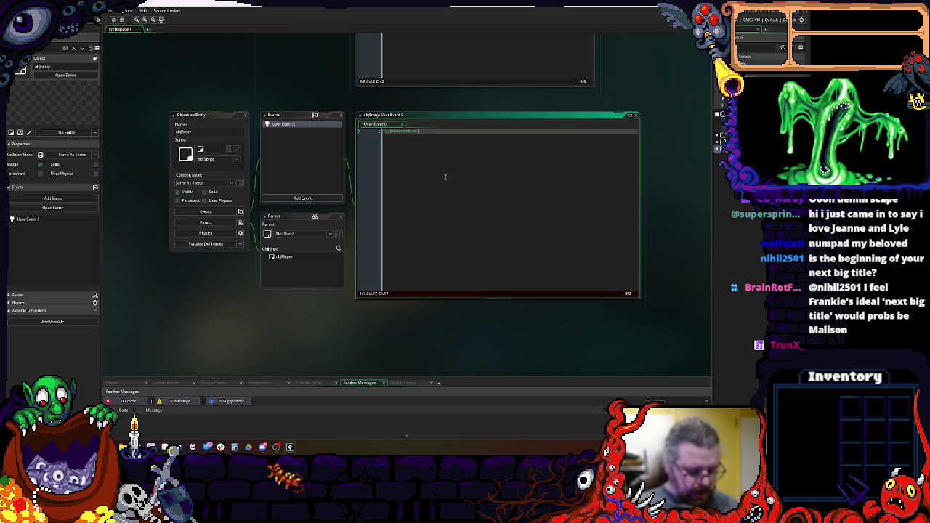
{"action": "type", "text": " for to pa"}
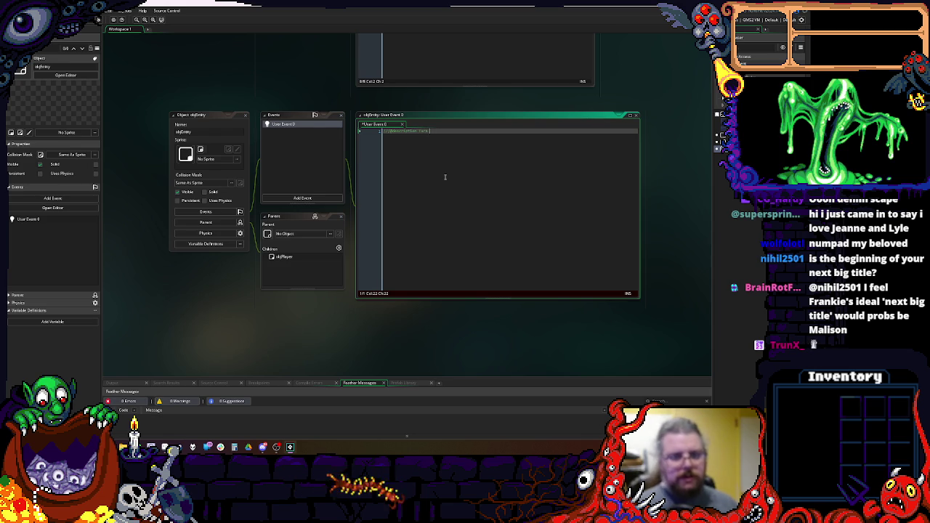
{"action": "key", "text": "BackSpace"}
{"action": "key", "text": "BackSpace"}
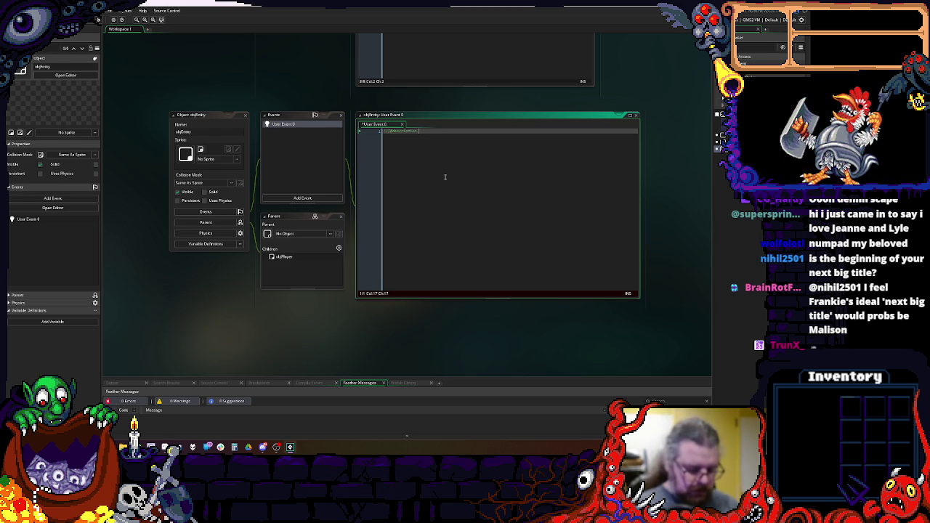
{"action": "type", "text": "e for turn lo"}
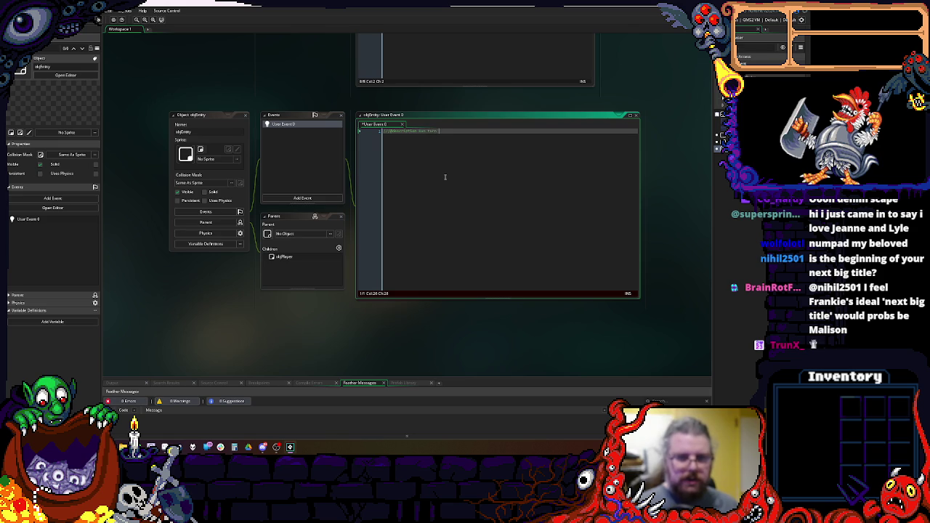
{"action": "type", "text": "gic"}
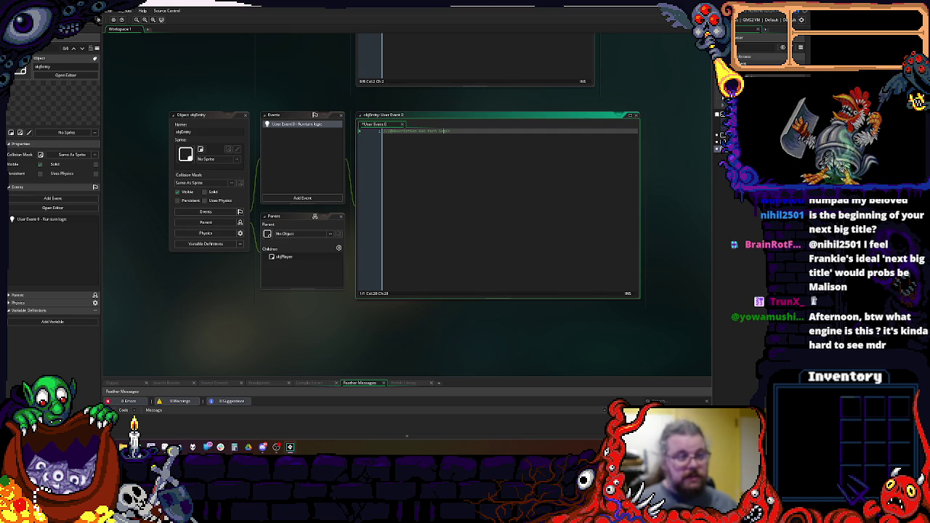
{"action": "key", "text": "ctrl+s"}
{"action": "scroll", "coordinate": [477, 310], "scroll_direction": "up", "scroll_amount": 1}
{"action": "key", "text": "ctrl+Tab"}
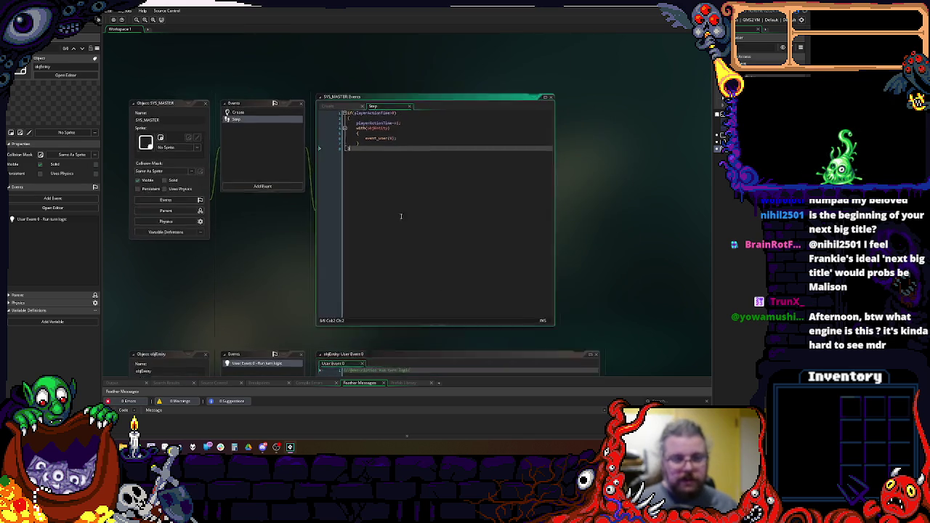
- Check the event_user(0), with(objEntity) and playerActionTime lines, then focus objEntity's User Event 0 code
{"action": "left_click", "coordinate": [411, 187]}
{"action": "scroll", "coordinate": [411, 187], "scroll_direction": "down", "scroll_amount": 1}
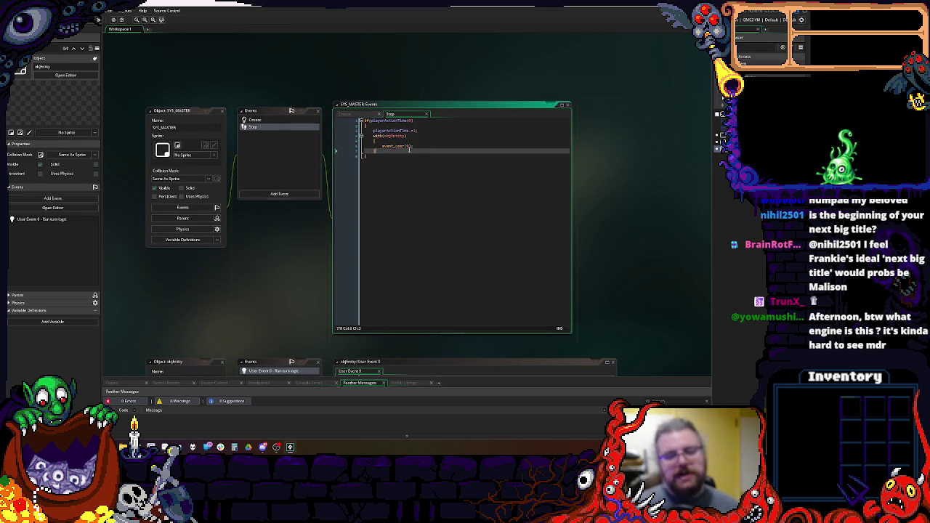
{"action": "left_click", "coordinate": [425, 137]}
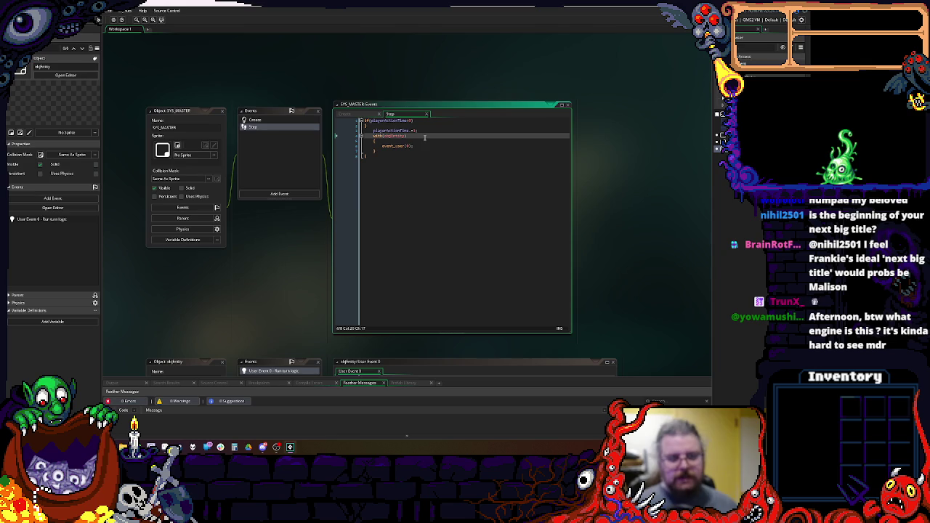
{"action": "left_click", "coordinate": [427, 130]}
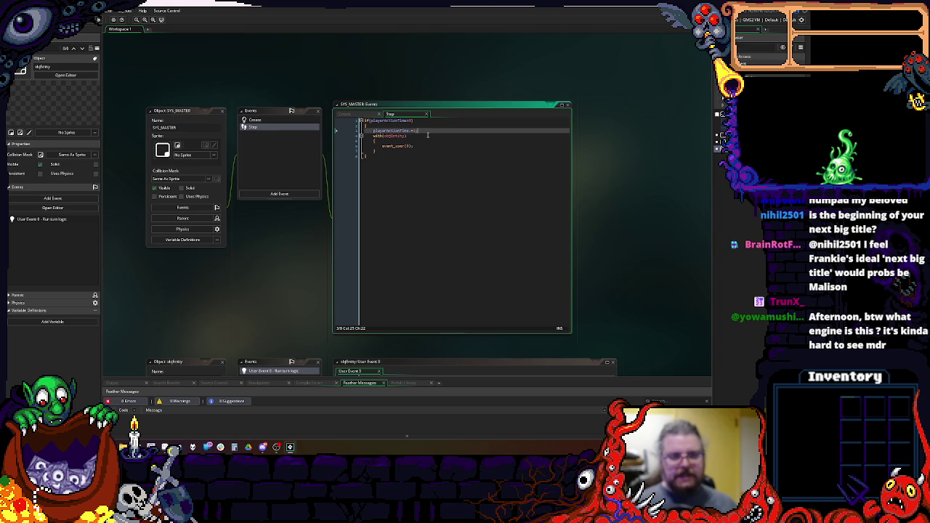
{"action": "left_click", "coordinate": [419, 150]}
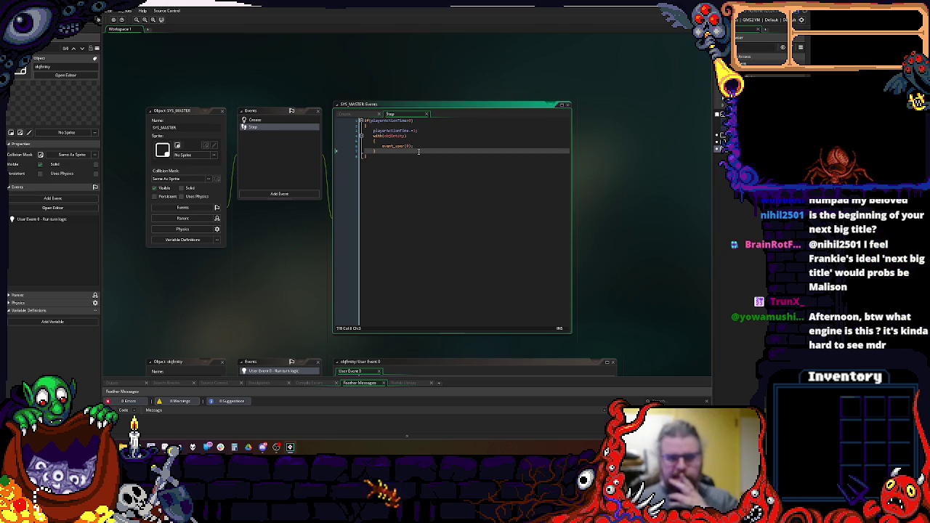
{"action": "left_click", "coordinate": [447, 194]}
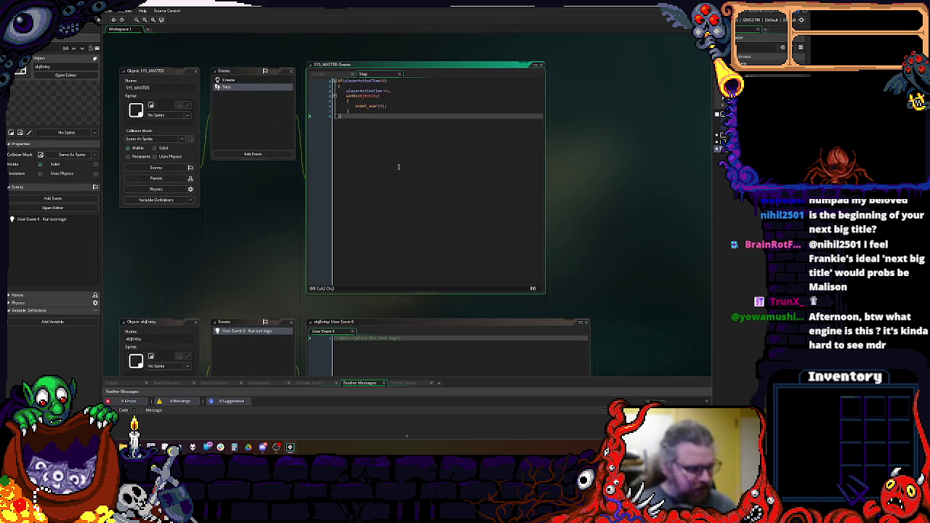
{"action": "left_click", "coordinate": [403, 345]}
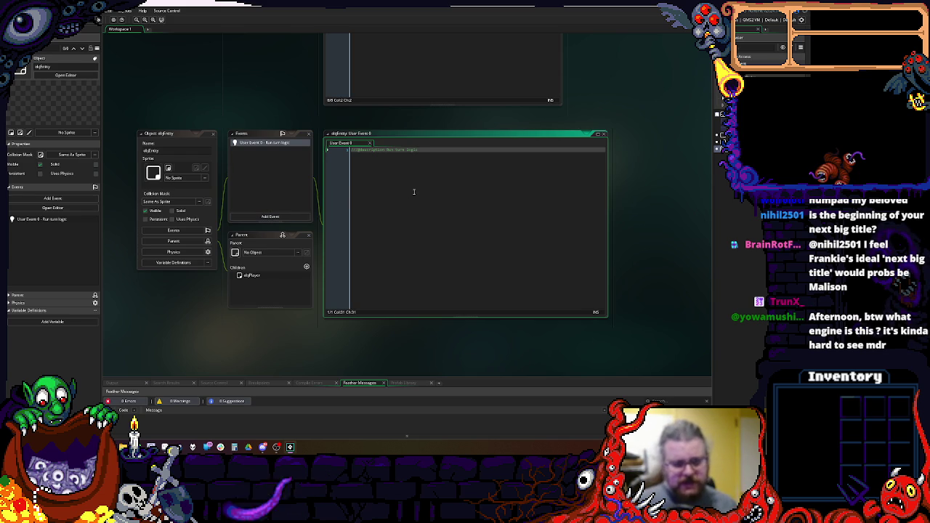
- Rearrange the workspace around objEntity's windows and give objEntity an empty Create event
{"action": "left_click_drag", "start_coordinate": [407, 206], "coordinate": [419, 186]}
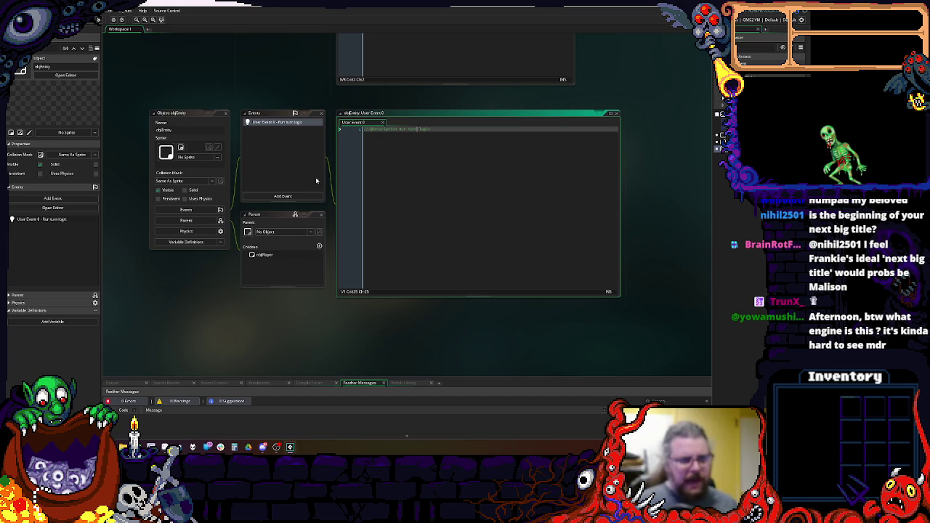
{"action": "mouse_move", "coordinate": [373, 150]}
{"action": "left_mouse_down"}
{"action": "mouse_move", "coordinate": [374, 285]}
{"action": "mouse_move", "coordinate": [363, 72]}
{"action": "mouse_move", "coordinate": [390, 197]}
{"action": "left_mouse_up"}
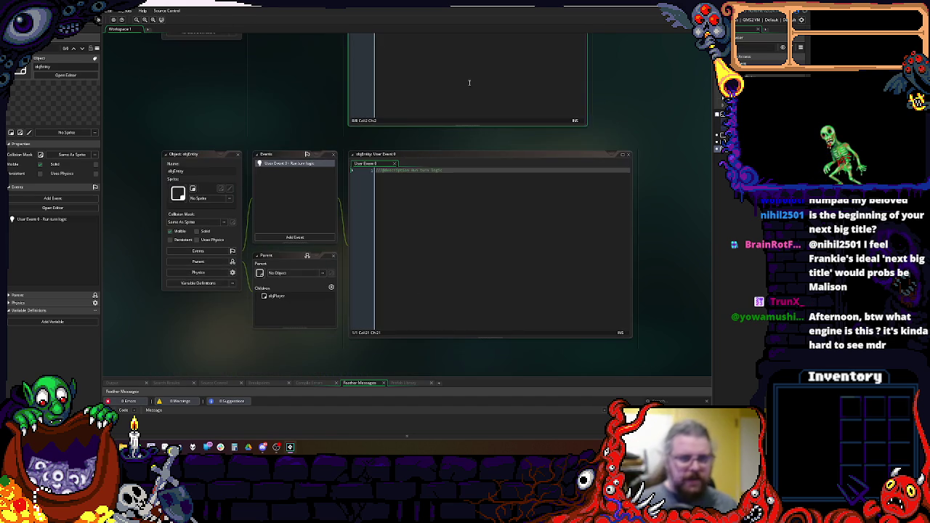
{"action": "scroll", "coordinate": [488, 313], "scroll_direction": "up", "scroll_amount": 1}
{"action": "mouse_move", "coordinate": [489, 313]}
{"action": "left_mouse_down"}
{"action": "mouse_move", "coordinate": [479, 230]}
{"action": "mouse_move", "coordinate": [470, 245]}
{"action": "left_mouse_up"}
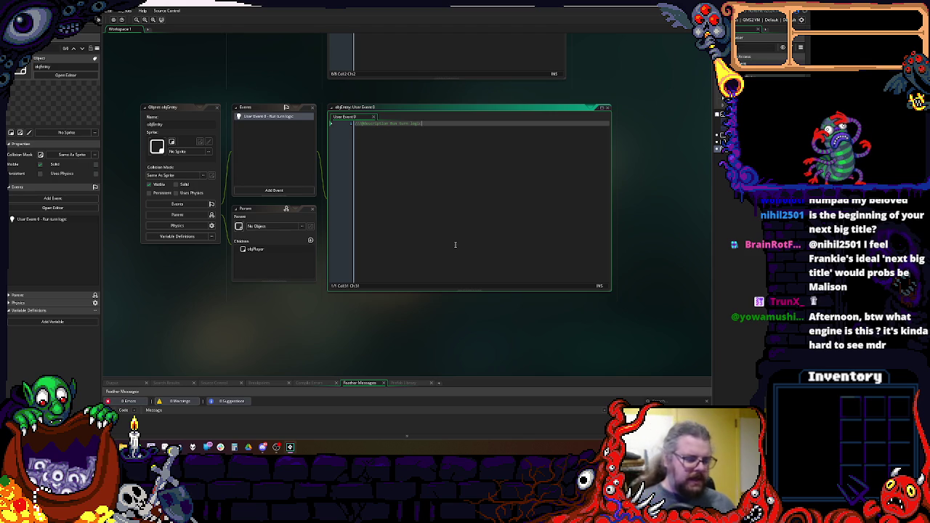
{"action": "key", "text": "ctrl+Tab"}
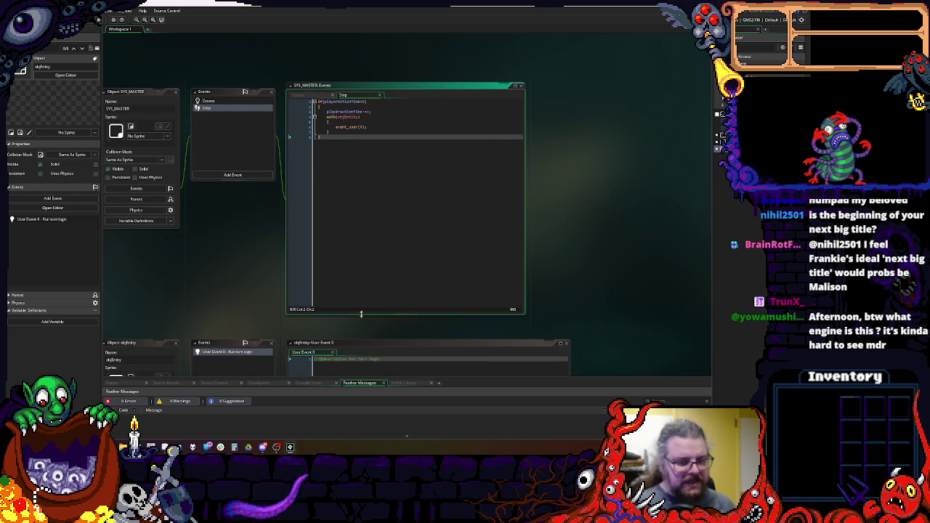
{"action": "left_click_drag", "start_coordinate": [368, 252], "coordinate": [368, 264]}
{"action": "key", "text": "ctrl+Tab"}
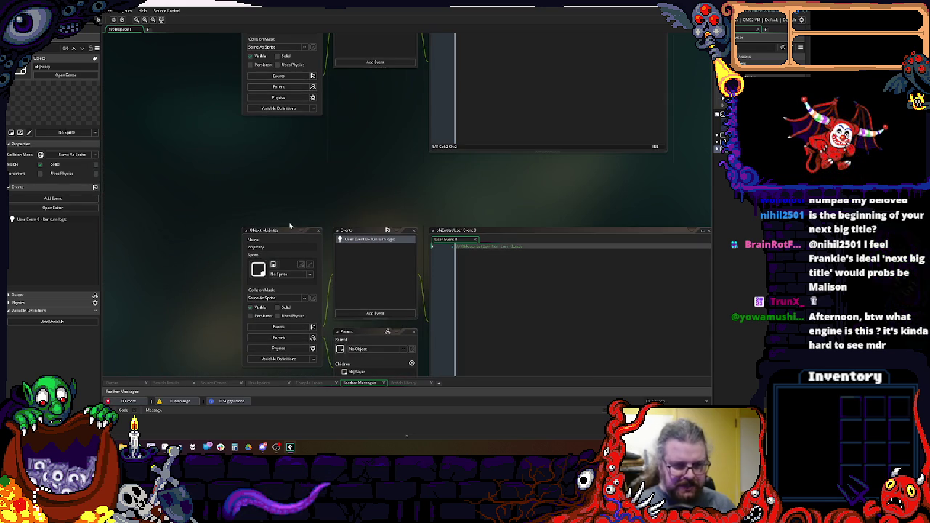
{"action": "key", "text": "ctrl+Tab"}
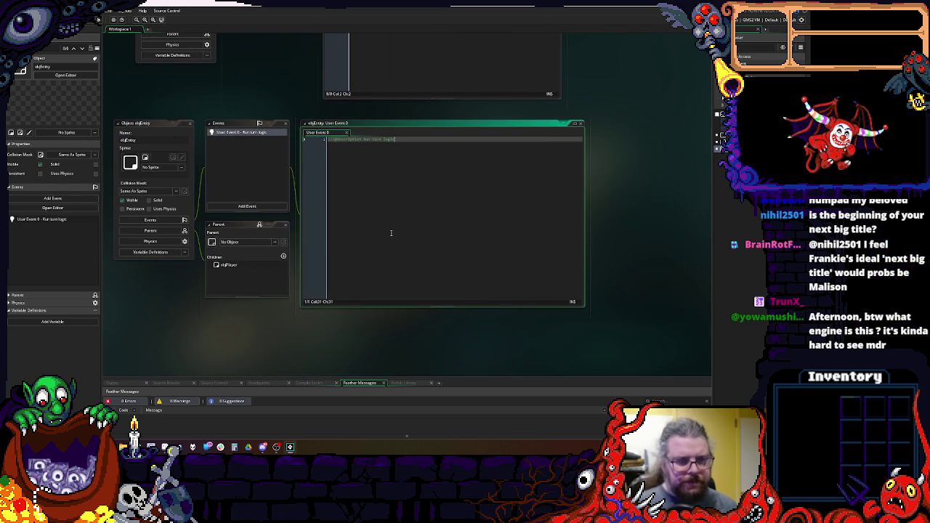
{"action": "left_click", "coordinate": [310, 203]}
{"action": "left_click", "coordinate": [334, 211]}
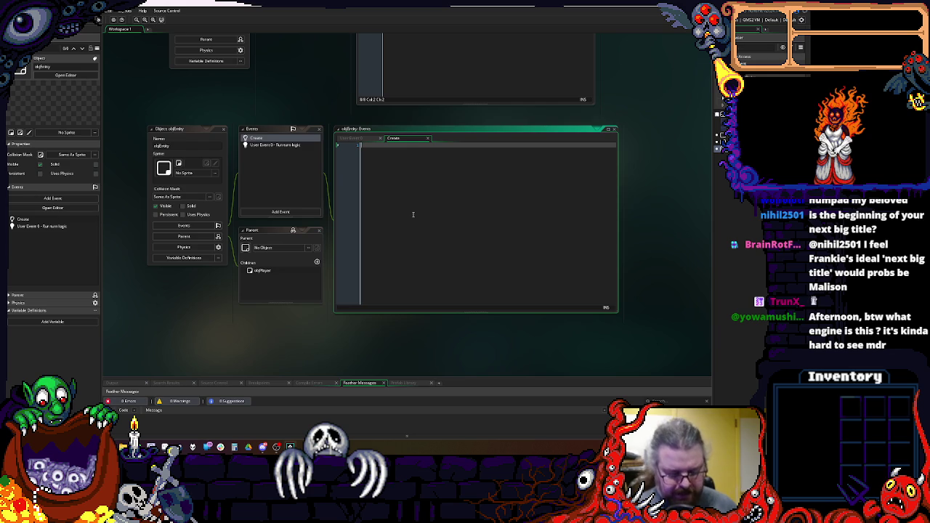
- Set tileX and tileY to 0 in objEntity's Create code, then add state = 0; after a blank line
{"action": "key", "text": "BackSpace"}
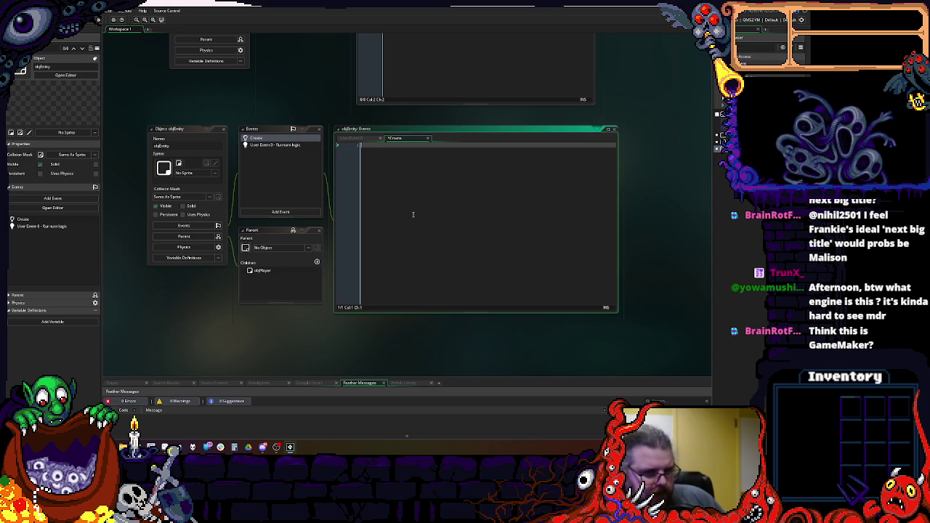
{"action": "type", "text": "tilem"}
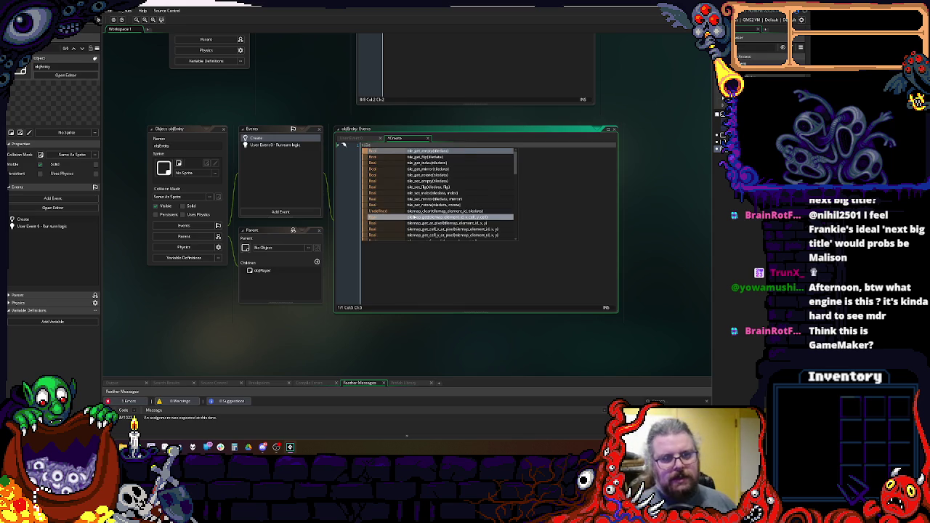
{"action": "type", "text": " = 0;"}
{"action": "key", "text": "Return"}
{"action": "type", "text": "tileY = 0;"}
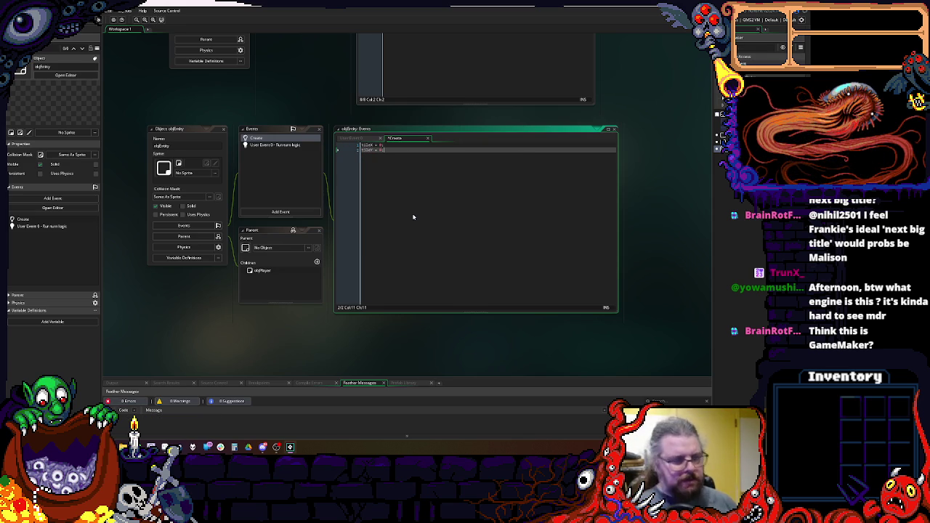
{"action": "key", "text": "Return"}
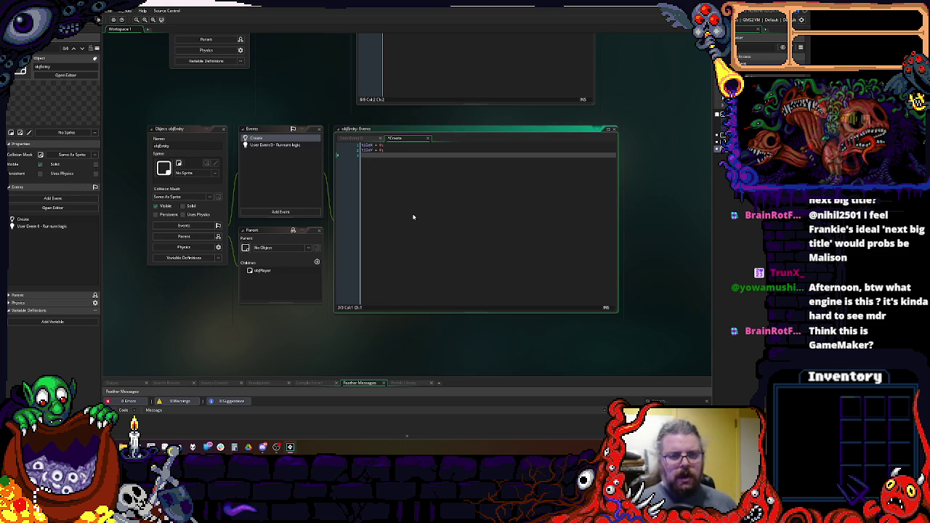
{"action": "key", "text": "Return"}
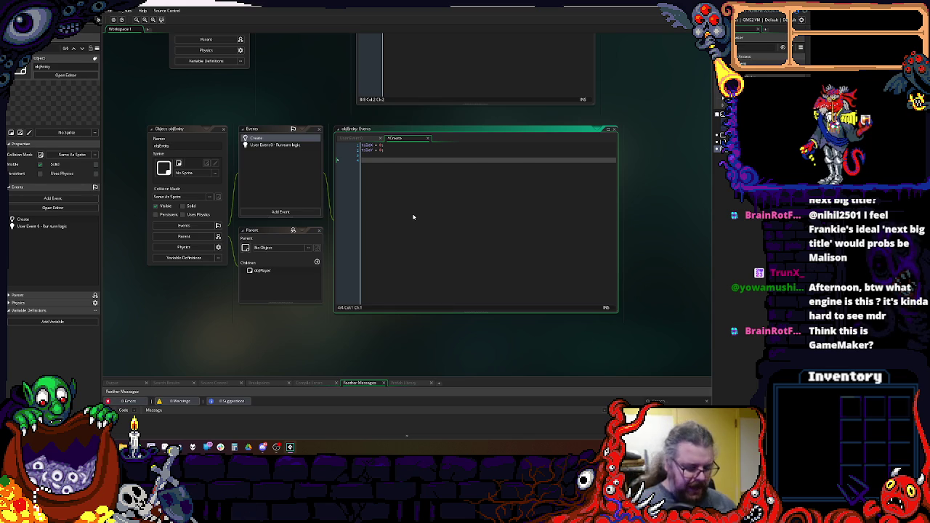
{"action": "type", "text": "state = "}
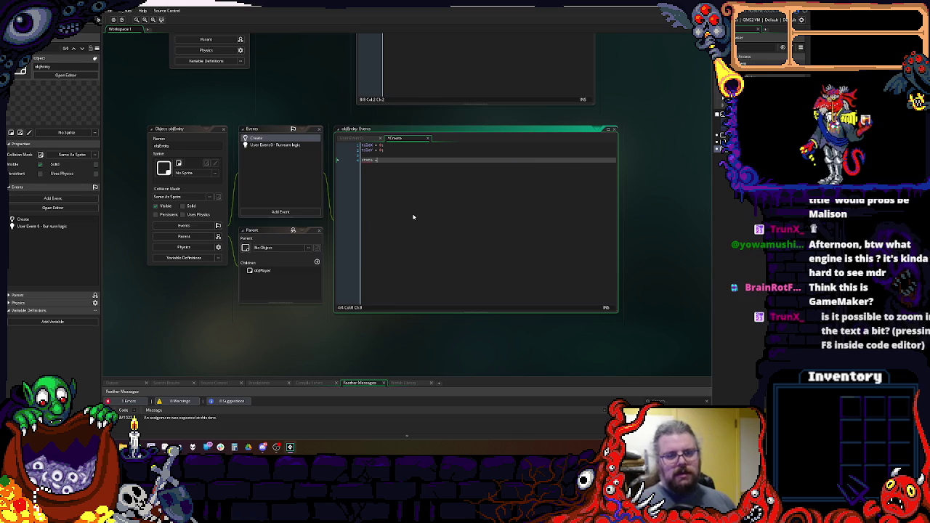
{"action": "type", "text": "0;"}
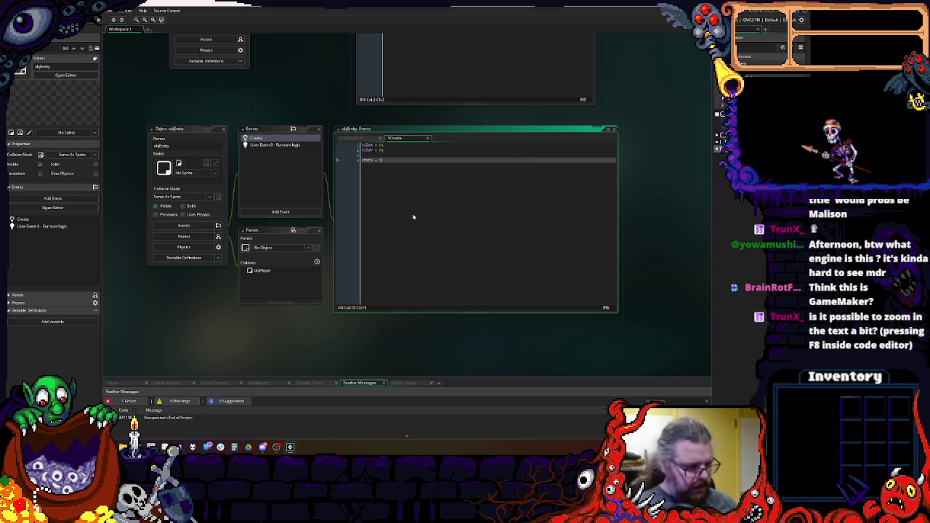
- Zoom into the workspace, enlarge the Create event code window and centre it in view
{"action": "scroll", "coordinate": [412, 217], "scroll_direction": "up", "scroll_amount": 4}
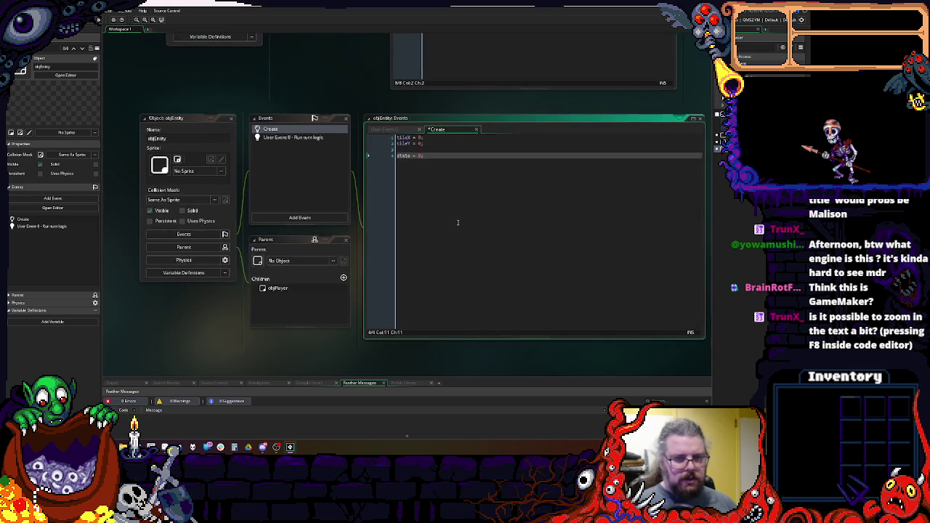
{"action": "scroll", "coordinate": [404, 206], "scroll_direction": "down", "scroll_amount": 1}
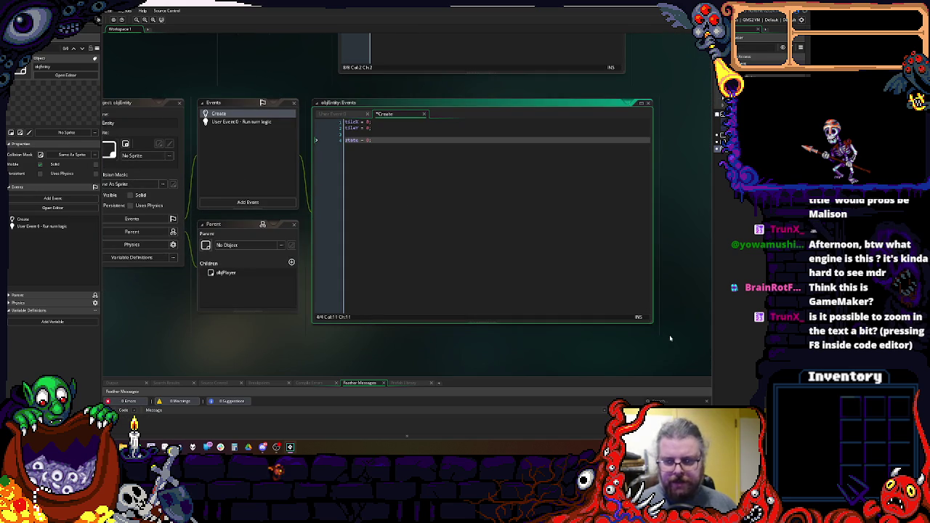
{"action": "left_click_drag", "start_coordinate": [651, 325], "coordinate": [646, 326]}
{"action": "scroll", "coordinate": [516, 268], "scroll_direction": "up", "scroll_amount": 2}
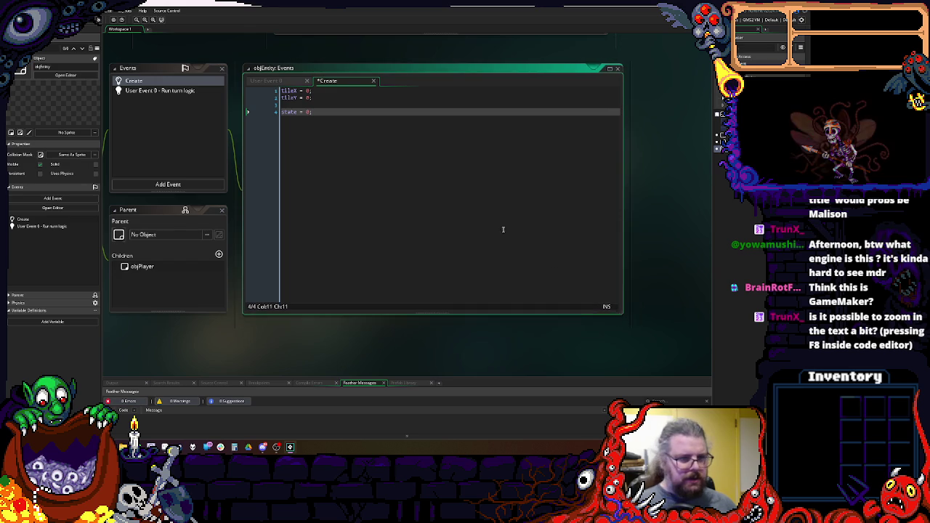
{"action": "scroll", "coordinate": [556, 261], "scroll_direction": "up", "scroll_amount": 1}
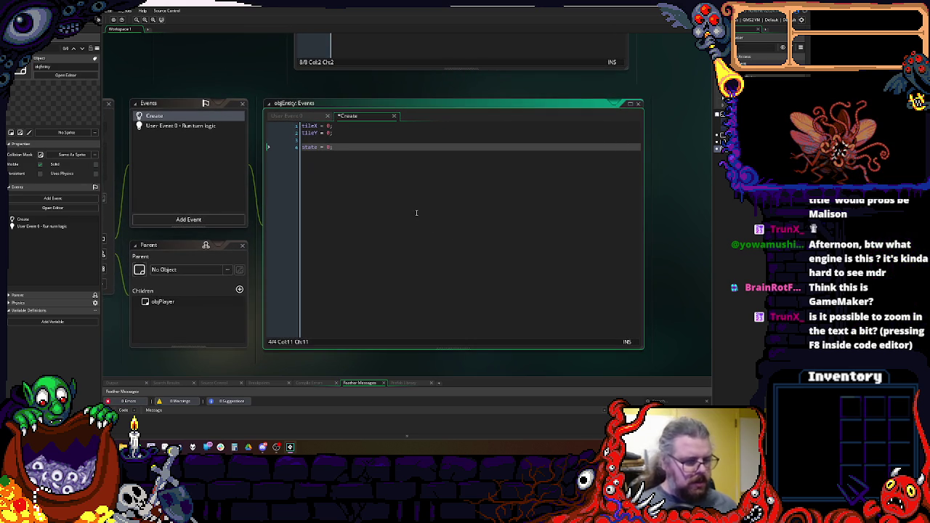
{"action": "scroll", "coordinate": [470, 215], "scroll_direction": "up", "scroll_amount": 1}
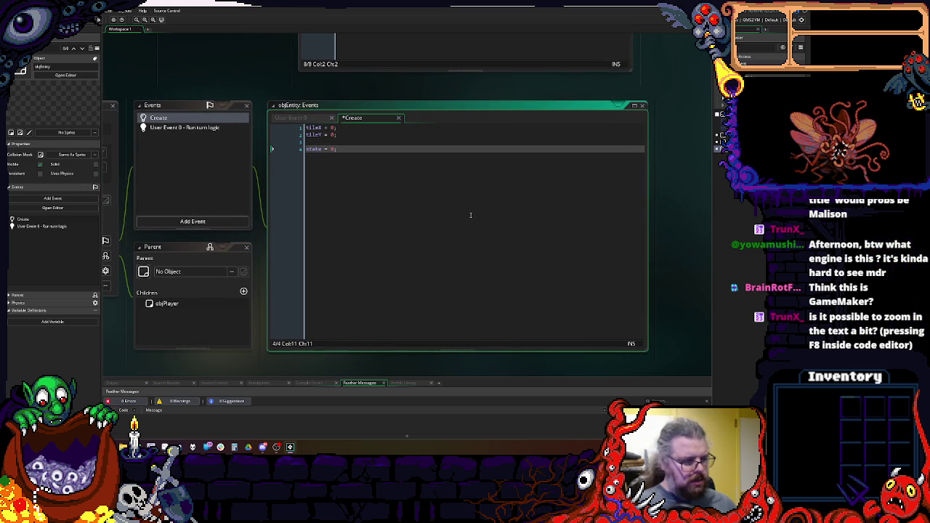
{"action": "scroll", "coordinate": [470, 215], "scroll_direction": "down", "scroll_amount": 1}
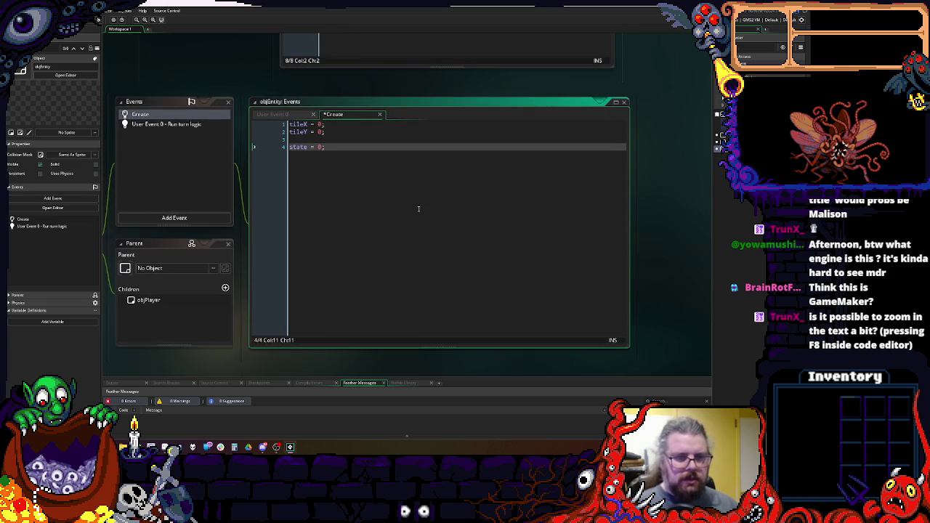
{"action": "mouse_move", "coordinate": [417, 208]}
{"action": "left_mouse_down"}
{"action": "mouse_move", "coordinate": [422, 239]}
{"action": "mouse_move", "coordinate": [544, 378]}
{"action": "mouse_move", "coordinate": [419, 286]}
{"action": "mouse_move", "coordinate": [450, 212]}
{"action": "mouse_move", "coordinate": [440, 192]}
{"action": "left_mouse_up"}
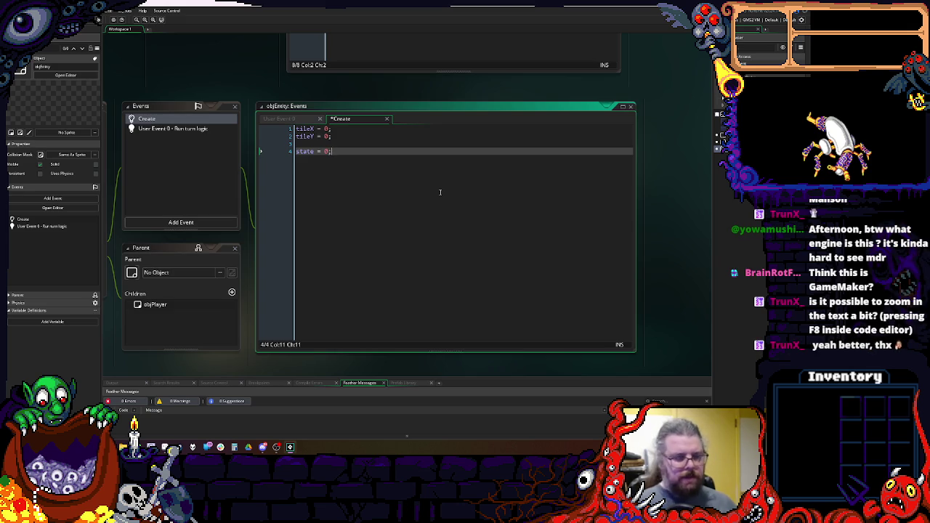
- Add stateTurn = 0; below state = 0;, correcting the name from stateTimer, and open a new line
{"action": "key", "text": "Return"}
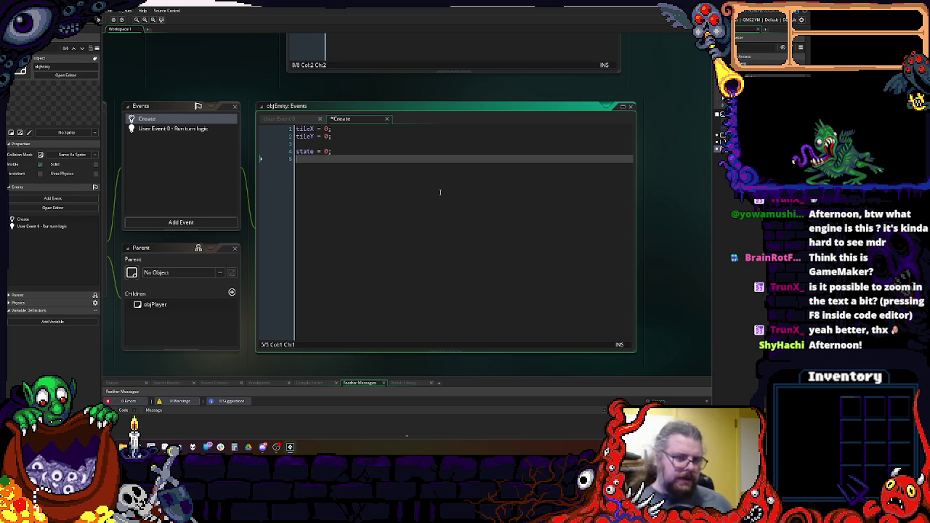
{"action": "type", "text": "stat"}
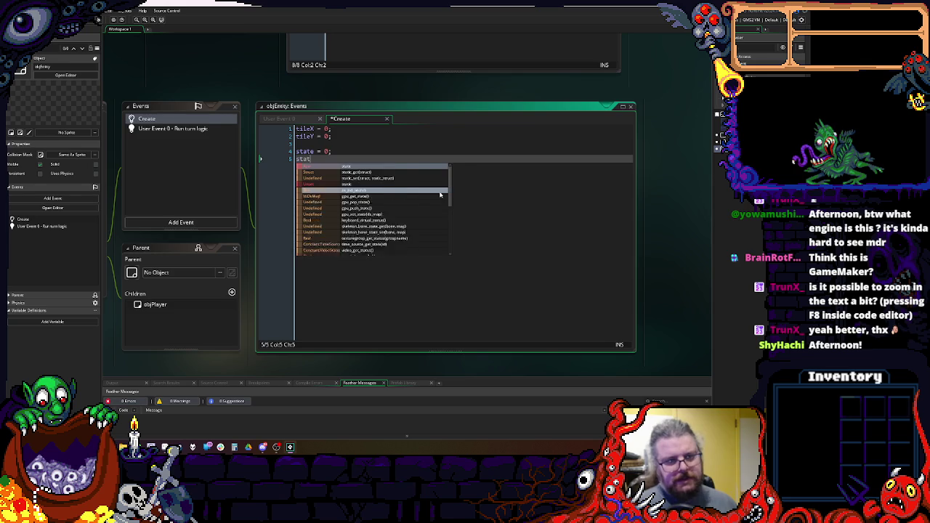
{"action": "type", "text": "eTimer = 0;"}
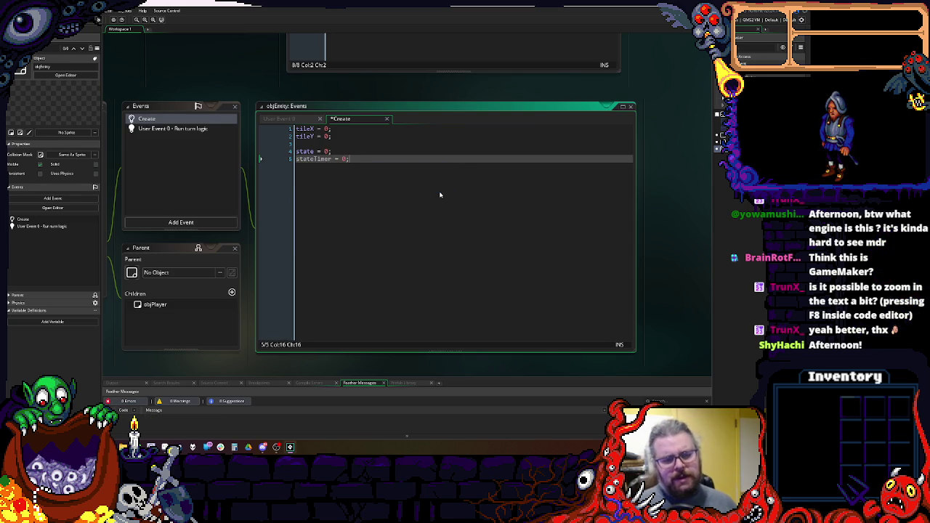
{"action": "key", "text": "BackSpace"}
{"action": "key", "text": "BackSpace"}
{"action": "key", "text": "BackSpace"}
{"action": "type", "text": "Turn"}
{"action": "key", "text": "End"}
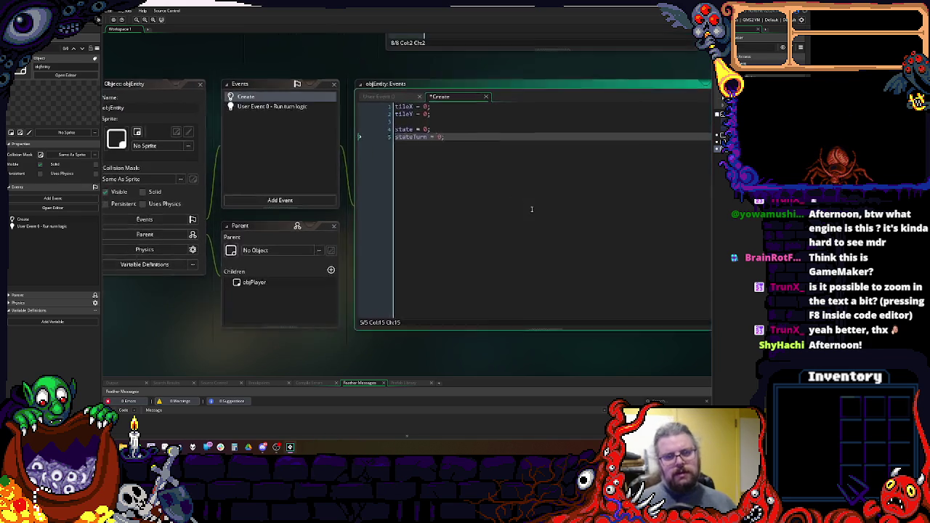
{"action": "double_click", "coordinate": [418, 160]}
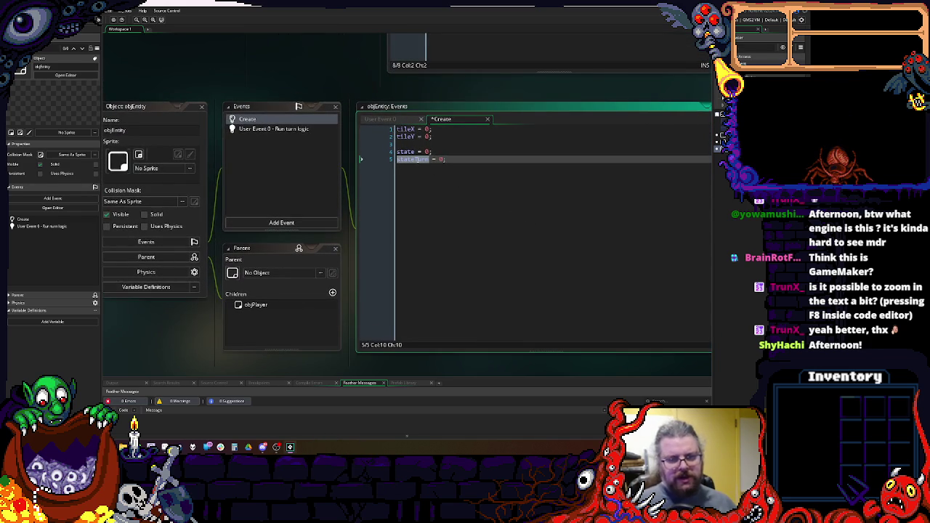
{"action": "scroll", "coordinate": [528, 204], "scroll_direction": "down", "scroll_amount": 1}
{"action": "left_click", "coordinate": [528, 204]}
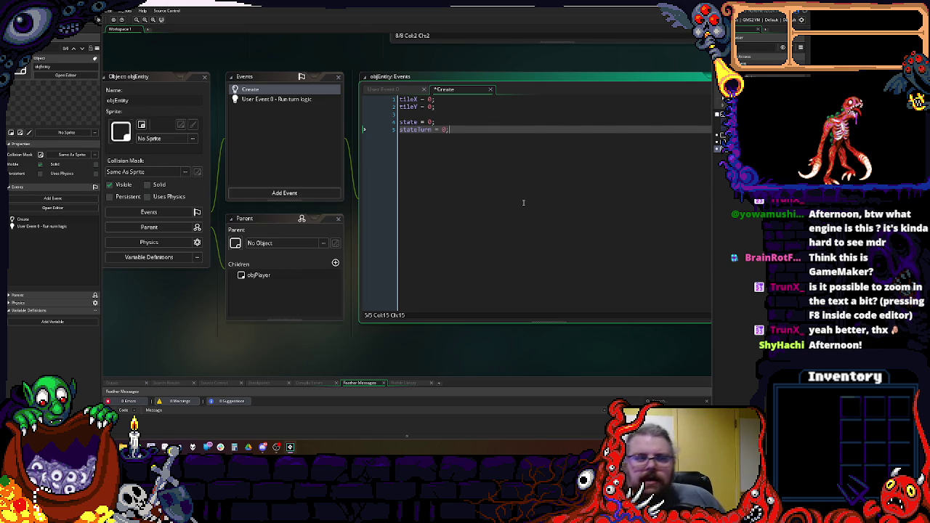
{"action": "key", "text": "Return"}
{"action": "key", "text": "Return"}
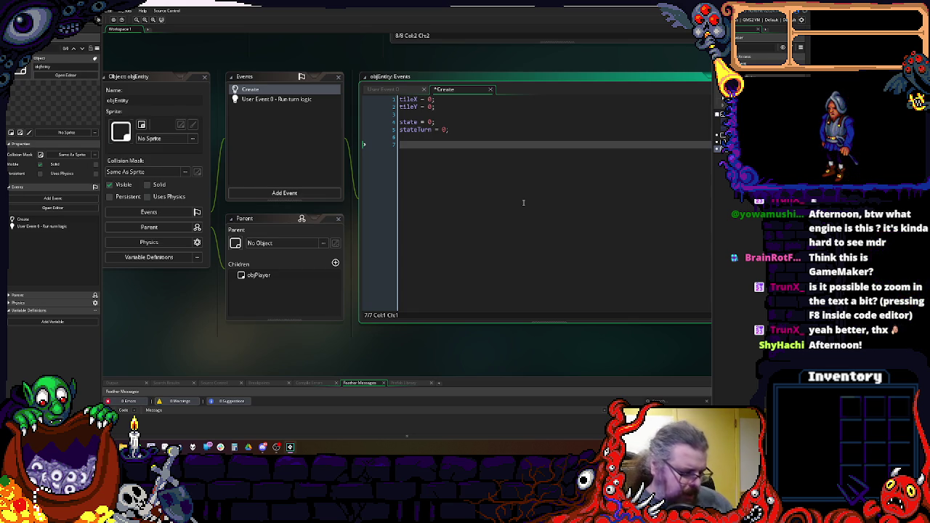
- Add collisionType = 0; to the Create code and create a new script from the Asset Browser
{"action": "type", "text": "collisionType = "}
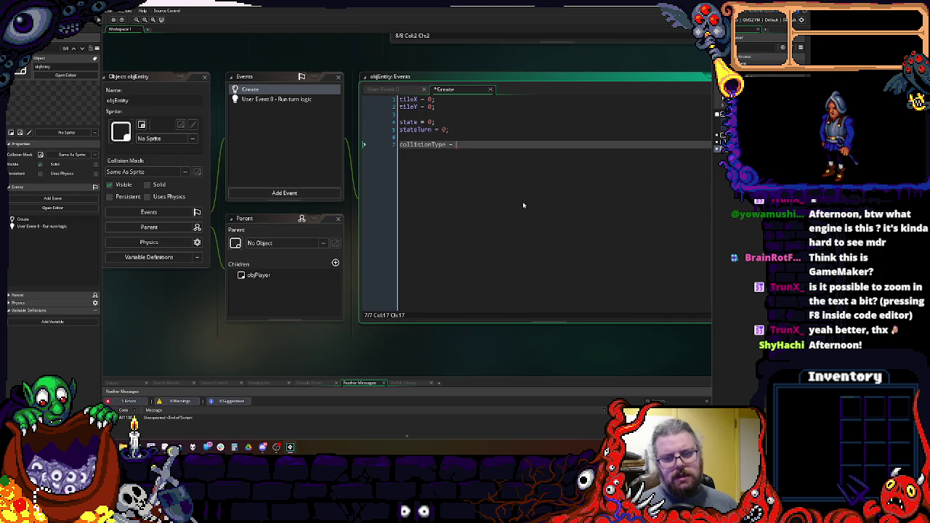
{"action": "type", "text": "0;"}
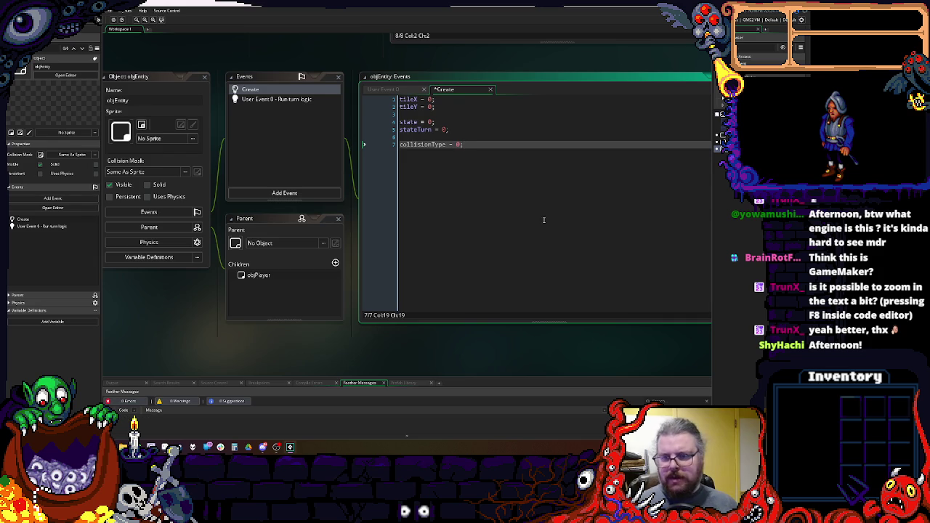
{"action": "scroll", "coordinate": [691, 193], "scroll_direction": "right", "scroll_amount": 3}
{"action": "right_click", "coordinate": [712, 177]}
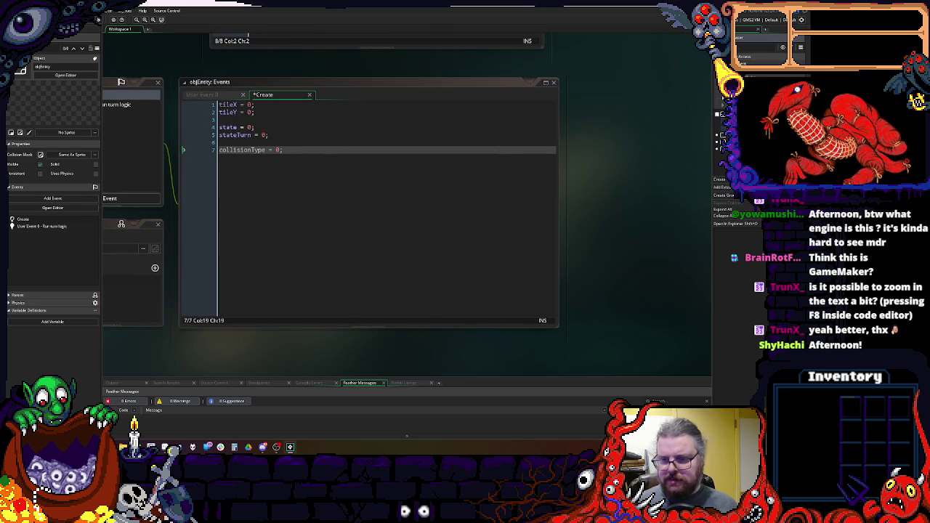
{"action": "mouse_move", "coordinate": [719, 179]}
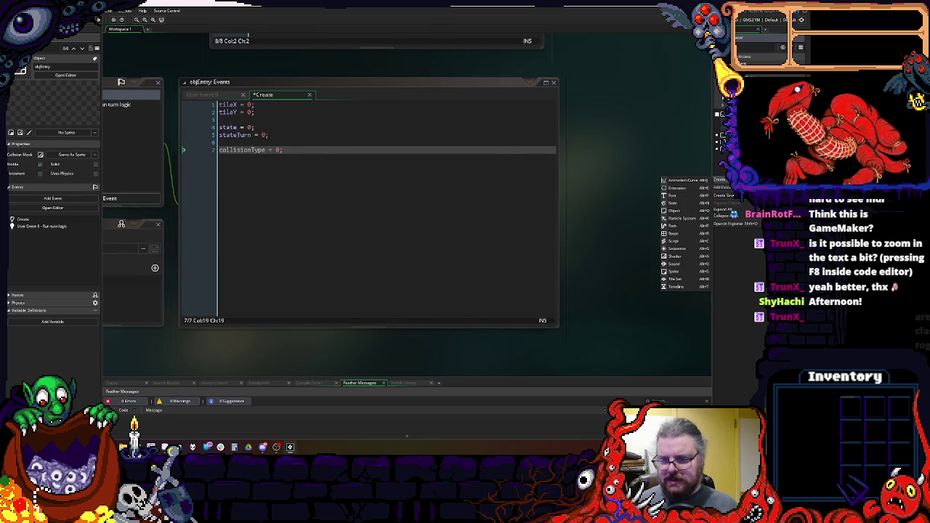
{"action": "left_click", "coordinate": [675, 244]}
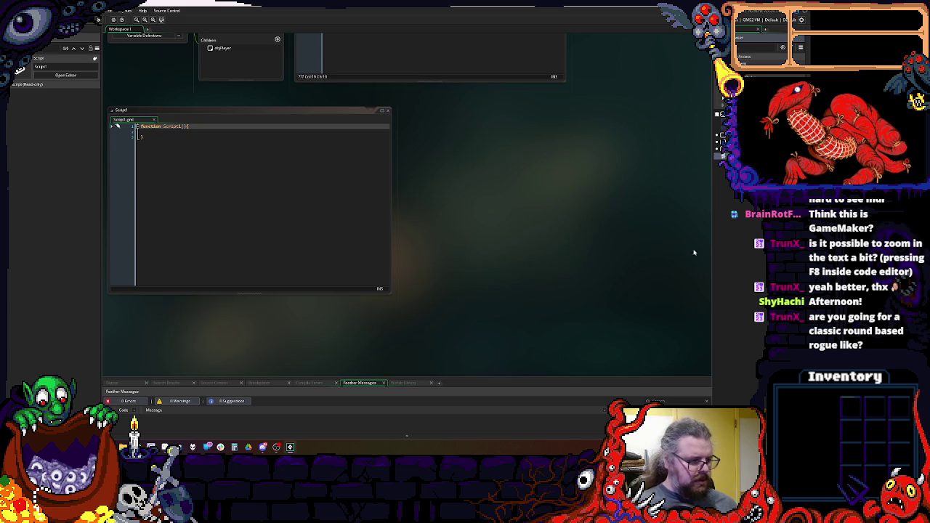
- Name the new script enums
{"action": "key", "text": "Return"}
{"action": "scroll", "coordinate": [454, 234], "scroll_direction": "up", "scroll_amount": 3}
{"action": "scroll", "coordinate": [459, 222], "scroll_direction": "down", "scroll_amount": 2}
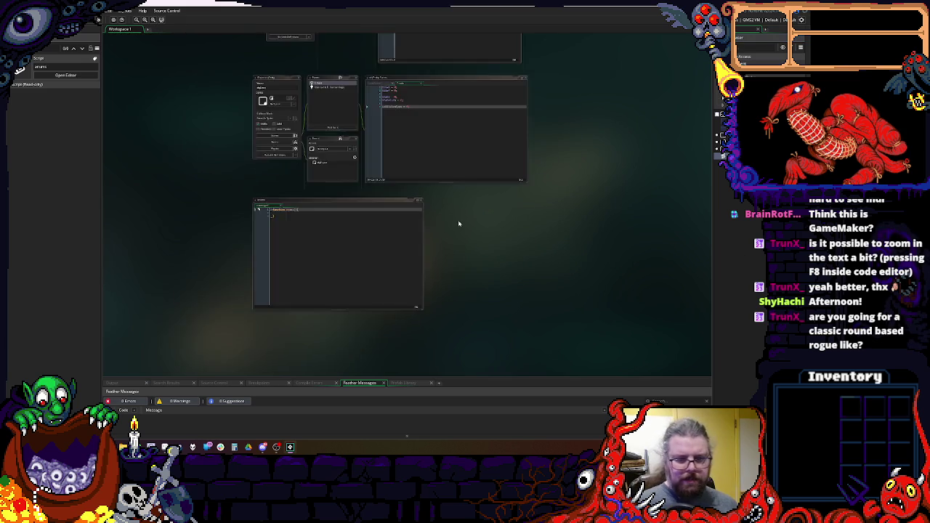
{"action": "scroll", "coordinate": [443, 266], "scroll_direction": "up", "scroll_amount": 1}
{"action": "scroll", "coordinate": [444, 266], "scroll_direction": "up", "scroll_amount": 2}
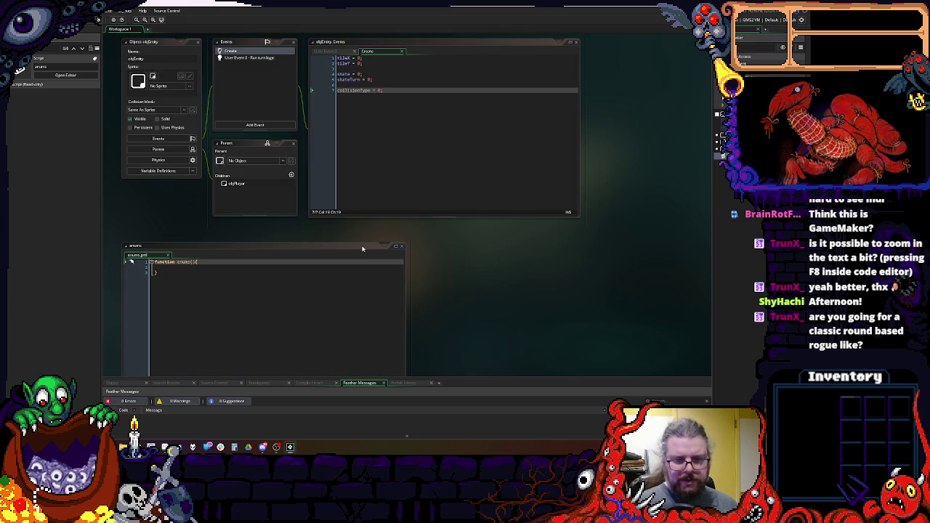
- Place the enums window beside the object editor and replace its function stub with 'enum collType'
{"action": "left_click_drag", "start_coordinate": [363, 251], "coordinate": [656, 173]}
{"action": "left_click_drag", "start_coordinate": [565, 130], "coordinate": [347, 237]}
{"action": "mouse_move", "coordinate": [343, 271]}
{"action": "left_mouse_down"}
{"action": "mouse_move", "coordinate": [538, 93]}
{"action": "mouse_move", "coordinate": [539, 81]}
{"action": "left_mouse_up"}
{"action": "left_click_drag", "start_coordinate": [379, 67], "coordinate": [515, 77]}
{"action": "key", "text": "Delete"}
{"action": "type", "text": "enum "}
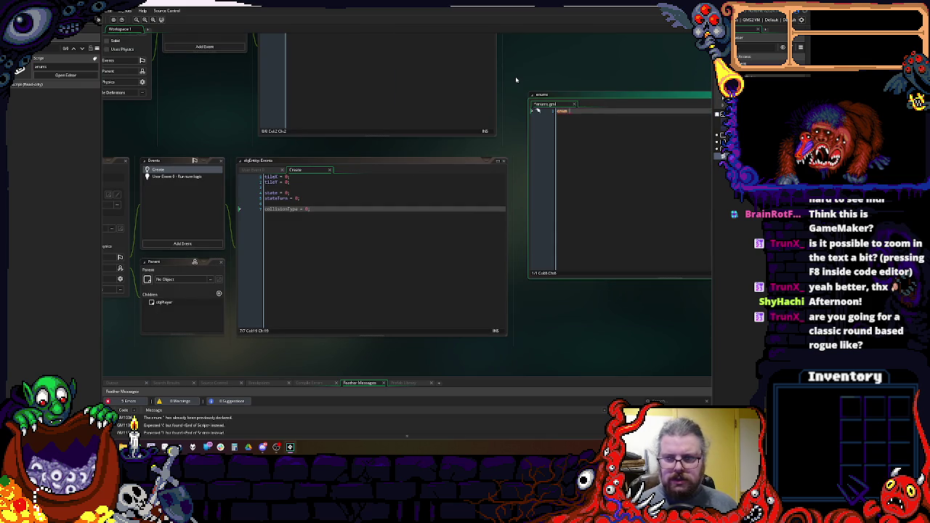
{"action": "type", "text": "coll"}
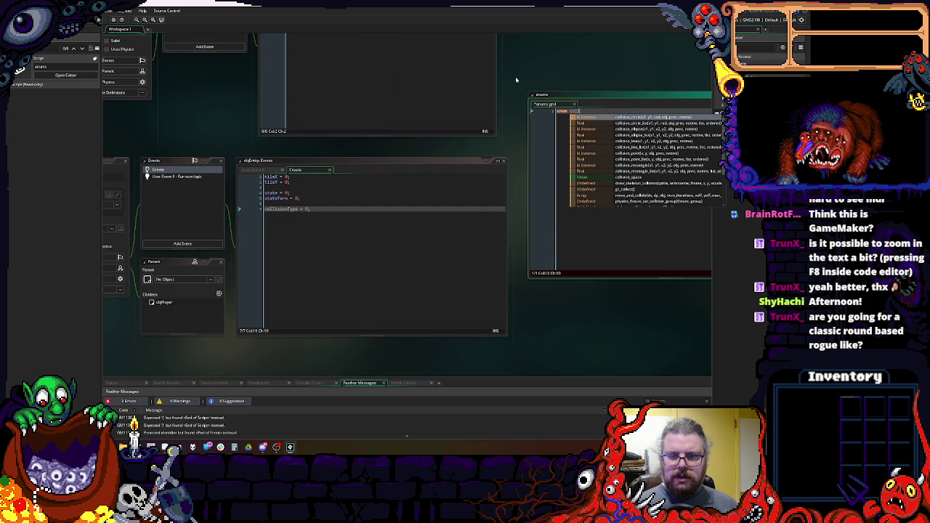
{"action": "type", "text": "Type"}
- Open the collType braces and enter the Free, pit, water and wall entries
{"action": "key", "text": "Return"}
{"action": "type", "text": "{"}
{"action": "key", "text": "Return"}
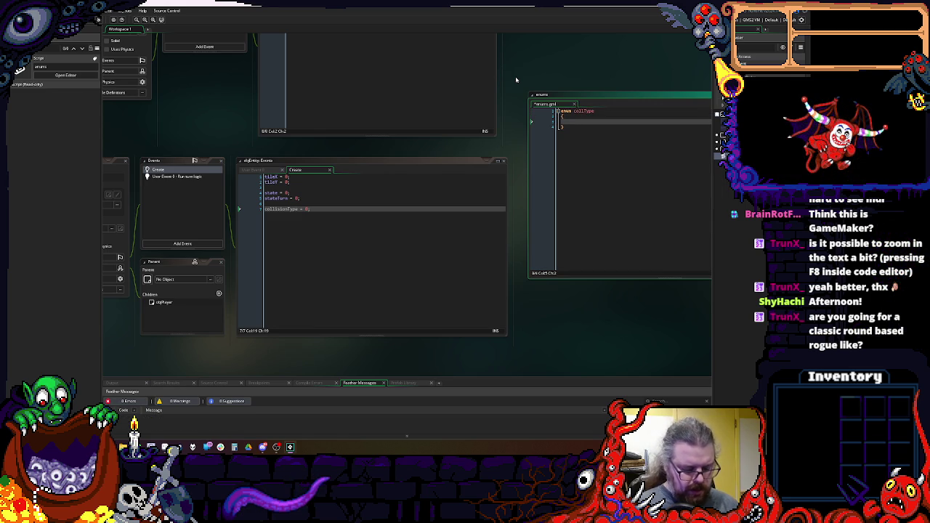
{"action": "type", "text": "Free,"}
{"action": "key", "text": "Return"}
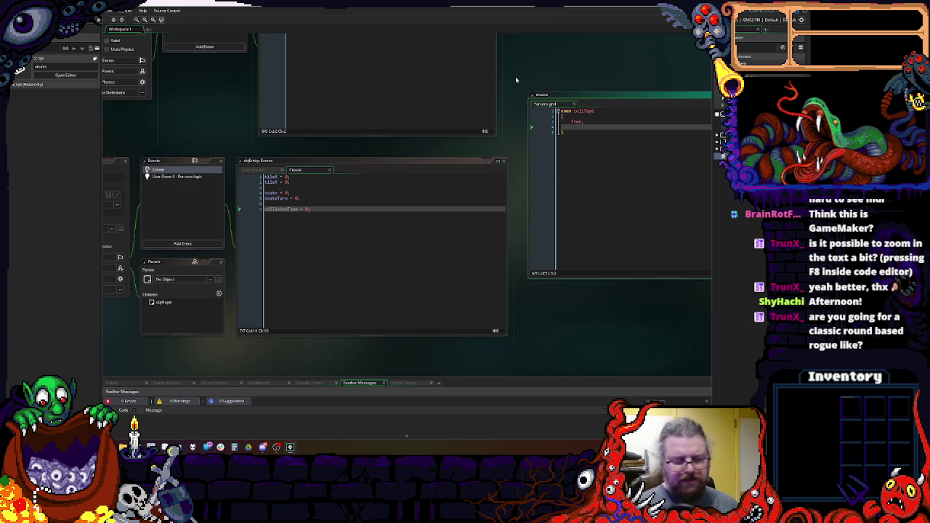
{"action": "type", "text": "pit"}
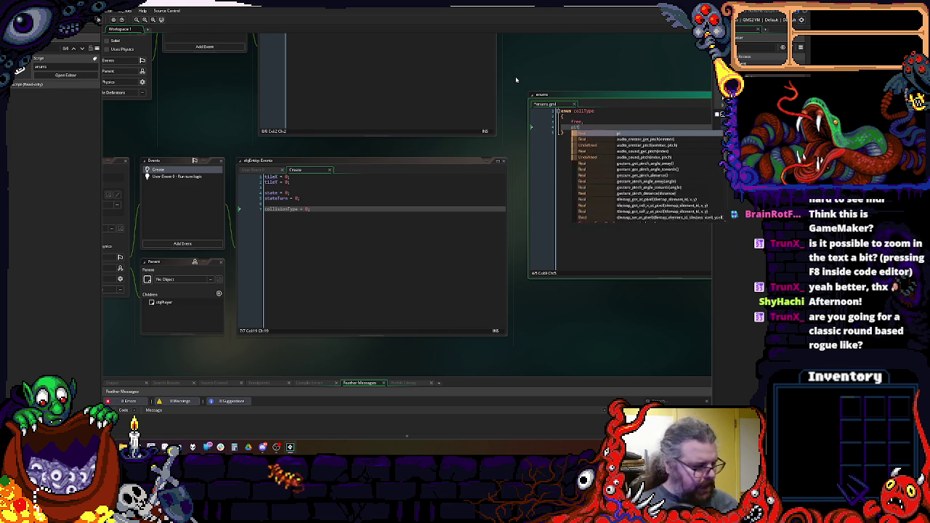
{"action": "type", "text": ","}
{"action": "key", "text": "Return"}
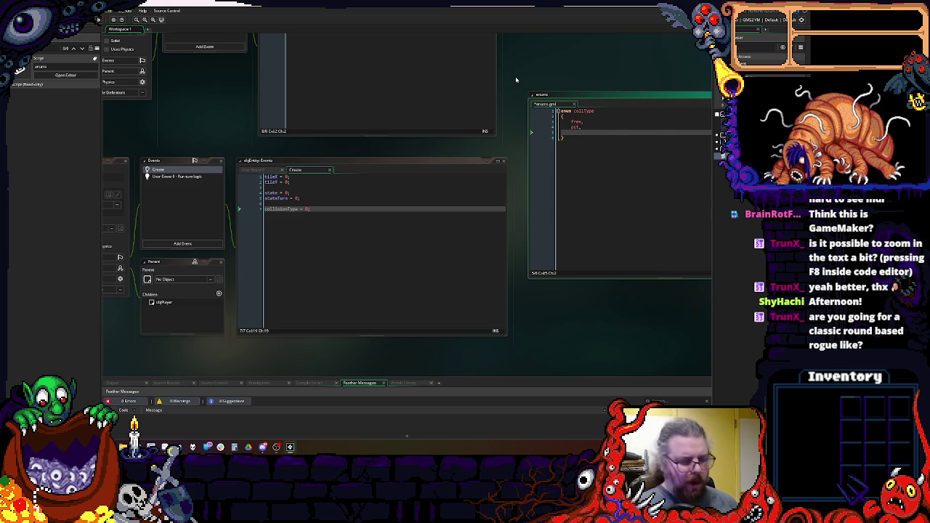
{"action": "type", "text": "wate"}
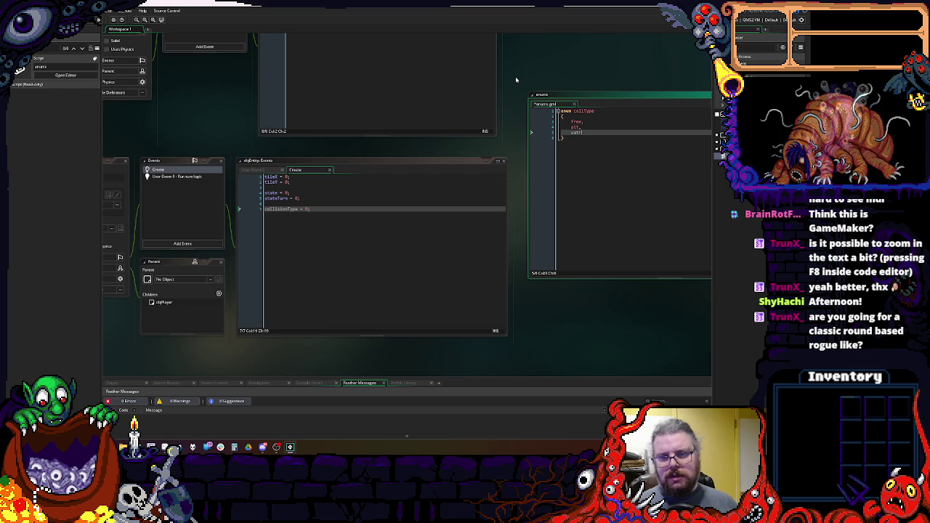
{"action": "type", "text": "r,"}
{"action": "key", "text": "Return"}
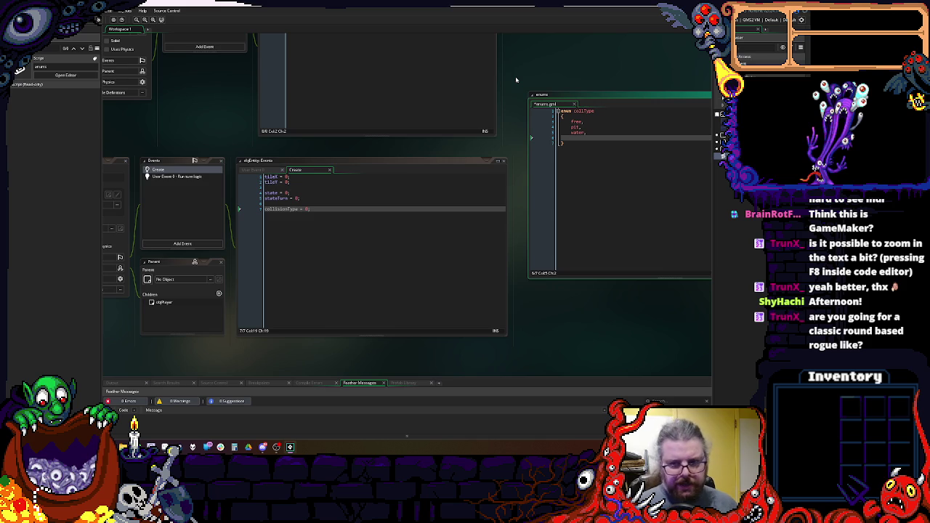
{"action": "type", "text": "wall"}
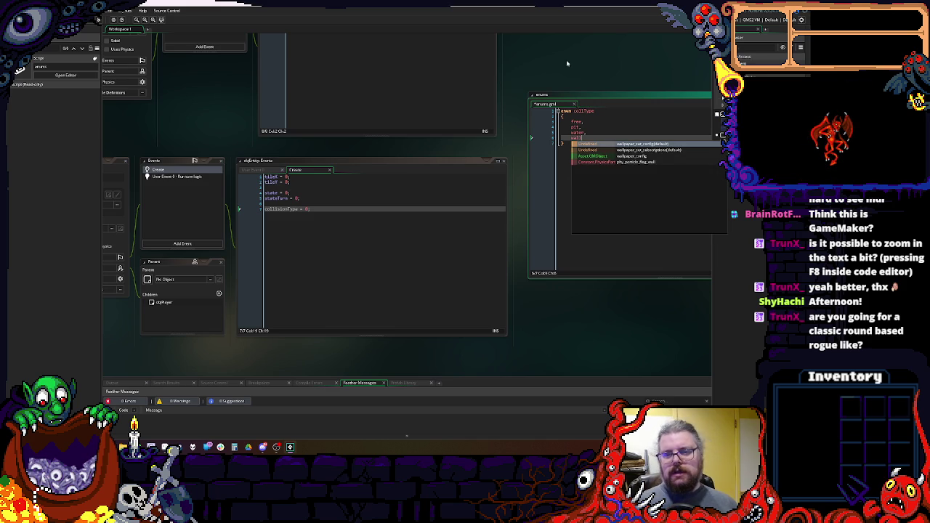
- Insert a creature entry on a new line after water
{"action": "left_click", "coordinate": [588, 114]}
{"action": "left_click", "coordinate": [603, 133]}
{"action": "key", "text": "Return"}
{"action": "key", "text": "BackSpace"}
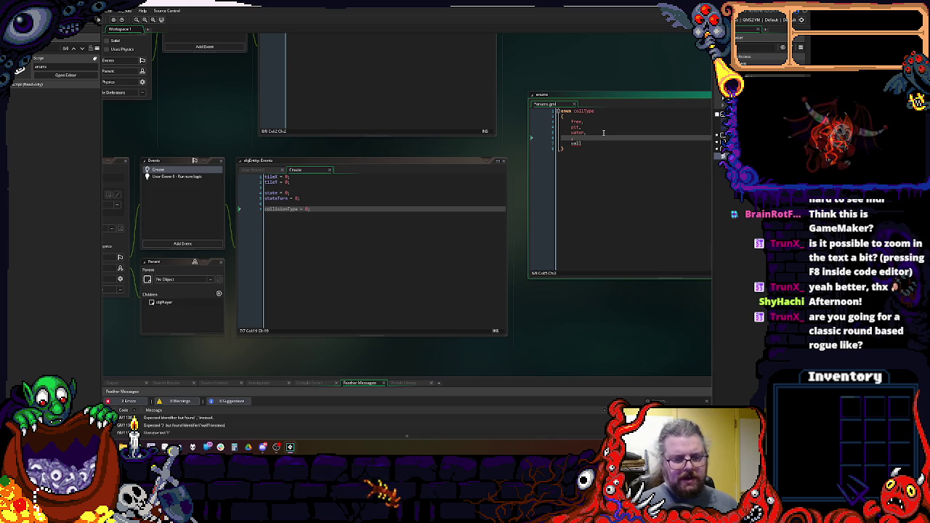
{"action": "type", "text": "creature,"}
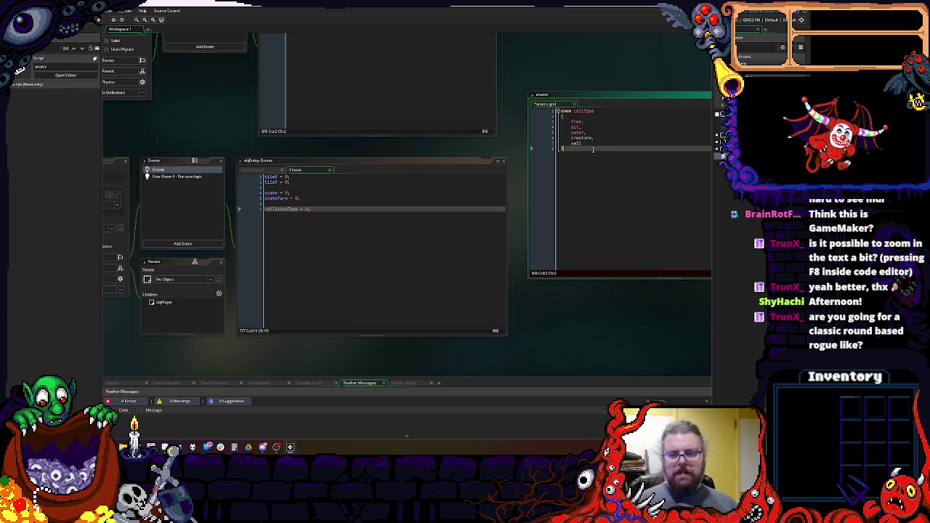
{"action": "left_click", "coordinate": [585, 138]}
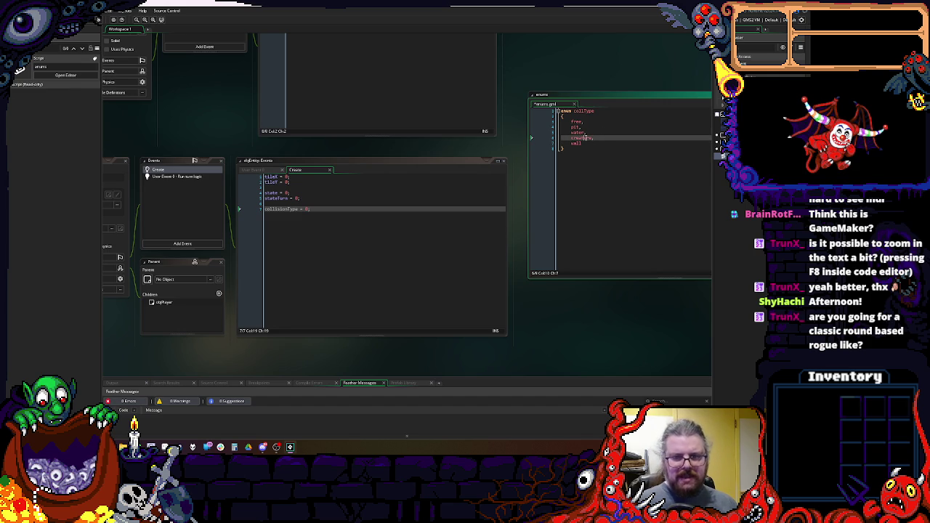
{"action": "key", "text": "Down"}
{"action": "key", "text": "Up"}
{"action": "key", "text": "Home"}
{"action": "key", "text": "shift+End"}
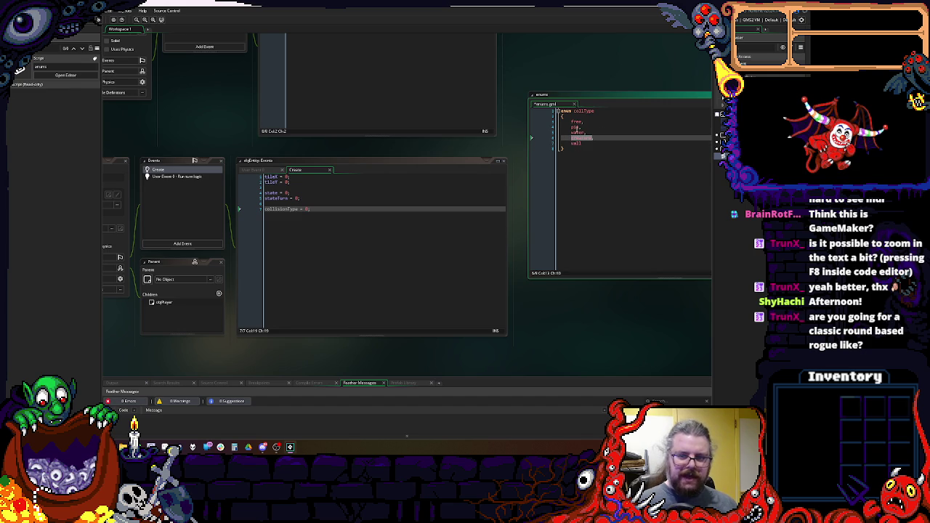
{"action": "left_click", "coordinate": [583, 138]}
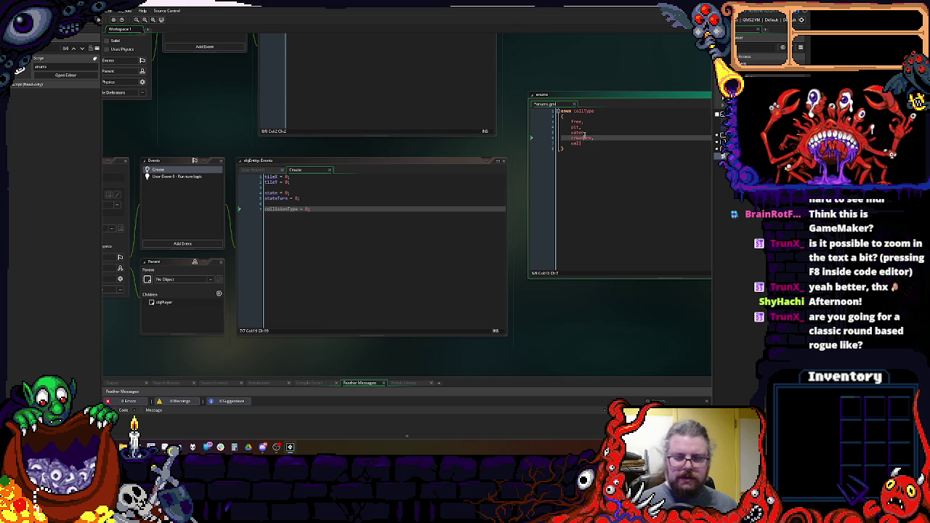
- Move the water entry up so it sits between free and pit
{"action": "left_click", "coordinate": [590, 132]}
{"action": "key", "text": "shift+Home"}
{"action": "key", "text": "ctrl+c"}
{"action": "key", "text": "BackSpace"}
{"action": "left_click", "coordinate": [568, 127]}
{"action": "key", "text": "Return"}
{"action": "key", "text": "Up"}
{"action": "key", "text": "ctrl+v"}
{"action": "key", "text": "Down"}
{"action": "key", "text": "Down"}
{"action": "key", "text": "BackSpace"}
{"action": "left_click", "coordinate": [591, 128]}
{"action": "scroll", "coordinate": [588, 118], "scroll_direction": "up", "scroll_amount": 3}
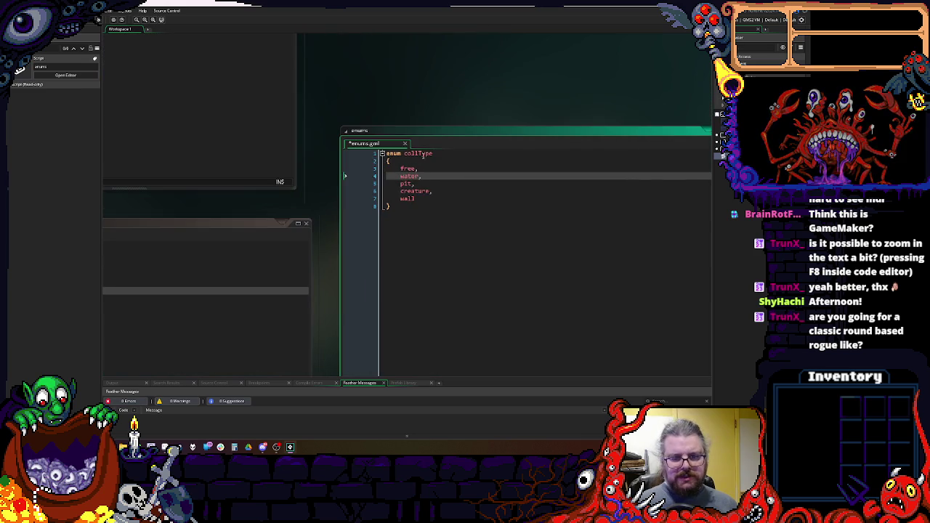
- Check the free and wall entries of collType, then switch back to objEntity's Create code
{"action": "left_click", "coordinate": [408, 129]}
{"action": "left_click", "coordinate": [374, 106]}
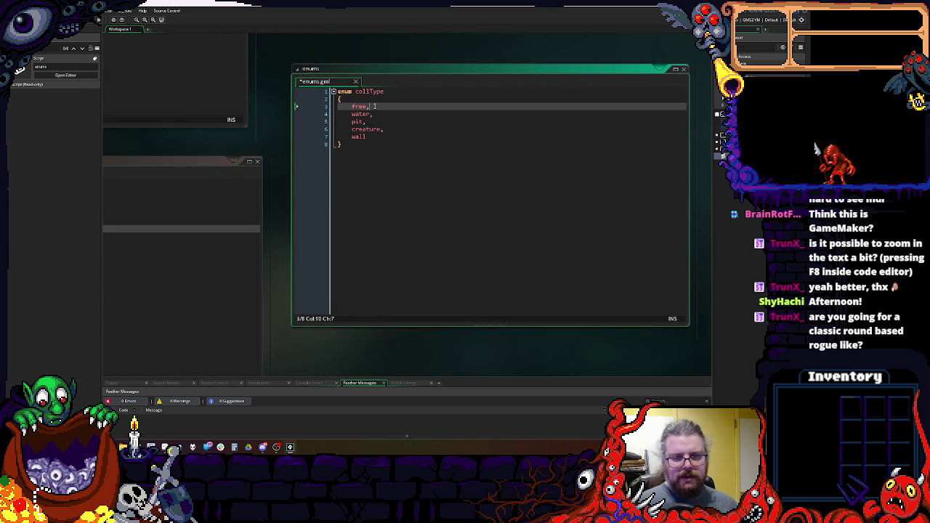
{"action": "left_click", "coordinate": [374, 138]}
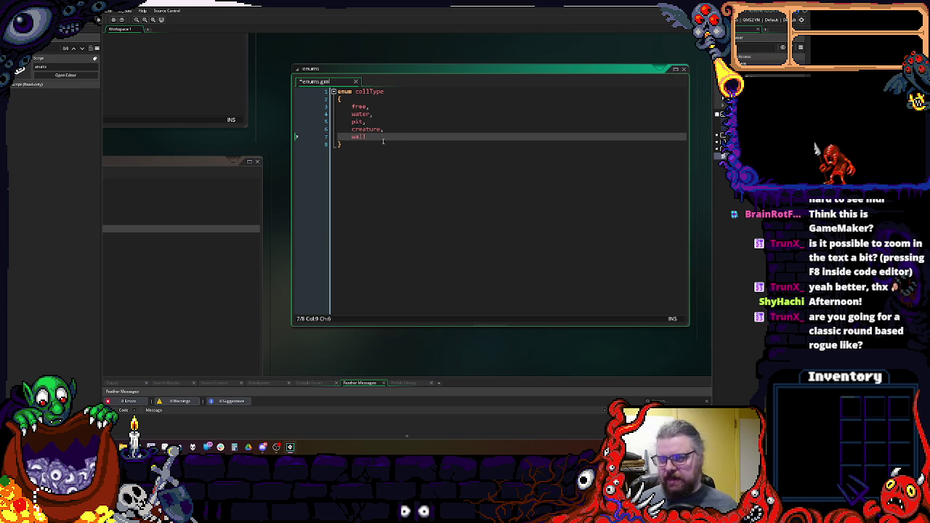
{"action": "key", "text": "ctrl+Tab"}
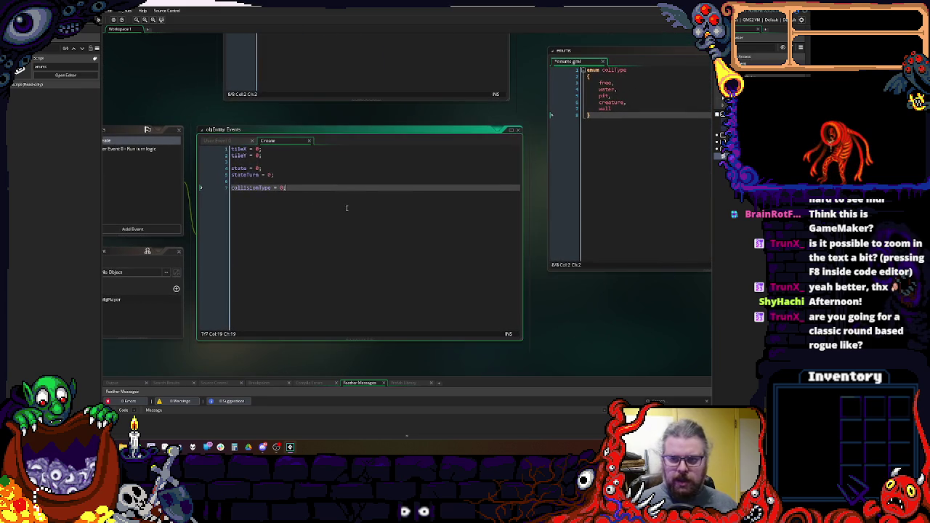
- Replace collisionType's 0 with collType.free using autocomplete
{"action": "double_click", "coordinate": [279, 186]}
{"action": "type", "text": "colli"}
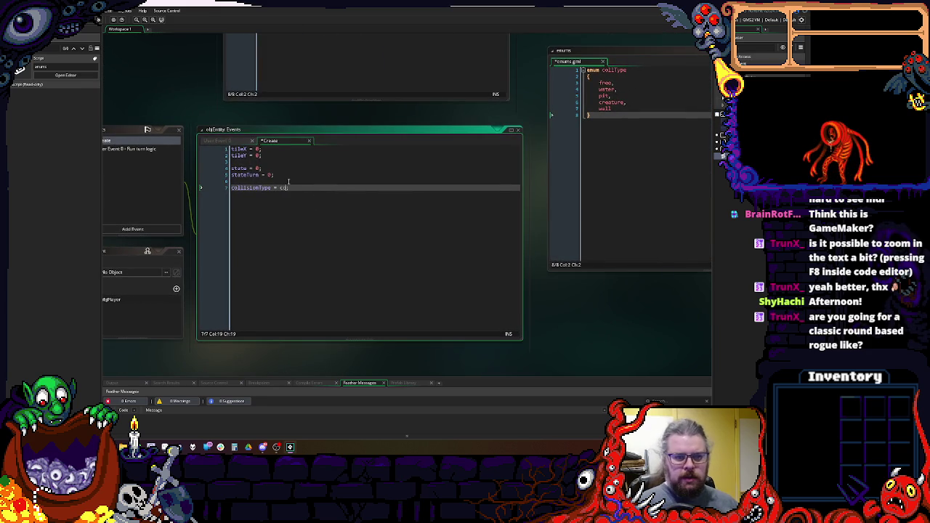
{"action": "key", "text": "Return"}
{"action": "type", "text": ".fr"}
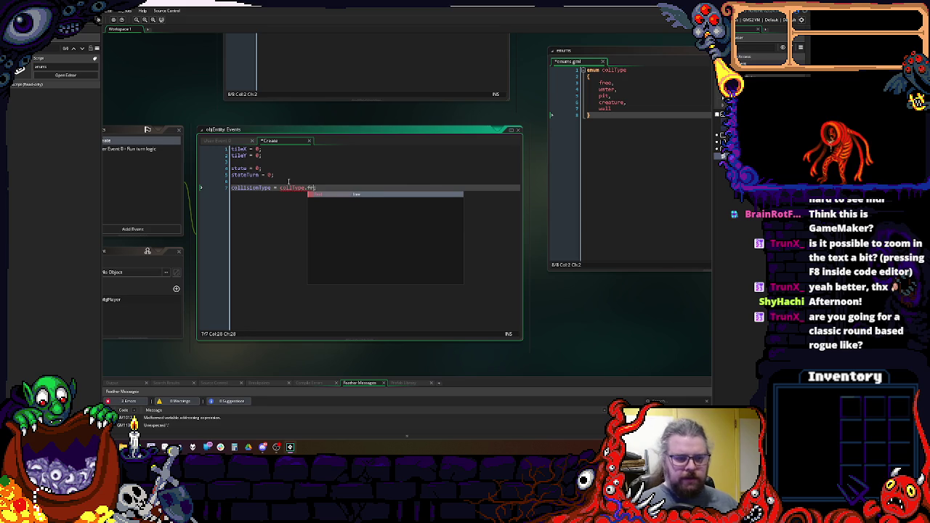
{"action": "key", "text": "Return"}
{"action": "type", "text": ";"}
- Add a type = ""; line below collisionType, rearranging the code windows around it
{"action": "mouse_move", "coordinate": [375, 202]}
{"action": "left_mouse_down"}
{"action": "mouse_move", "coordinate": [544, 203]}
{"action": "mouse_move", "coordinate": [276, 194]}
{"action": "mouse_move", "coordinate": [573, 206]}
{"action": "mouse_move", "coordinate": [365, 151]}
{"action": "left_mouse_up"}
{"action": "left_click_drag", "start_coordinate": [566, 300], "coordinate": [541, 298]}
{"action": "left_click_drag", "start_coordinate": [450, 259], "coordinate": [491, 262]}
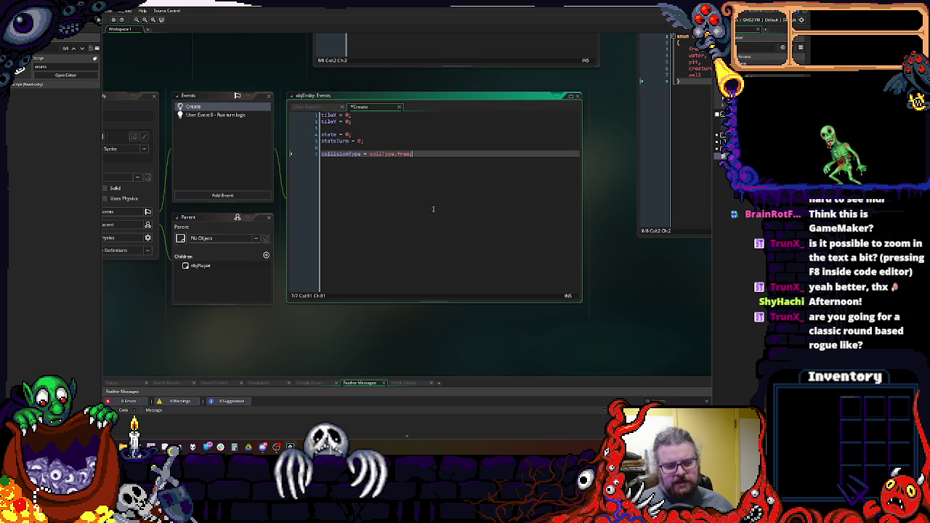
{"action": "mouse_move", "coordinate": [429, 202]}
{"action": "left_mouse_down"}
{"action": "mouse_move", "coordinate": [525, 178]}
{"action": "mouse_move", "coordinate": [508, 184]}
{"action": "left_mouse_up"}
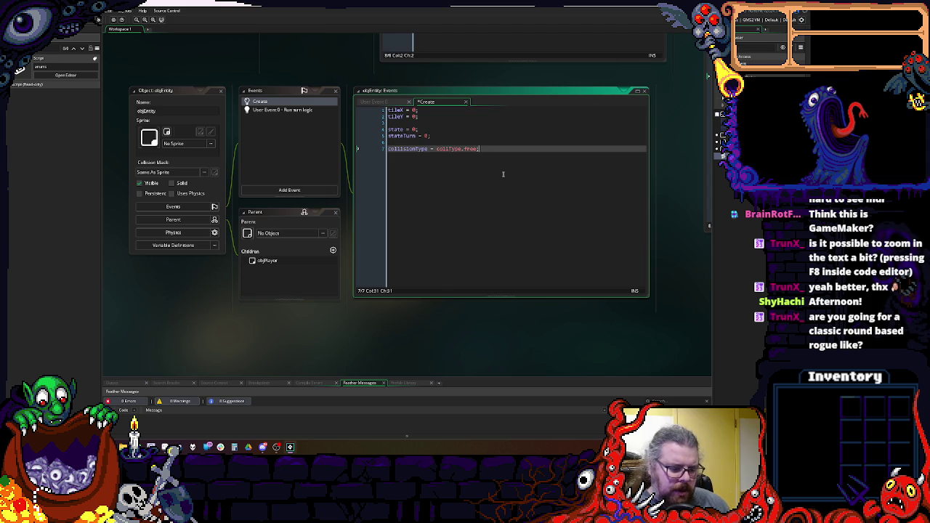
{"action": "key", "text": "Return"}
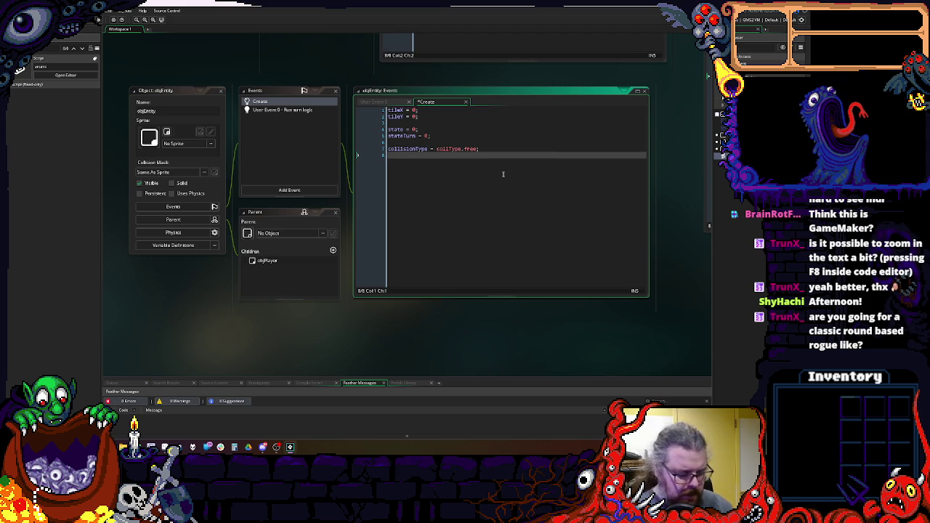
{"action": "type", "text": "type = "}
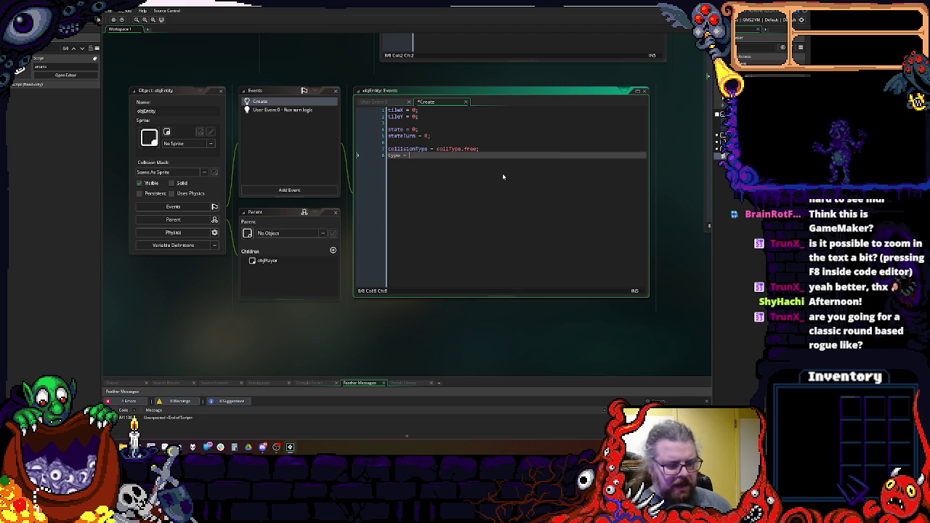
{"action": "type", "text": "\"\";"}
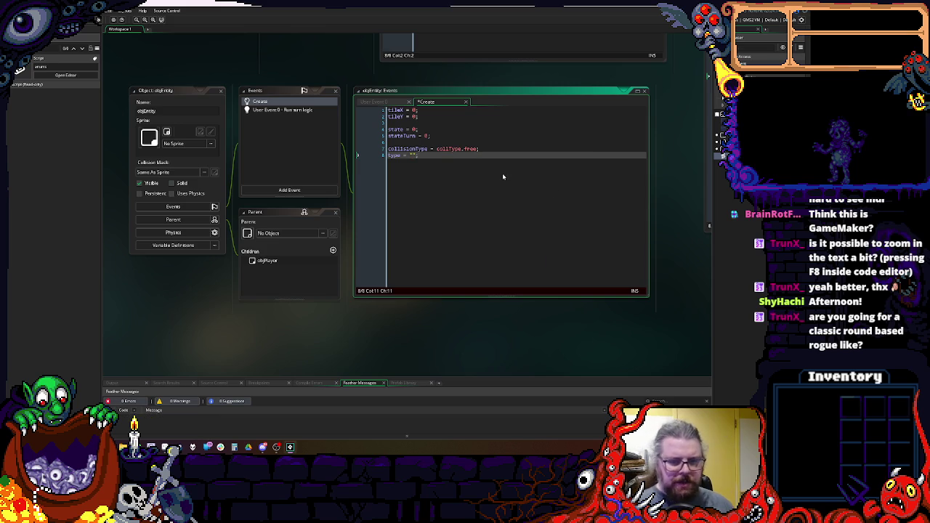
{"action": "mouse_move", "coordinate": [561, 197]}
{"action": "left_mouse_down"}
{"action": "mouse_move", "coordinate": [503, 176]}
{"action": "mouse_move", "coordinate": [312, 241]}
{"action": "left_mouse_up"}
{"action": "mouse_move", "coordinate": [445, 213]}
{"action": "left_mouse_down"}
{"action": "mouse_move", "coordinate": [615, 182]}
{"action": "mouse_move", "coordinate": [647, 187]}
{"action": "mouse_move", "coordinate": [388, 180]}
{"action": "mouse_move", "coordinate": [592, 171]}
{"action": "mouse_move", "coordinate": [441, 218]}
{"action": "left_mouse_up"}
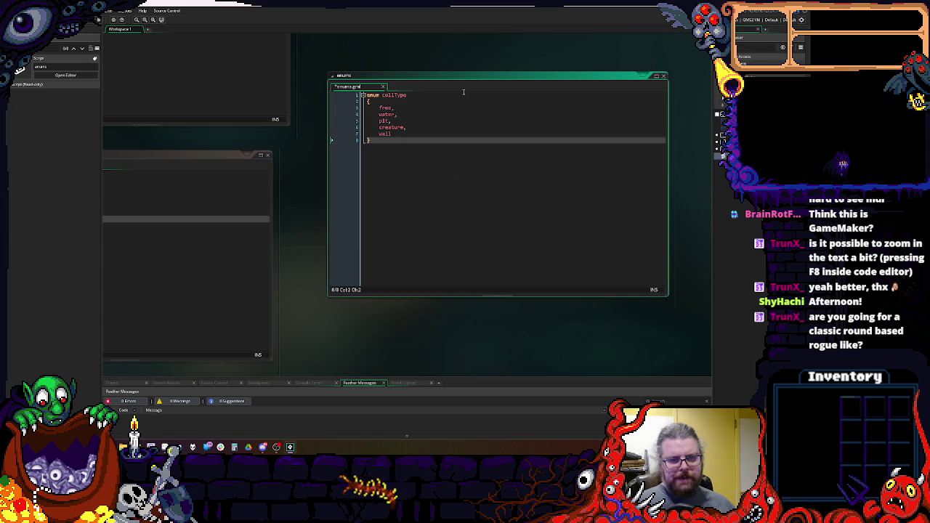
- Bring the enums script back beside the Create code and begin 'enum entityType' below collType
{"action": "left_click_drag", "start_coordinate": [443, 74], "coordinate": [417, 71]}
{"action": "mouse_move", "coordinate": [411, 120]}
{"action": "left_mouse_down"}
{"action": "mouse_move", "coordinate": [556, 211]}
{"action": "mouse_move", "coordinate": [251, 193]}
{"action": "mouse_move", "coordinate": [263, 232]}
{"action": "mouse_move", "coordinate": [532, 232]}
{"action": "left_mouse_up"}
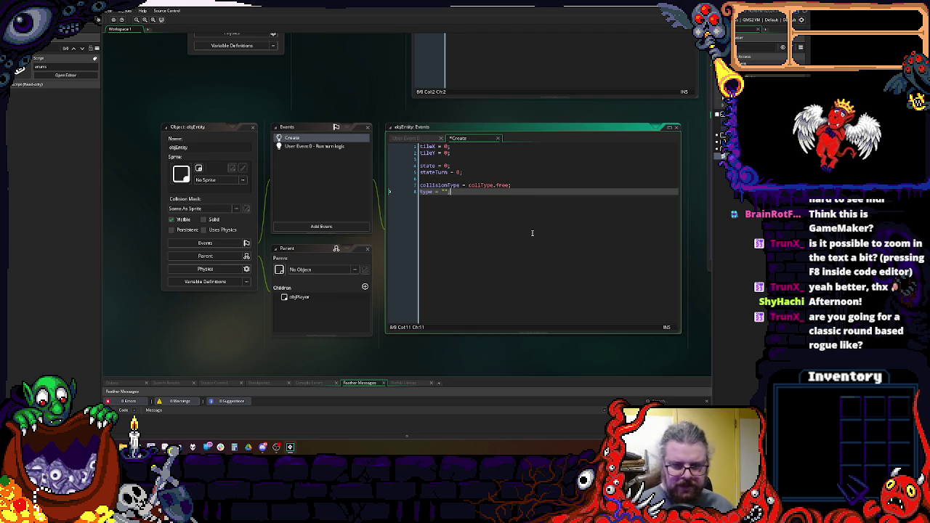
{"action": "key", "text": "F12"}
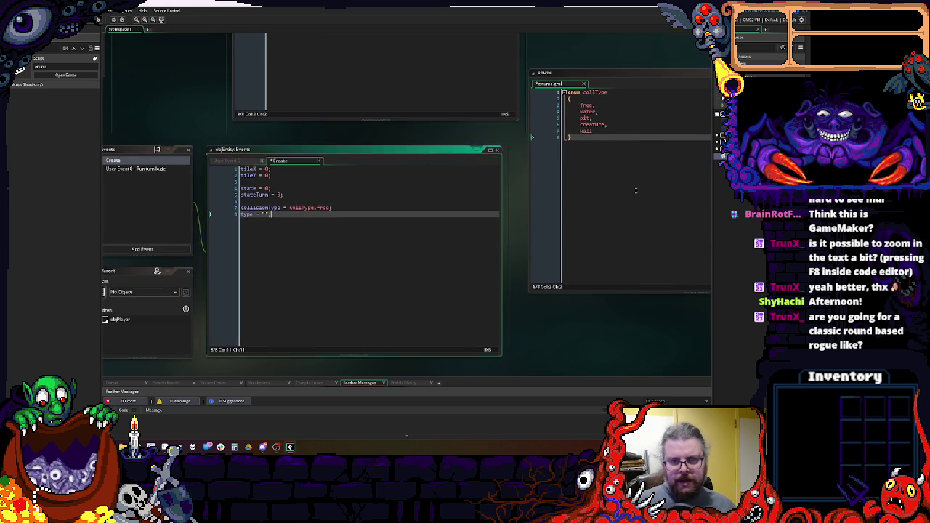
{"action": "key", "text": "Return"}
{"action": "key", "text": "Return"}
{"action": "type", "text": "enu"}
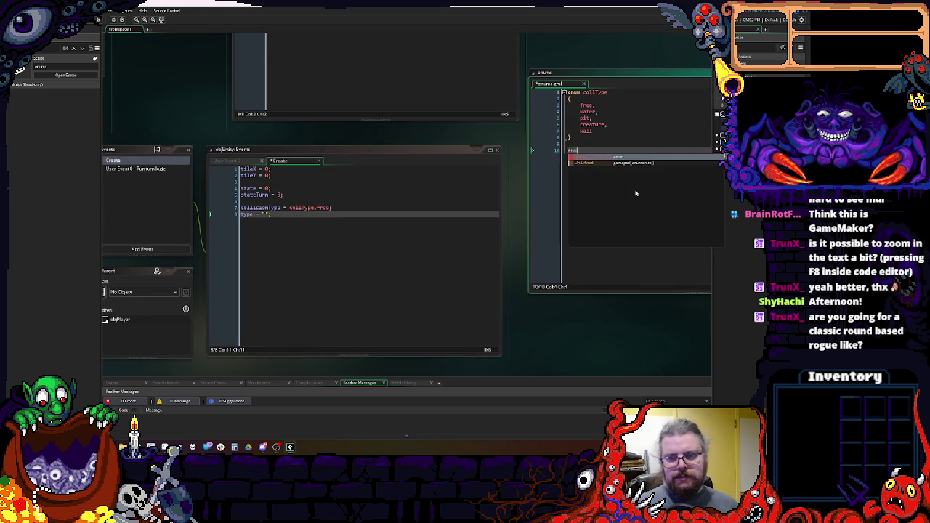
{"action": "type", "text": "m entityType"}
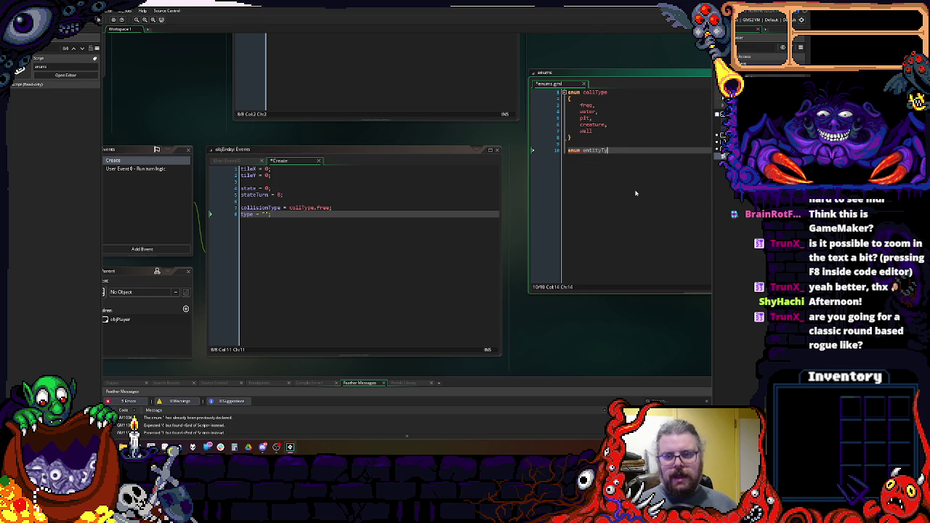
- Open the entityType braces and enter the detail and furniture entries
{"action": "key", "text": "Return"}
{"action": "type", "text": "{"}
{"action": "key", "text": "Return"}
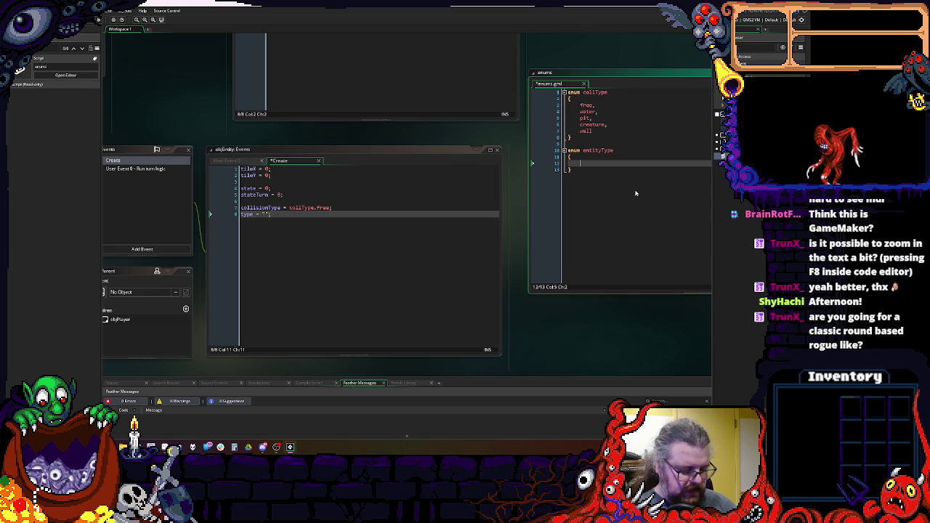
{"action": "type", "text": "etail"}
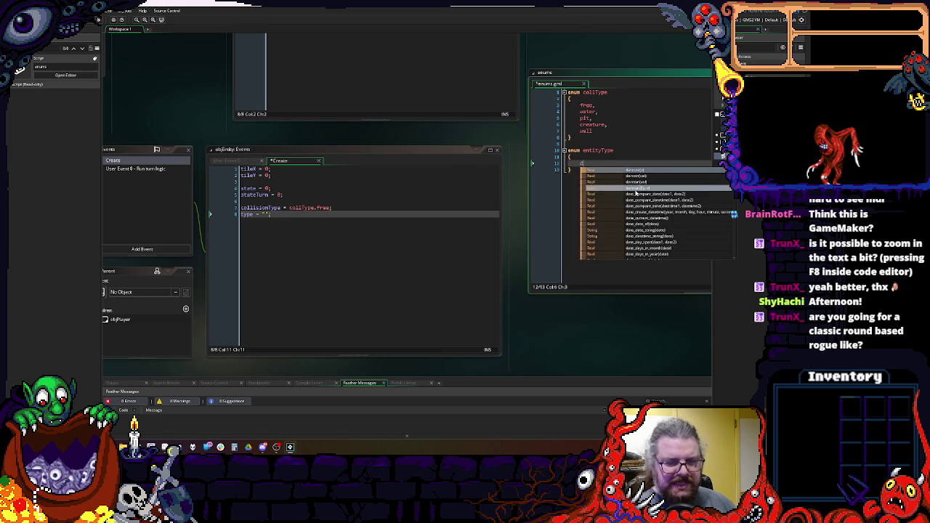
{"action": "type", "text": ","}
{"action": "key", "text": "Return"}
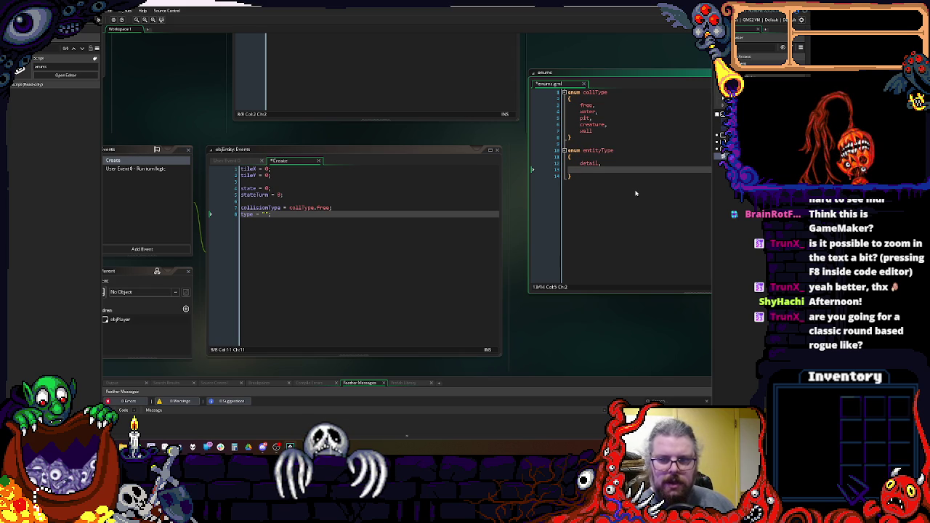
{"action": "type", "text": "furniture,"}
{"action": "key", "text": "Return"}
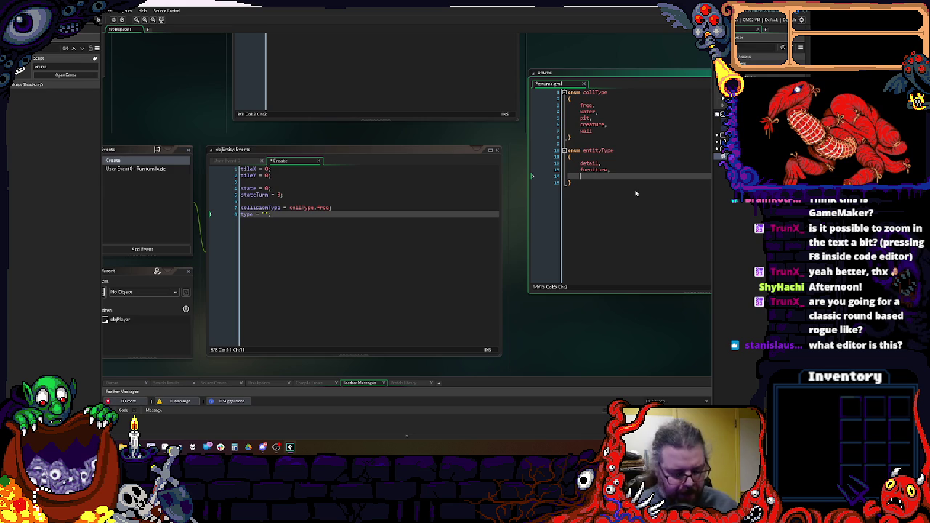
- Insert item between detail and furniture, then start a creature entry at the end
{"action": "key", "text": "Up"}
{"action": "key", "text": "Up"}
{"action": "key", "text": "End"}
{"action": "key", "text": "Return"}
{"action": "type", "text": "item,"}
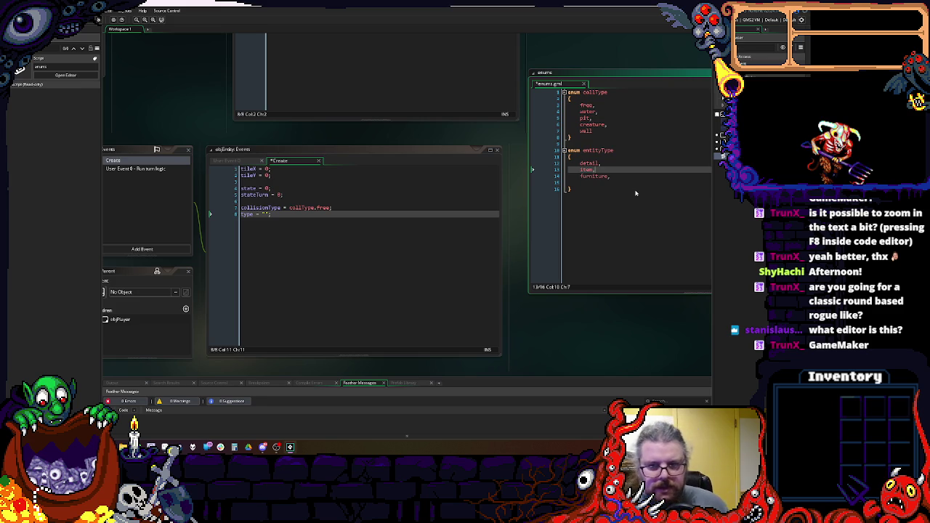
{"action": "key", "text": "Down"}
{"action": "key", "text": "Down"}
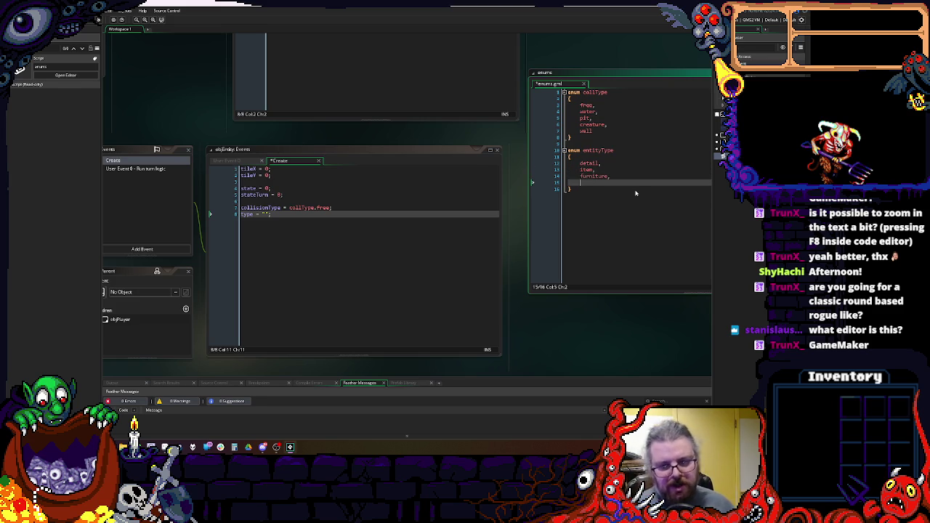
{"action": "type", "text": "creature,"}
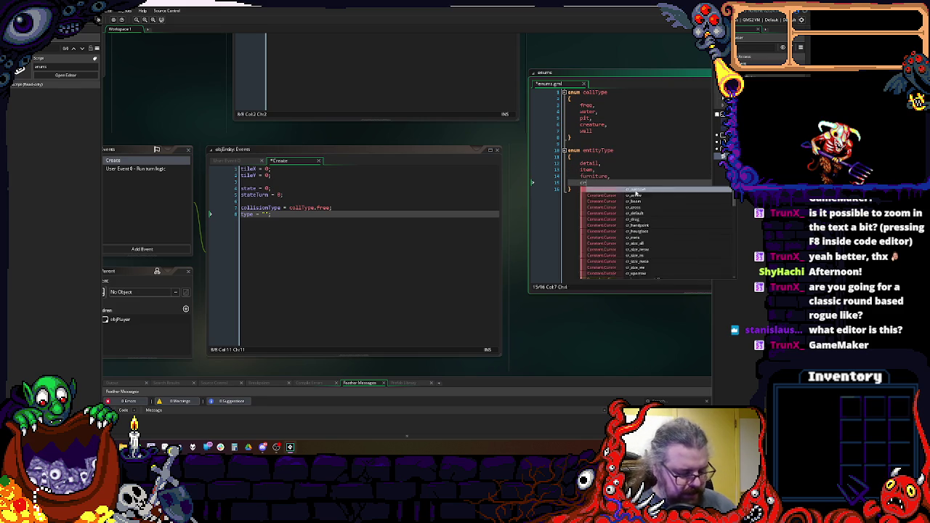
- In the entityType enum, remove the comma after creature and add contraption on a new line above it
{"action": "key", "text": "BackSpace"}
{"action": "key", "text": "Escape"}
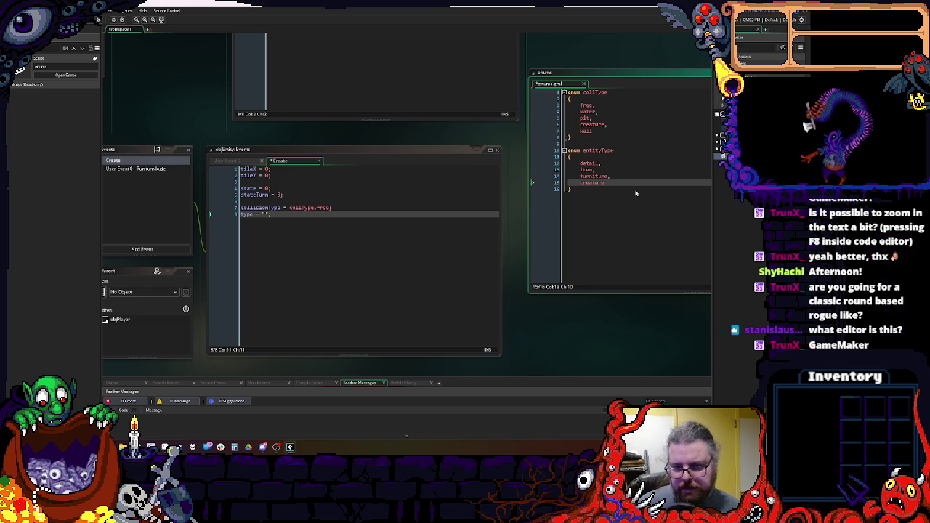
{"action": "key", "text": "Home"}
{"action": "key", "text": "Return"}
{"action": "key", "text": "Up"}
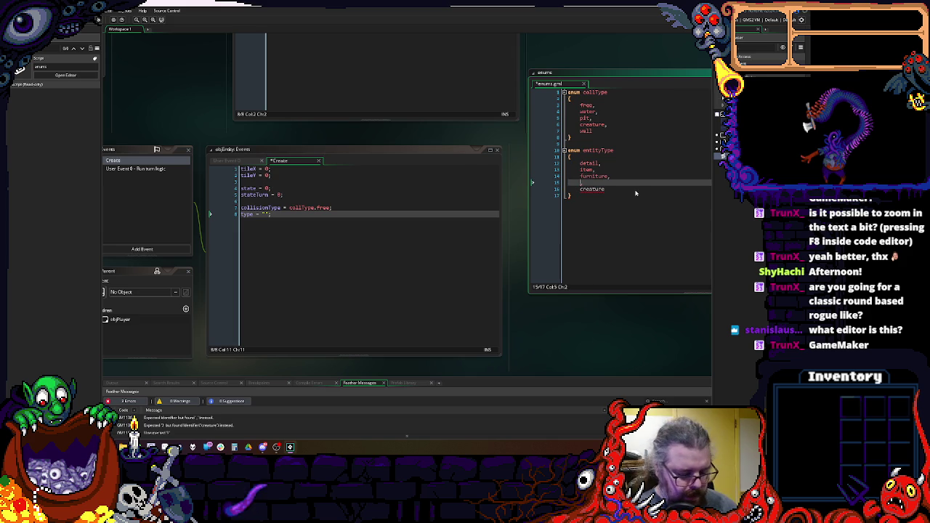
{"action": "type", "text": "contraption,"}
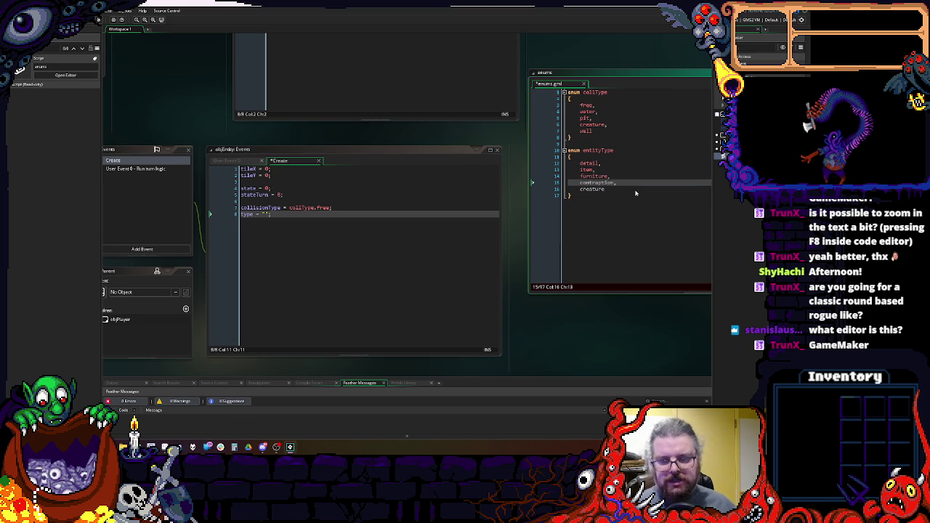
{"action": "key", "text": "Right"}
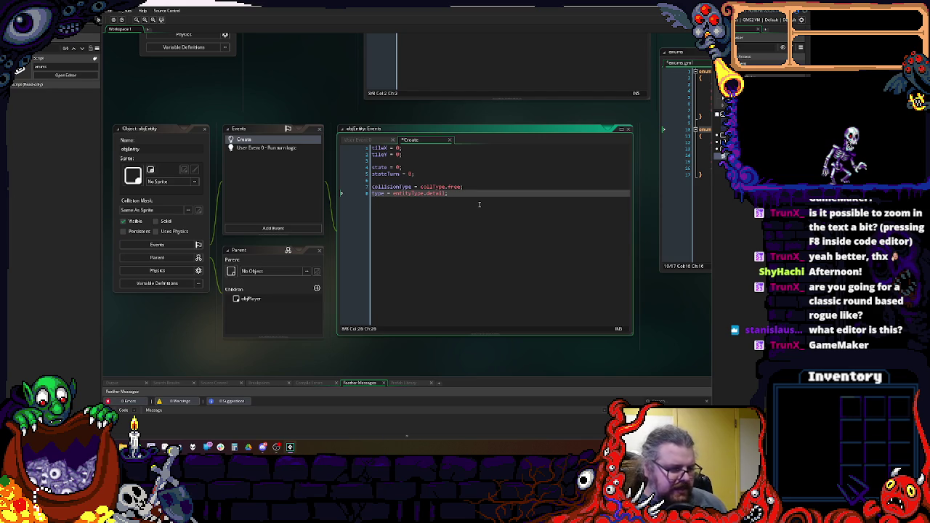
- Bring SYS_MASTER's Step code back into view in the workspace
{"action": "key", "text": "ctrl+Tab"}
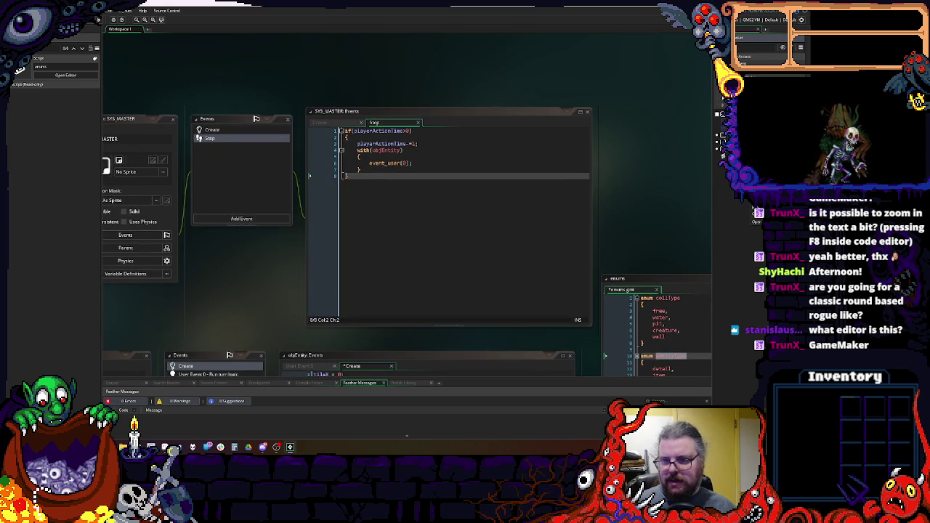
{"action": "scroll", "coordinate": [715, 207], "scroll_direction": "down", "scroll_amount": 1}
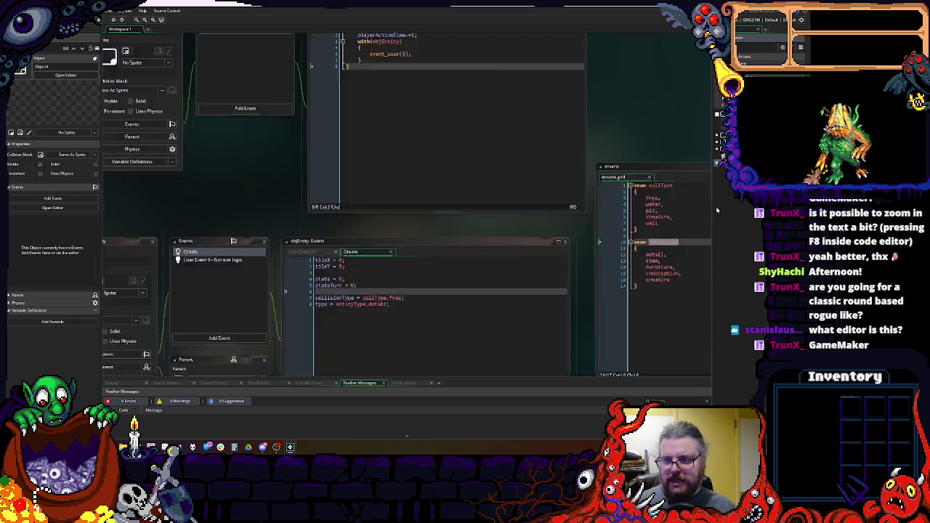
{"action": "scroll", "coordinate": [715, 207], "scroll_direction": "down", "scroll_amount": 2}
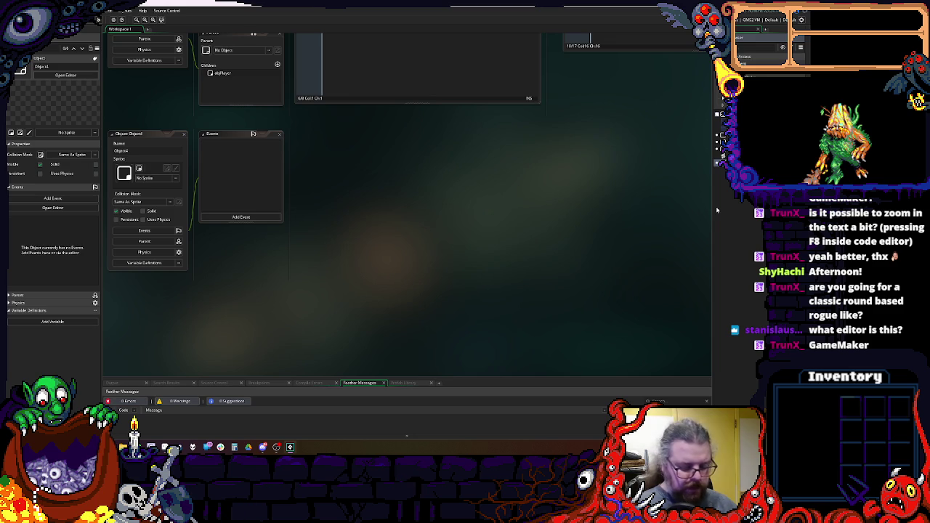
- Name the new object SYS_WORLD and move its window to the top of the workspace
{"action": "type", "text": "SYS_WORLD"}
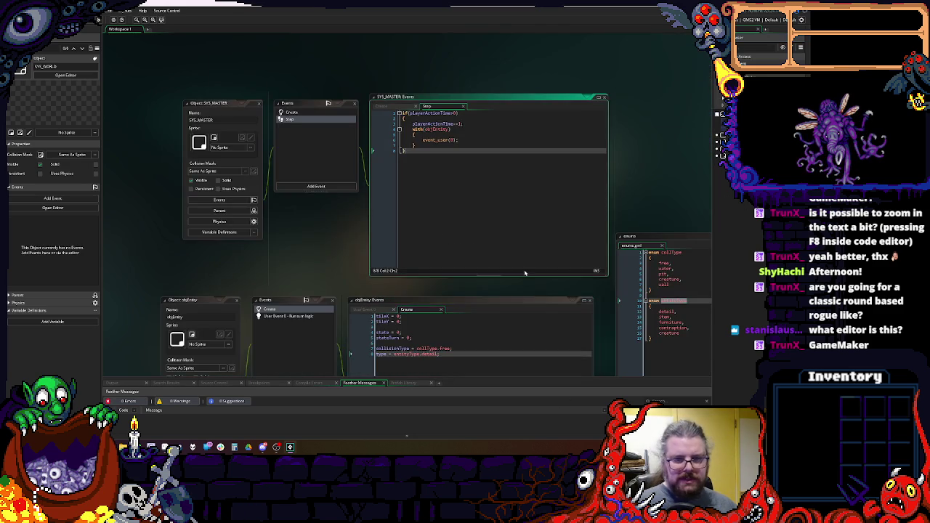
{"action": "scroll", "coordinate": [467, 324], "scroll_direction": "down", "scroll_amount": 3}
{"action": "mouse_move", "coordinate": [359, 347]}
{"action": "left_mouse_down"}
{"action": "mouse_move", "coordinate": [470, 93]}
{"action": "mouse_move", "coordinate": [384, 103]}
{"action": "left_mouse_up"}
{"action": "scroll", "coordinate": [457, 145], "scroll_direction": "up", "scroll_amount": 3}
{"action": "scroll", "coordinate": [422, 138], "scroll_direction": "up", "scroll_amount": 3}
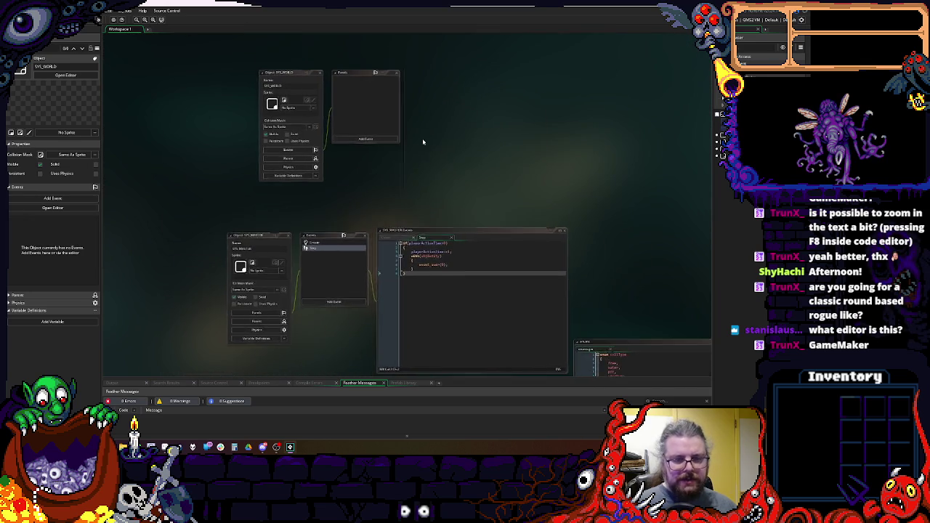
- Open SYS_MASTER's Create event code and start a new line in it
{"action": "left_click", "coordinate": [270, 231]}
{"action": "scroll", "coordinate": [465, 247], "scroll_direction": "up", "scroll_amount": 2}
{"action": "key", "text": "Return"}
{"action": "key", "text": "Return"}
- Add instance_create_depth(0,0,0,SYS_WORLD); to SYS_MASTER's Create code using autocomplete
{"action": "key", "text": "BackSpace"}
{"action": "key", "text": "BackSpace"}
{"action": "type", "text": "instance_cre"}
{"action": "key", "text": "Return"}
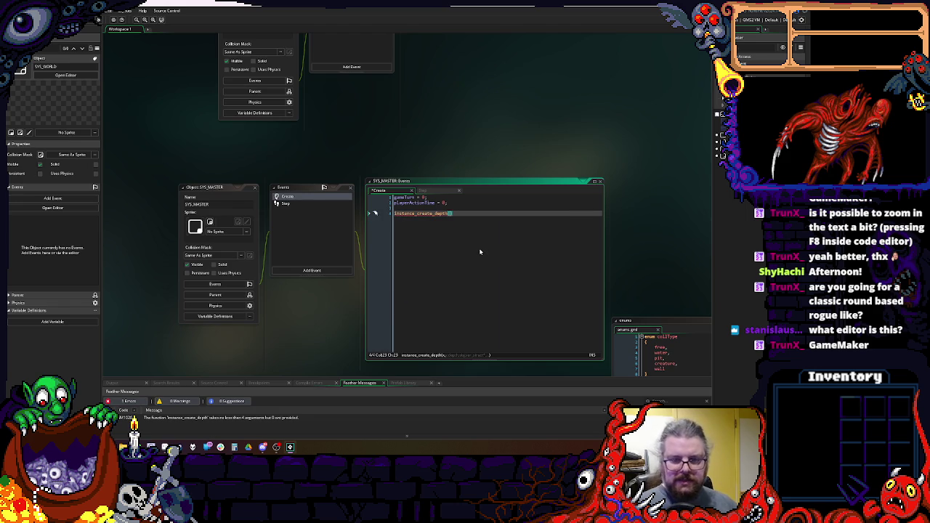
{"action": "type", "text": "0,"}
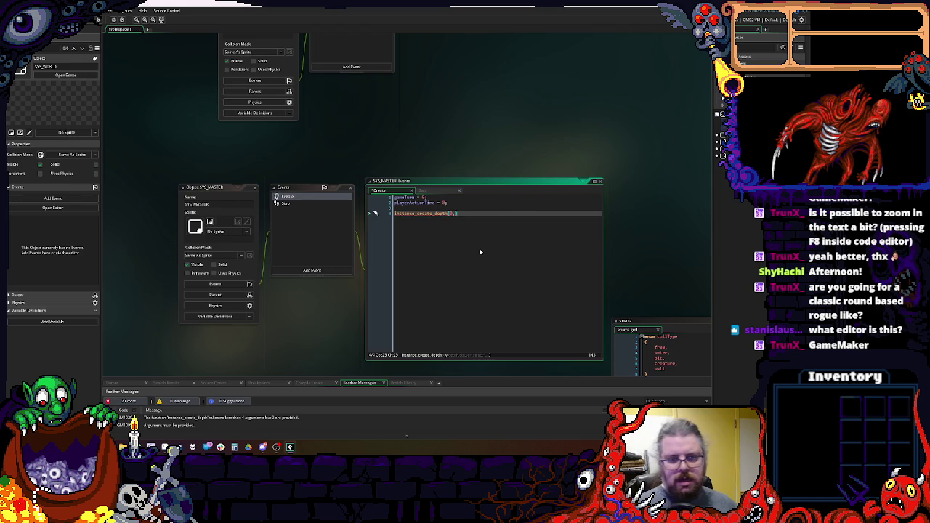
{"action": "scroll", "coordinate": [327, 145], "scroll_direction": "up", "scroll_amount": 3}
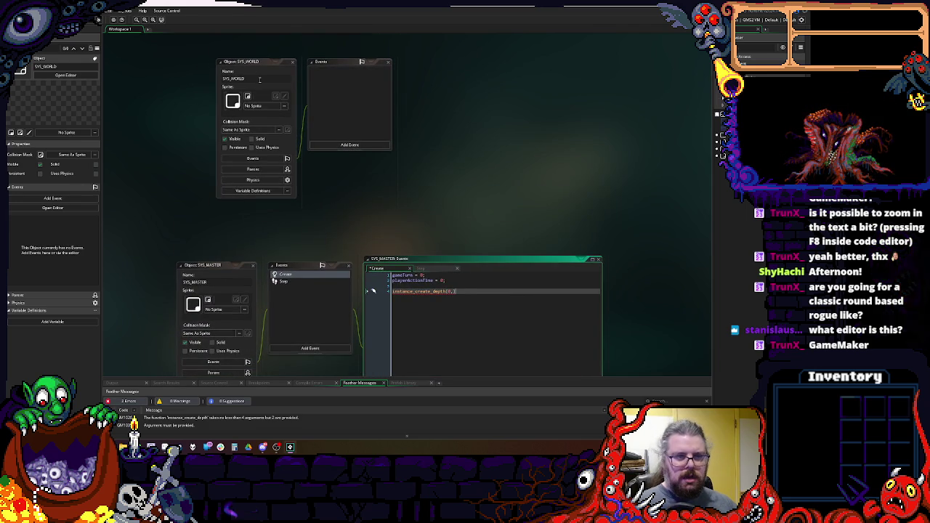
{"action": "left_click", "coordinate": [259, 80]}
{"action": "left_click", "coordinate": [472, 291]}
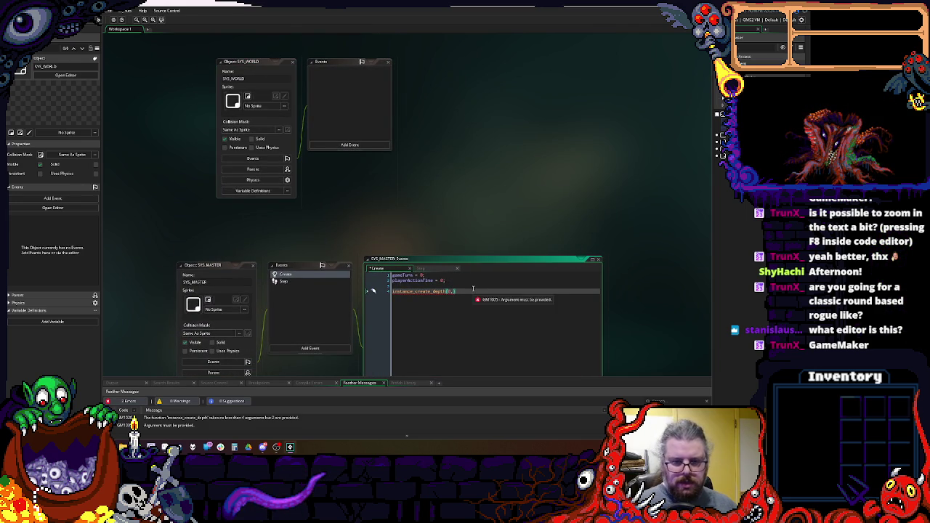
{"action": "scroll", "coordinate": [473, 289], "scroll_direction": "down", "scroll_amount": 4}
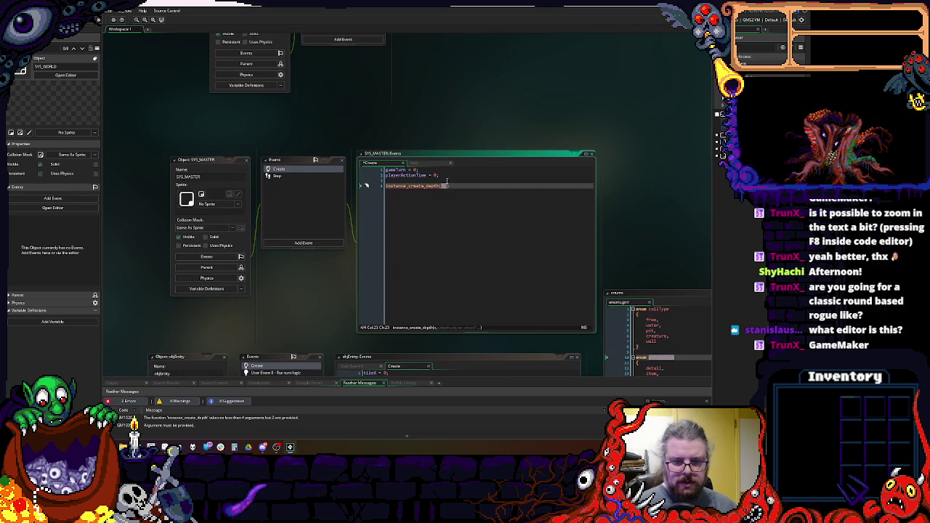
{"action": "type", "text": "0,0,"}
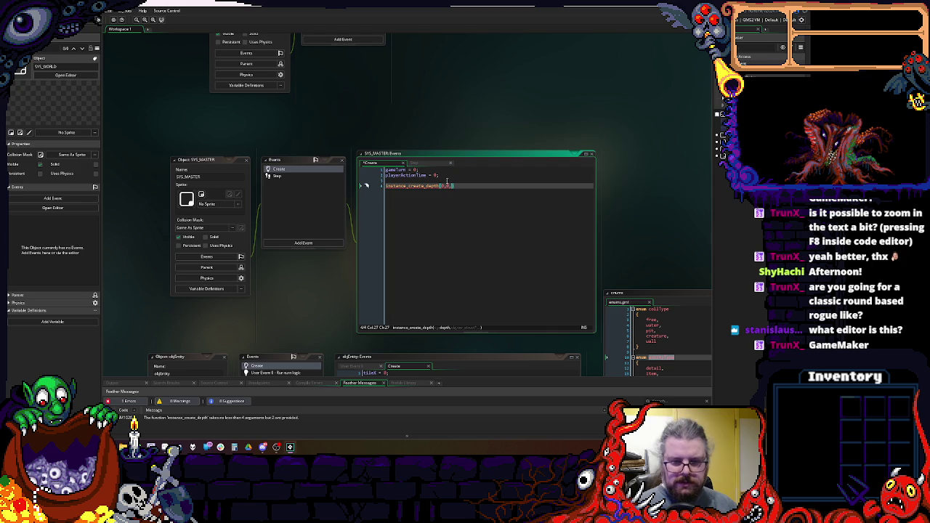
{"action": "type", "text": "0,SYS_WORLD"}
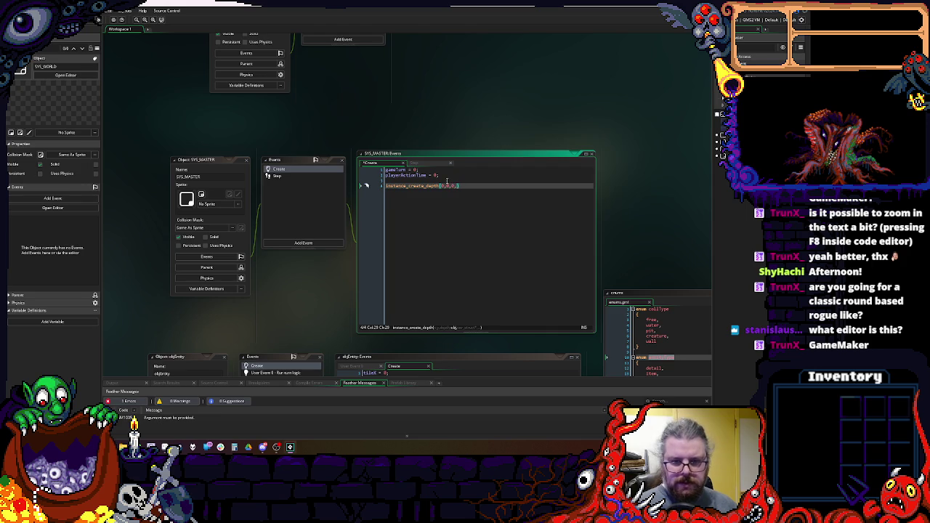
{"action": "type", "text": ");"}
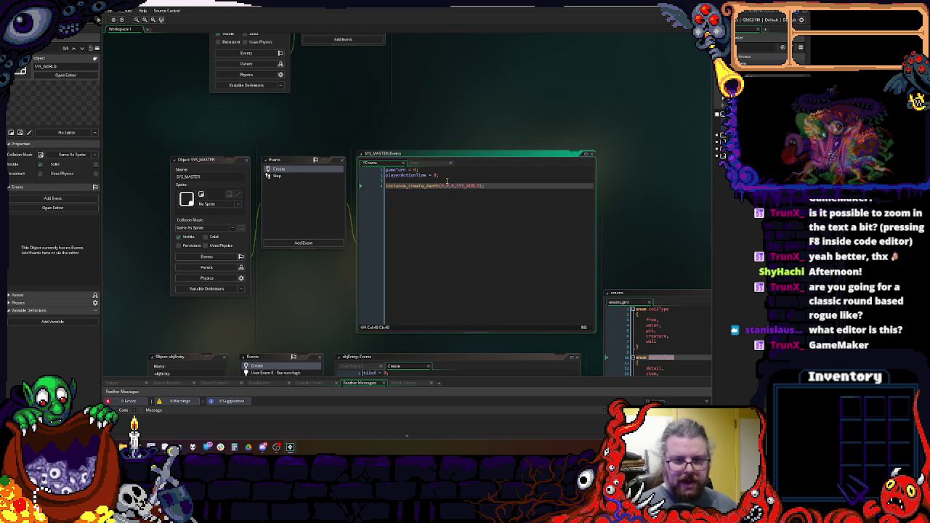
- Reposition the SYS_MASTER windows, keep its Create code showing, and focus SYS_WORLD's events list
{"action": "left_click", "coordinate": [187, 245]}
{"action": "scroll", "coordinate": [188, 245], "scroll_direction": "up", "scroll_amount": 3}
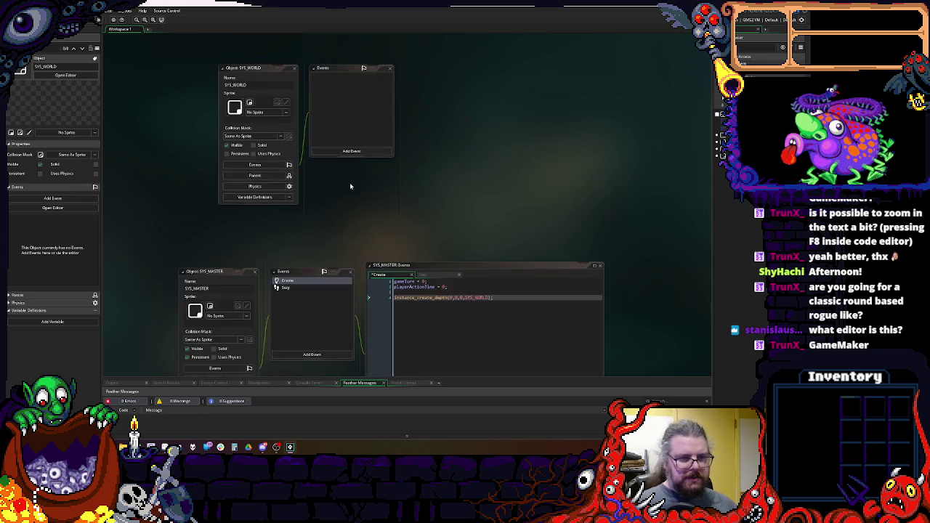
{"action": "scroll", "coordinate": [305, 181], "scroll_direction": "down", "scroll_amount": 3}
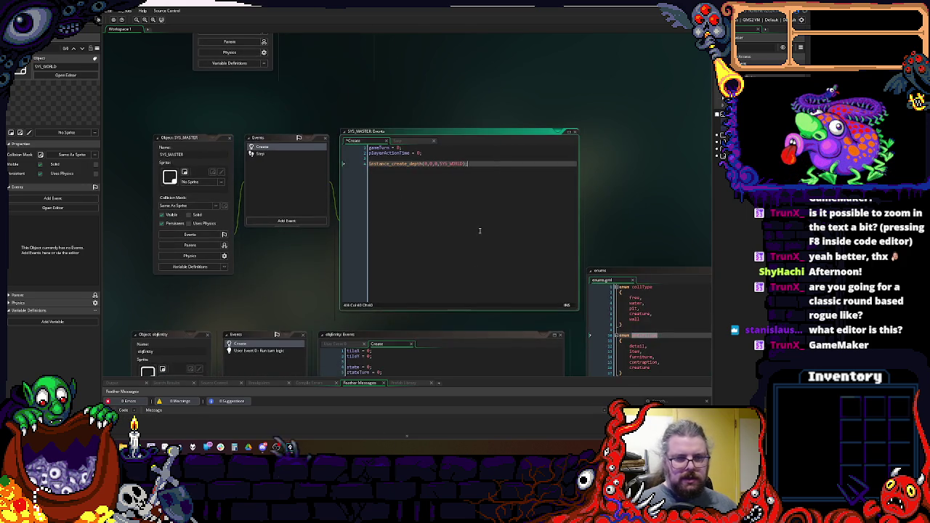
{"action": "scroll", "coordinate": [481, 231], "scroll_direction": "up", "scroll_amount": 5}
{"action": "left_click_drag", "start_coordinate": [220, 246], "coordinate": [250, 203]}
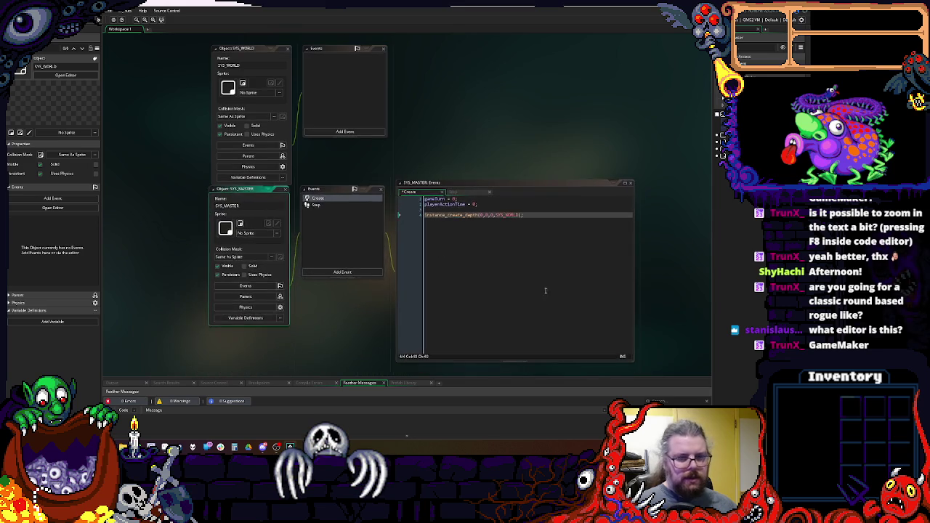
{"action": "scroll", "coordinate": [250, 202], "scroll_direction": "down", "scroll_amount": 5}
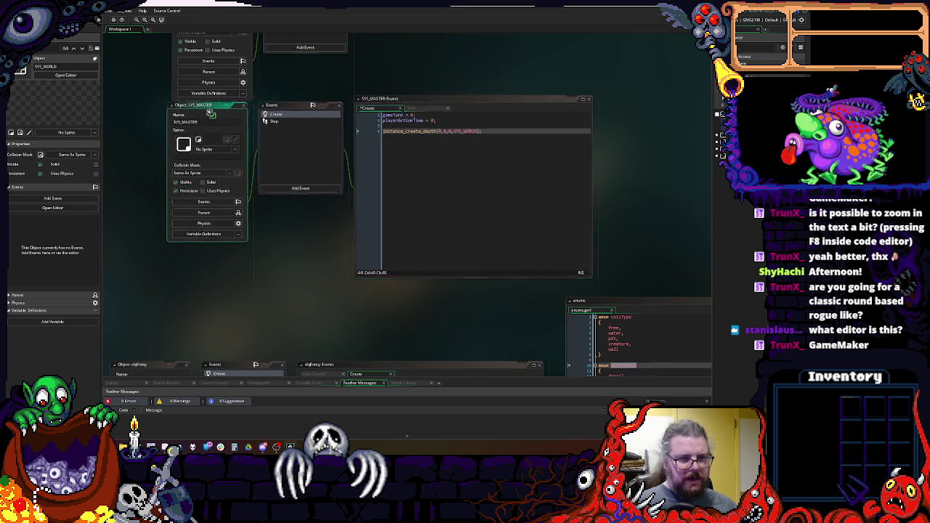
{"action": "left_click_drag", "start_coordinate": [247, 116], "coordinate": [238, 137]}
{"action": "left_click", "coordinate": [274, 145]}
{"action": "left_click", "coordinate": [269, 135]}
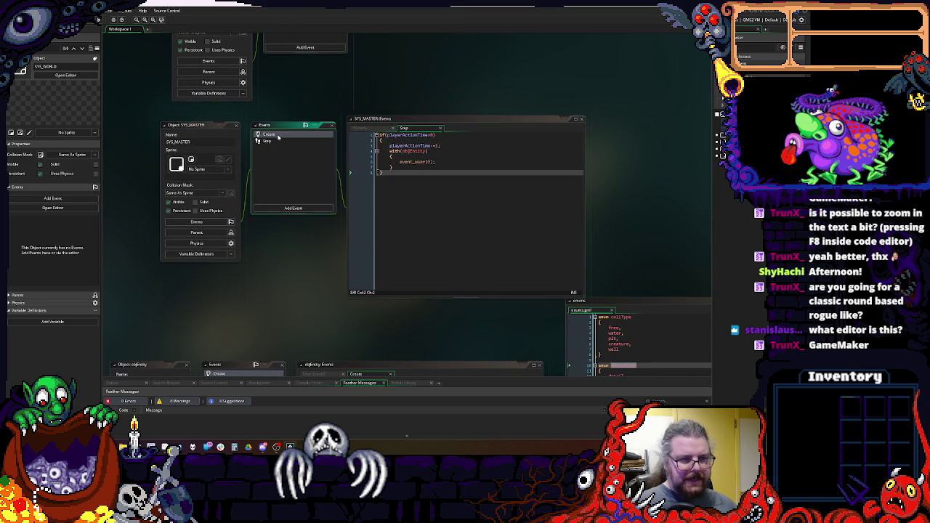
{"action": "scroll", "coordinate": [298, 91], "scroll_direction": "up", "scroll_amount": 6}
{"action": "left_click", "coordinate": [301, 105]}
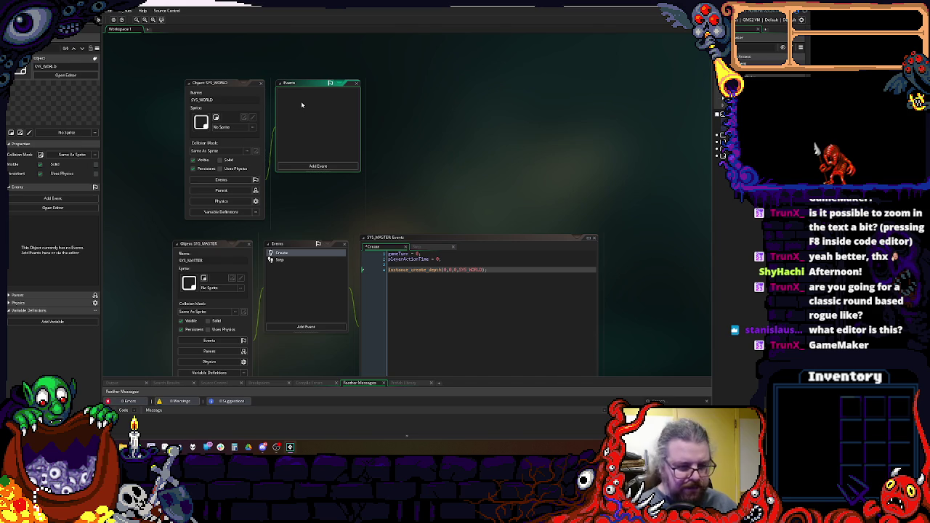
- Move the SYS_MASTER and SYS_WORLD windows apart and pan the workspace to fit them
{"action": "mouse_move", "coordinate": [207, 247]}
{"action": "left_mouse_down"}
{"action": "mouse_move", "coordinate": [319, 45]}
{"action": "mouse_move", "coordinate": [251, 48]}
{"action": "mouse_move", "coordinate": [287, 58]}
{"action": "left_mouse_up"}
{"action": "mouse_move", "coordinate": [209, 86]}
{"action": "left_mouse_down"}
{"action": "mouse_move", "coordinate": [221, 186]}
{"action": "mouse_move", "coordinate": [350, 231]}
{"action": "mouse_move", "coordinate": [304, 232]}
{"action": "mouse_move", "coordinate": [252, 102]}
{"action": "mouse_move", "coordinate": [242, 103]}
{"action": "left_mouse_up"}
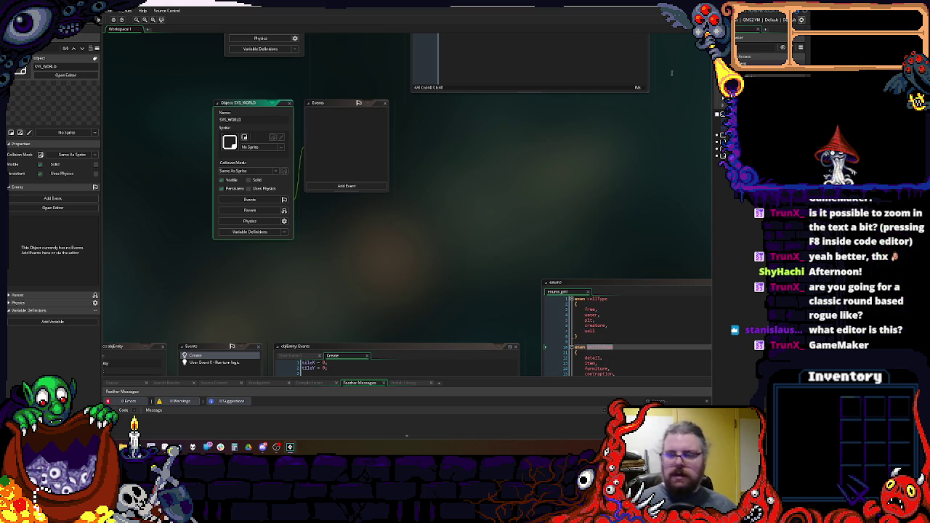
{"action": "left_click_drag", "start_coordinate": [405, 192], "coordinate": [386, 139]}
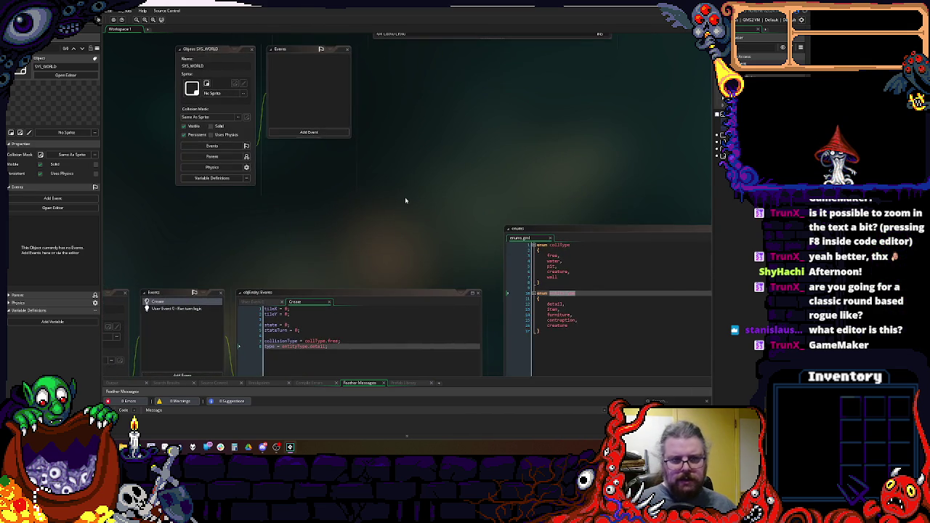
{"action": "left_click_drag", "start_coordinate": [409, 207], "coordinate": [429, 257]}
- Add a Create event to SYS_WORLD and make its code editor wider and shorter
{"action": "left_click", "coordinate": [350, 183]}
{"action": "left_click", "coordinate": [363, 193]}
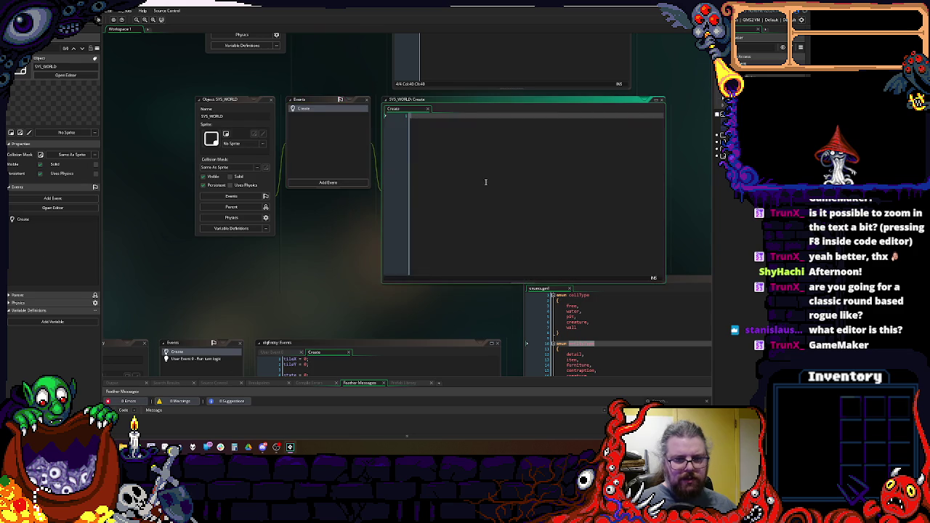
{"action": "mouse_move", "coordinate": [595, 288]}
{"action": "left_mouse_down"}
{"action": "mouse_move", "coordinate": [664, 287]}
{"action": "mouse_move", "coordinate": [664, 260]}
{"action": "left_mouse_up"}
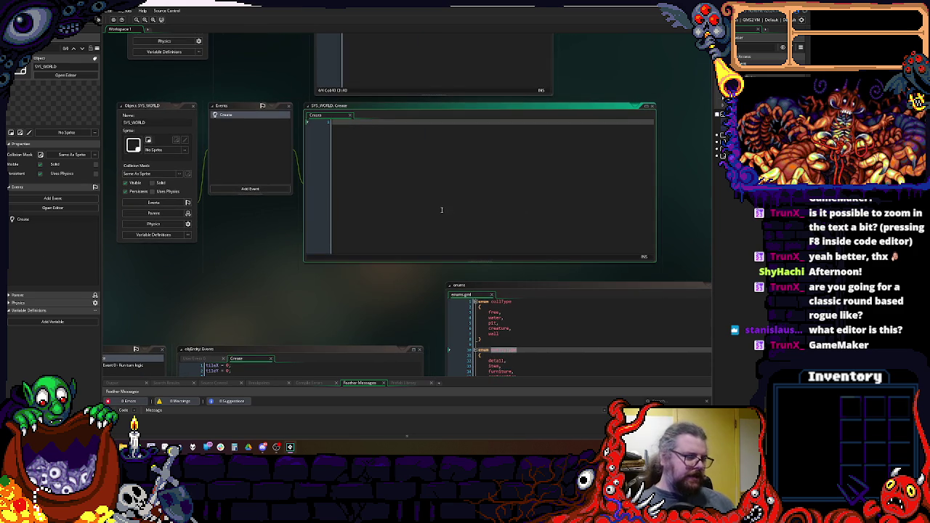
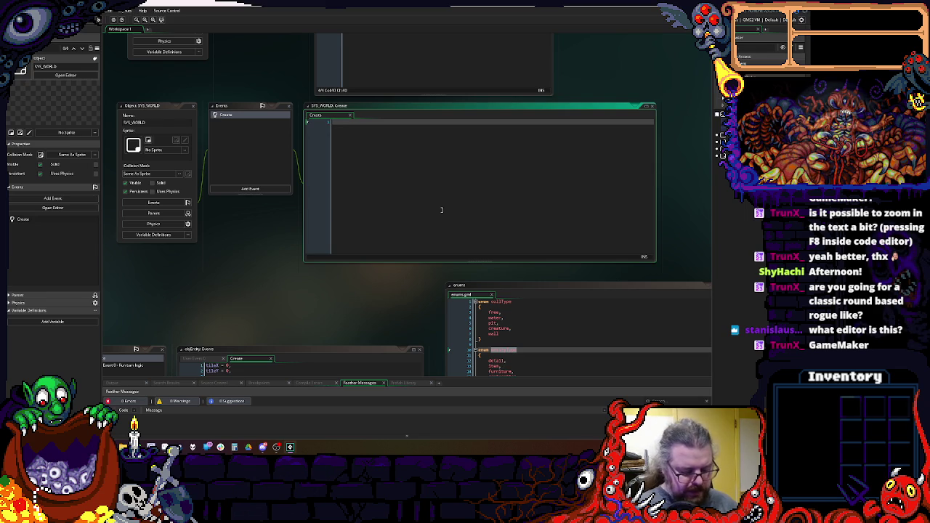
- Write currentMap = ds_grid_create(40,40) with a currentMapData = line above it
{"action": "key", "text": "ctrl+v"}
{"action": "key", "text": "ctrl+z"}
{"action": "type", "text": "rentLe"}
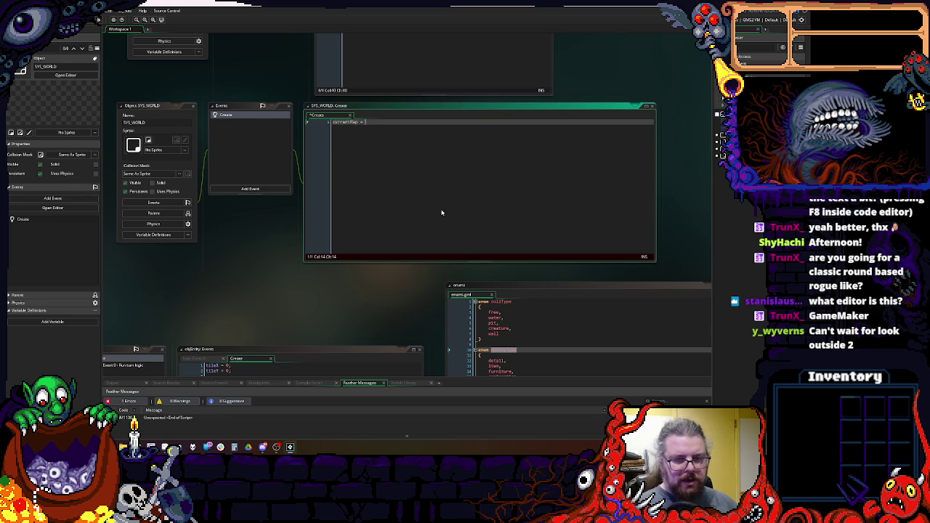
{"action": "type", "text": " ds_gr"}
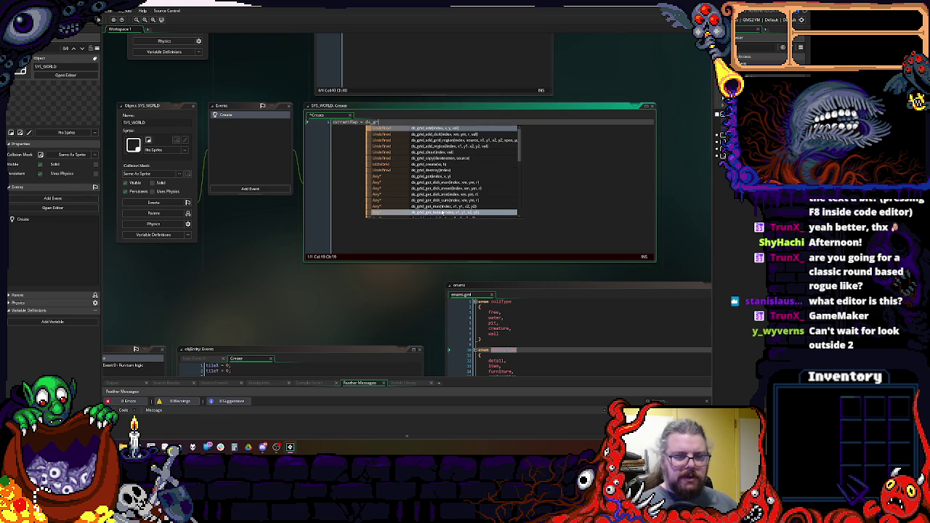
{"action": "type", "text": "id_cre"}
{"action": "type", "text": "ate("}
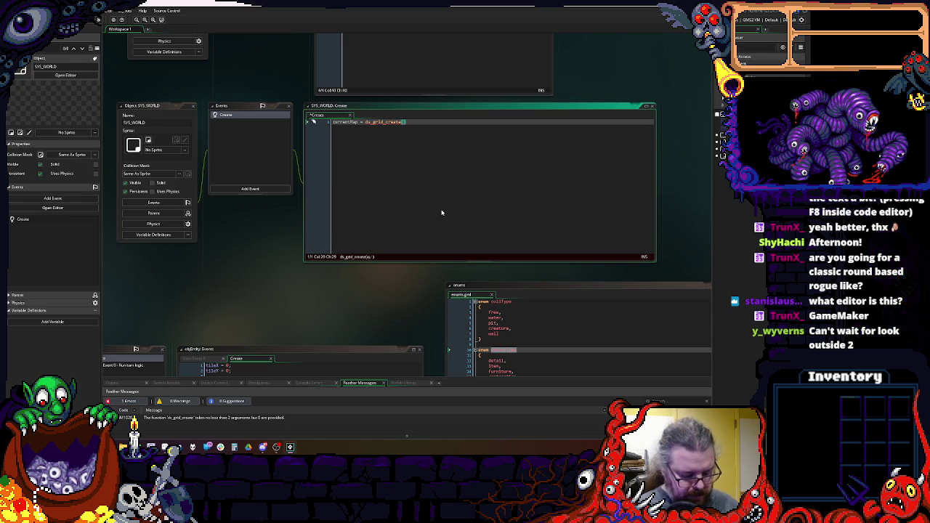
{"action": "type", "text": ")"}
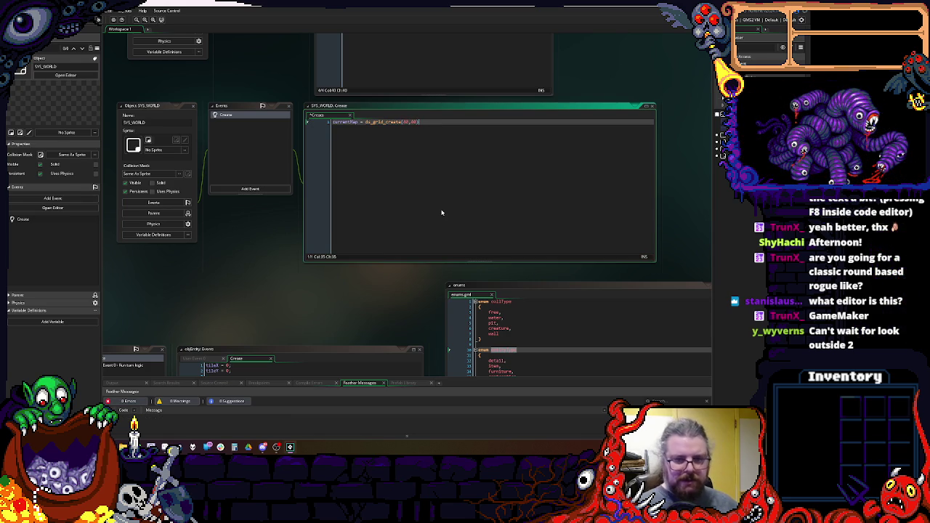
{"action": "key", "text": "Left"}
{"action": "key", "text": "Left"}
{"action": "key", "text": "Left"}
{"action": "key", "text": "Left"}
{"action": "key", "text": "Return"}
{"action": "key", "text": "Up"}
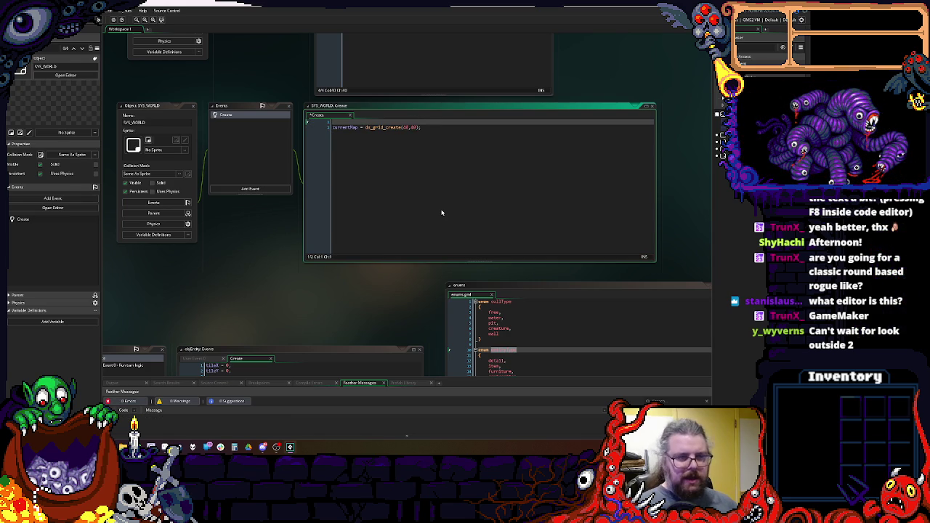
{"action": "type", "text": "currentMa"}
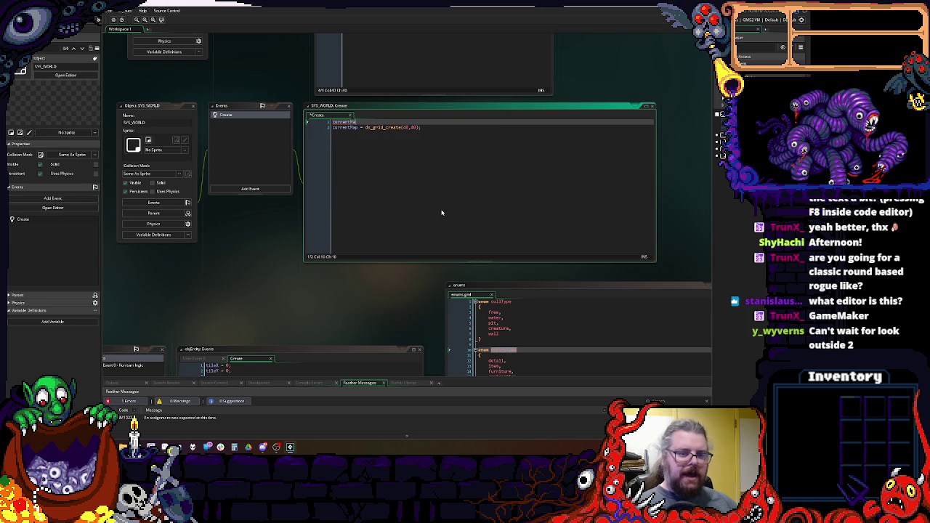
{"action": "type", "text": "pData ="}
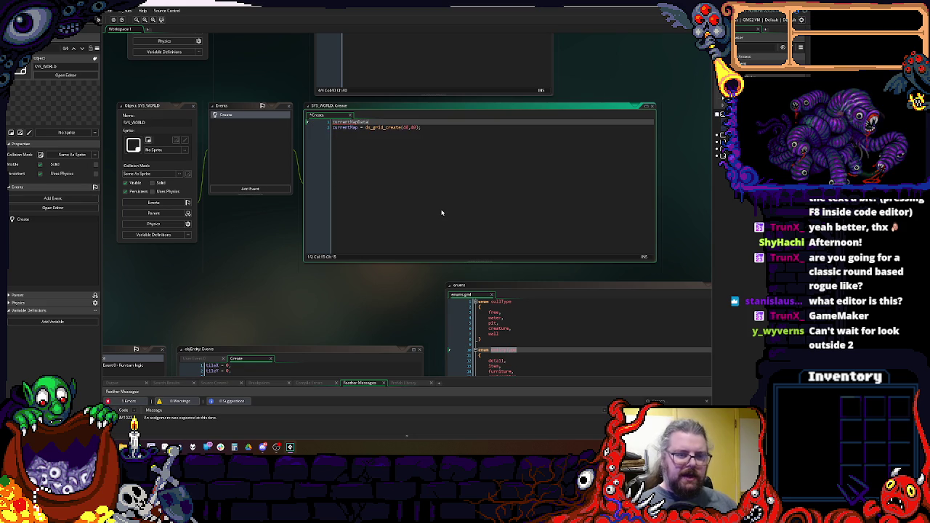
- Add blank lines at the top of the code and begin a 'function MapData' line
{"action": "key", "text": "Return"}
{"action": "key", "text": "Up"}
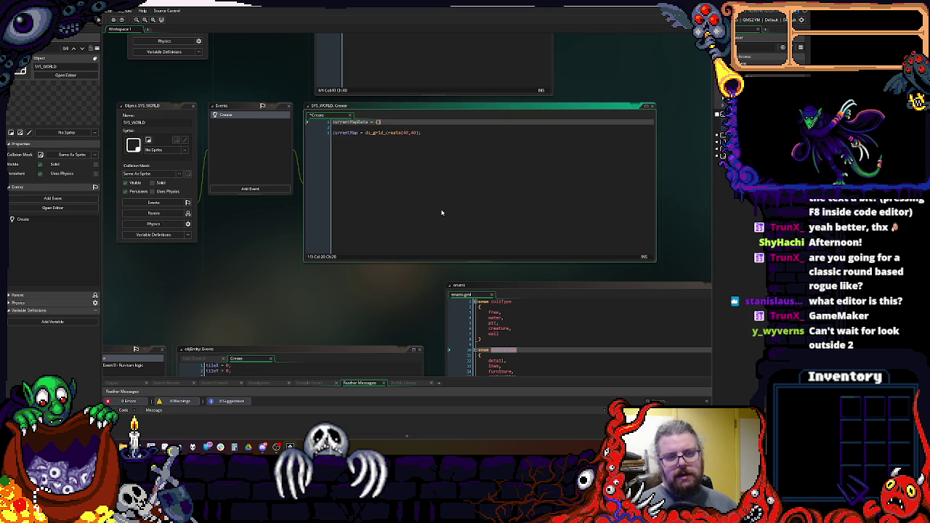
{"action": "key", "text": "Home"}
{"action": "key", "text": "Return"}
{"action": "key", "text": "Return"}
{"action": "key", "text": "Up"}
{"action": "key", "text": "Up"}
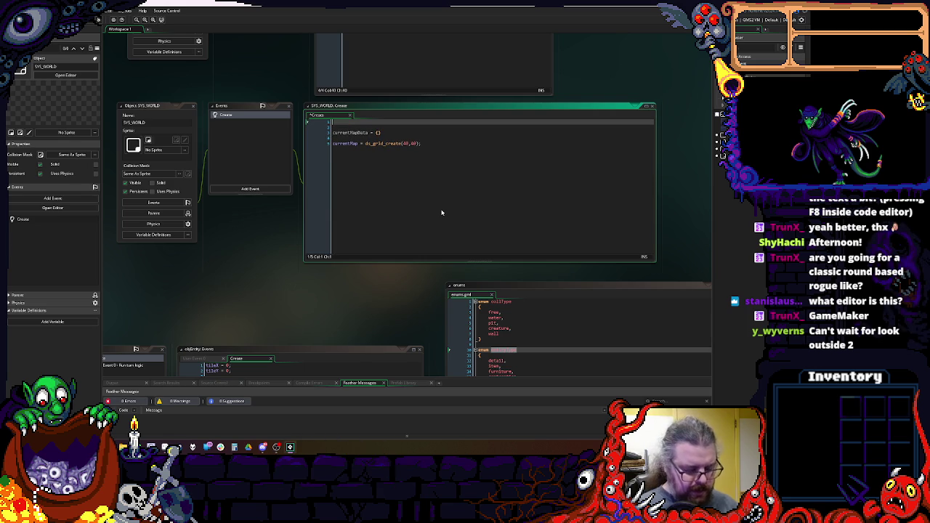
{"action": "type", "text": "fu"}
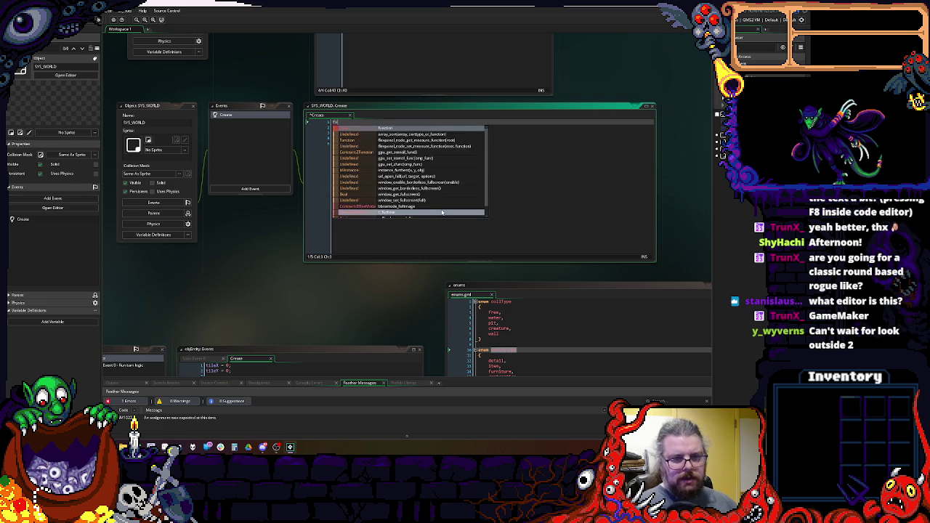
{"action": "key", "text": "BackSpace"}
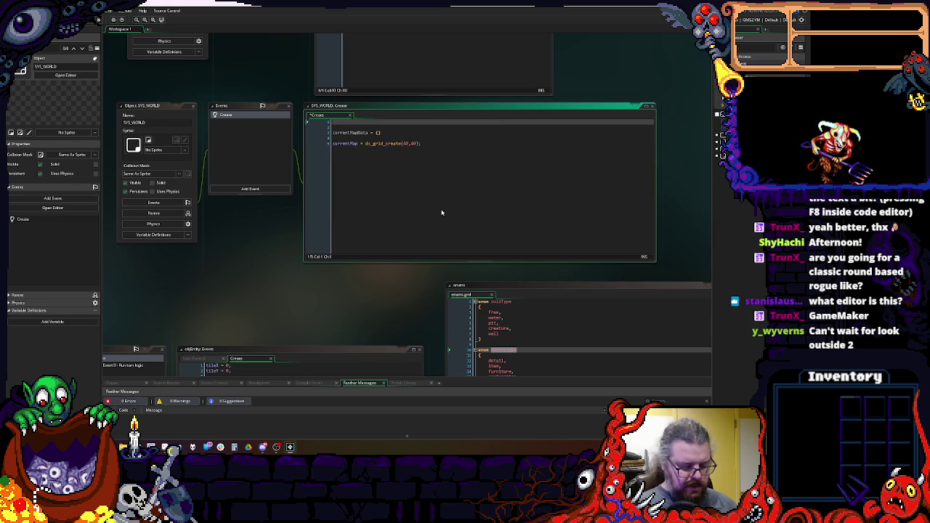
{"action": "key", "text": "Return"}
{"action": "key", "text": "Up"}
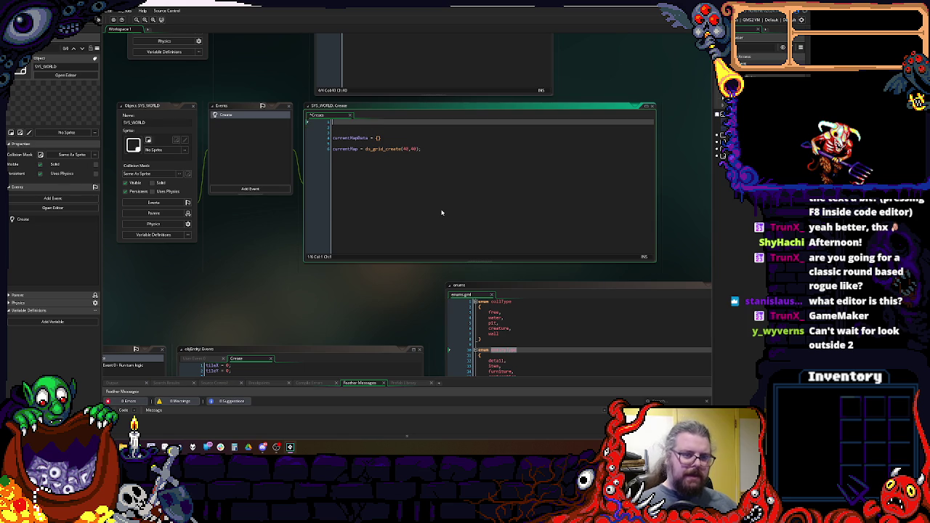
{"action": "key", "text": "Return"}
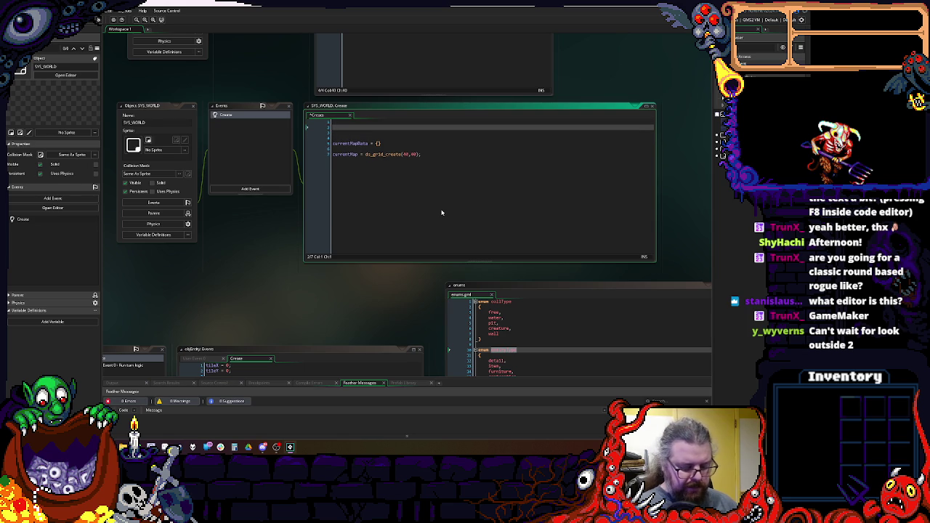
{"action": "type", "text": "function "}
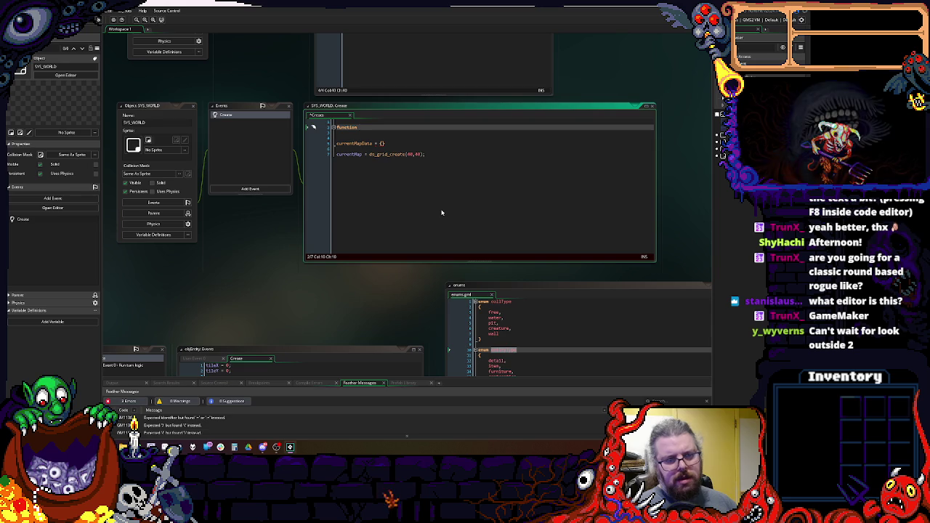
{"action": "type", "text": "mapData"}
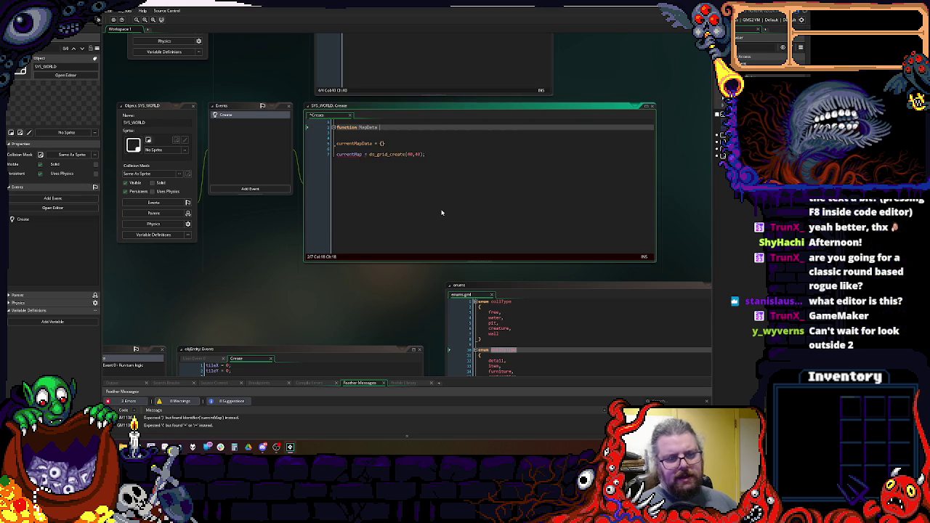
- Write the MapData() constructor declaration with an empty brace body
{"action": "key", "text": "Return"}
{"action": "key", "text": "Up"}
{"action": "key", "text": "End"}
{"action": "type", "text": "MapData"}
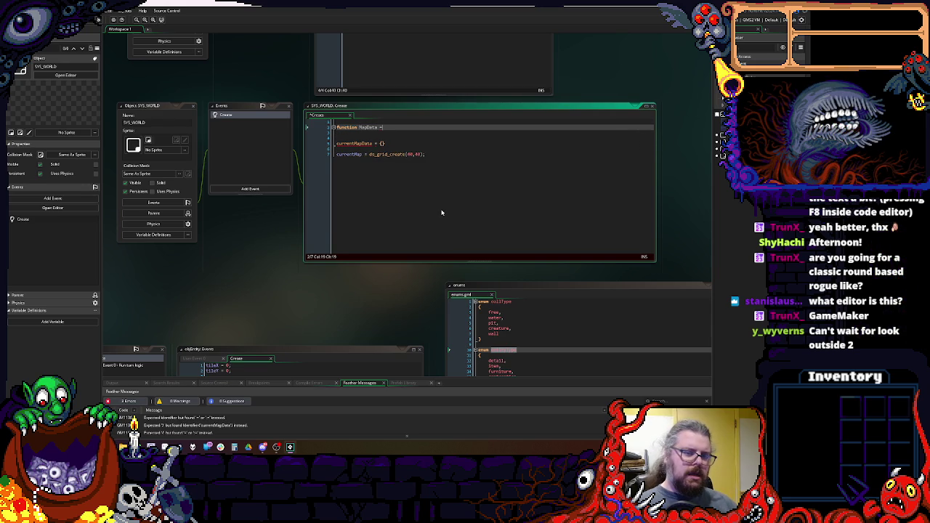
{"action": "type", "text": "() "}
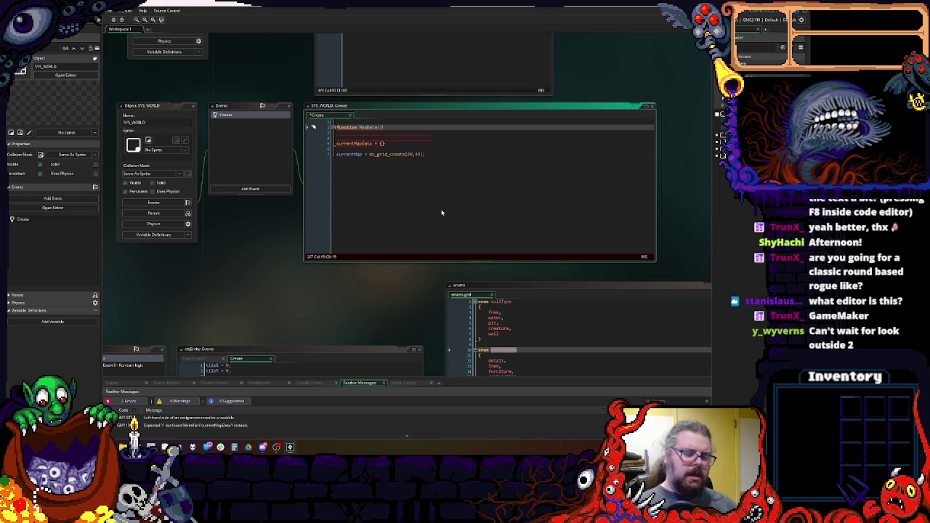
{"action": "type", "text": "constructor"}
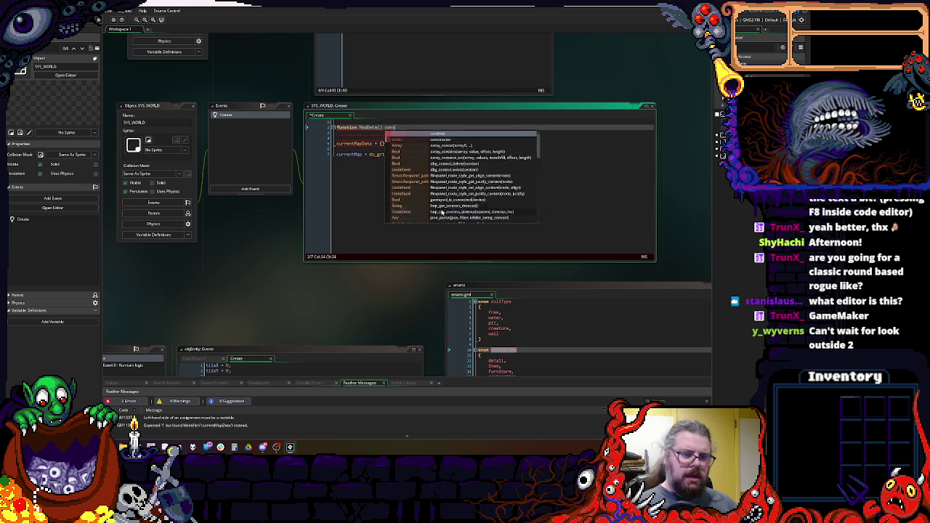
{"action": "key", "text": "Return"}
{"action": "type", "text": "{"}
{"action": "key", "text": "Return"}
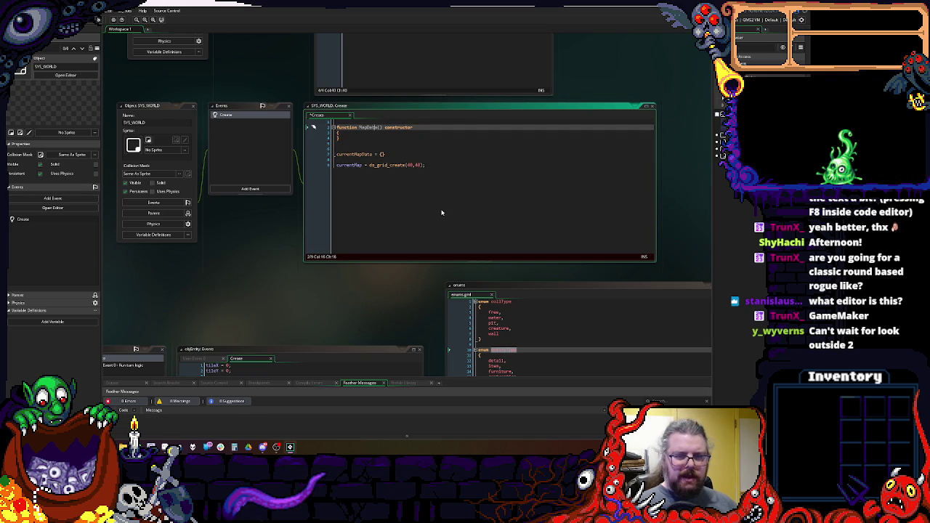
{"action": "key", "text": "Down"}
{"action": "key", "text": "Up"}
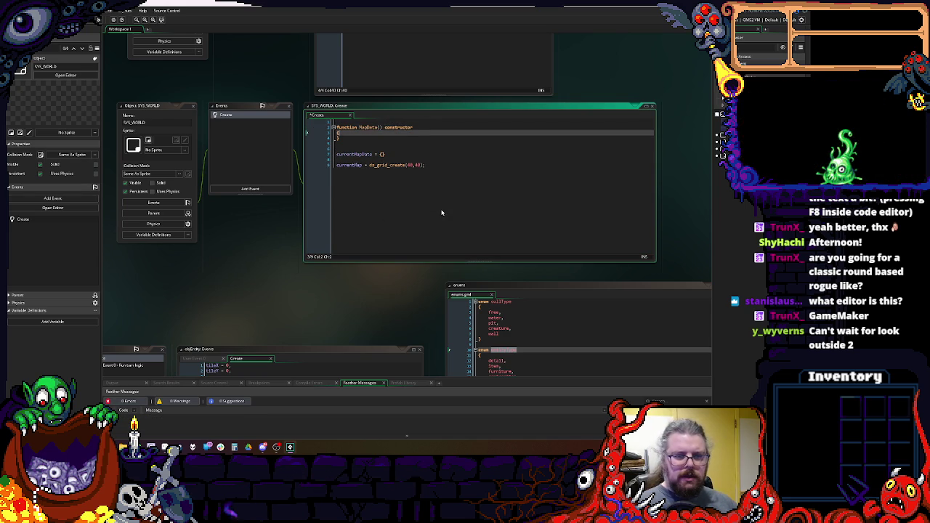
{"action": "key", "text": "Return"}
{"action": "scroll", "coordinate": [439, 210], "scroll_direction": "up", "scroll_amount": 1}
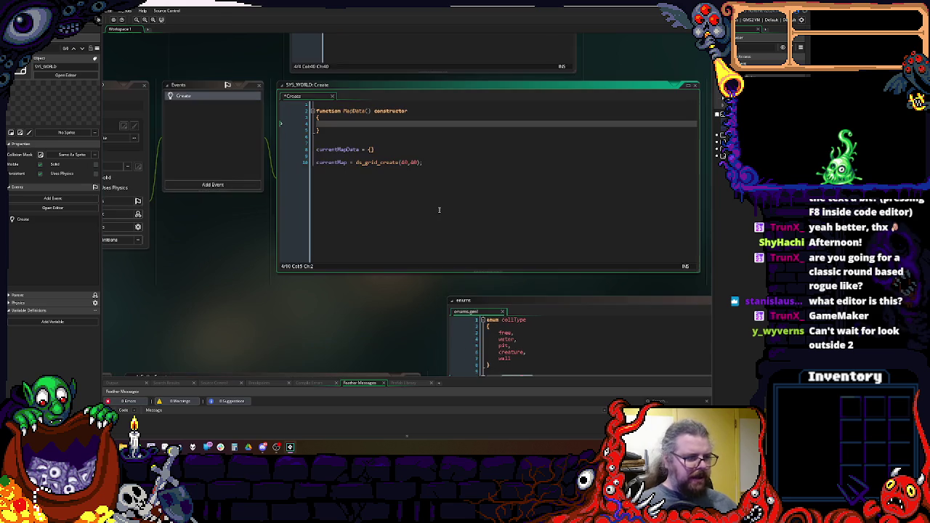
- Add the _width, _height, _type and _level parameters to MapData
{"action": "left_click", "coordinate": [420, 138]}
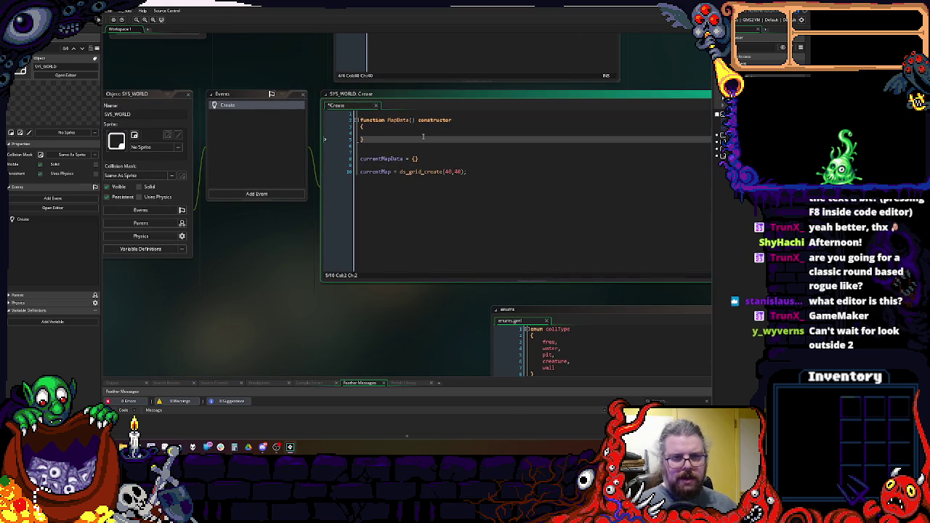
{"action": "left_click", "coordinate": [434, 128]}
{"action": "left_click", "coordinate": [413, 121]}
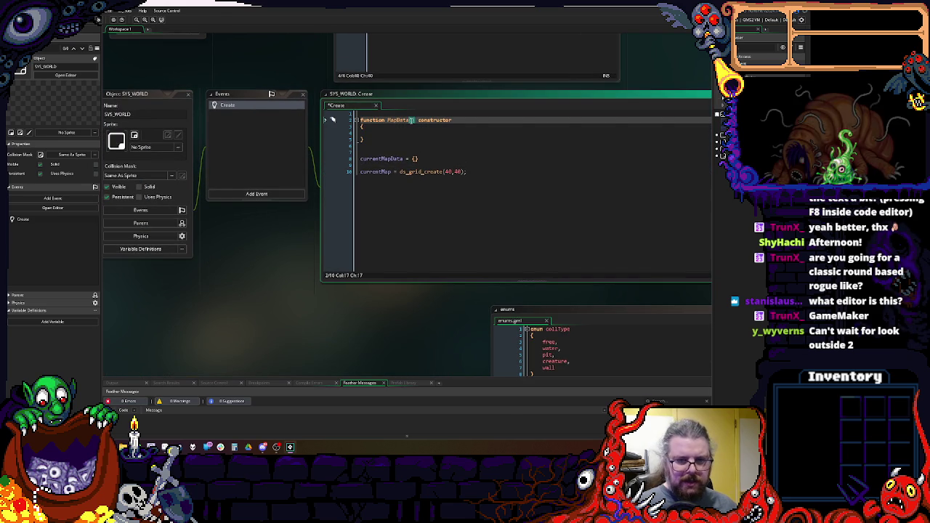
{"action": "type", "text": "width,height"}
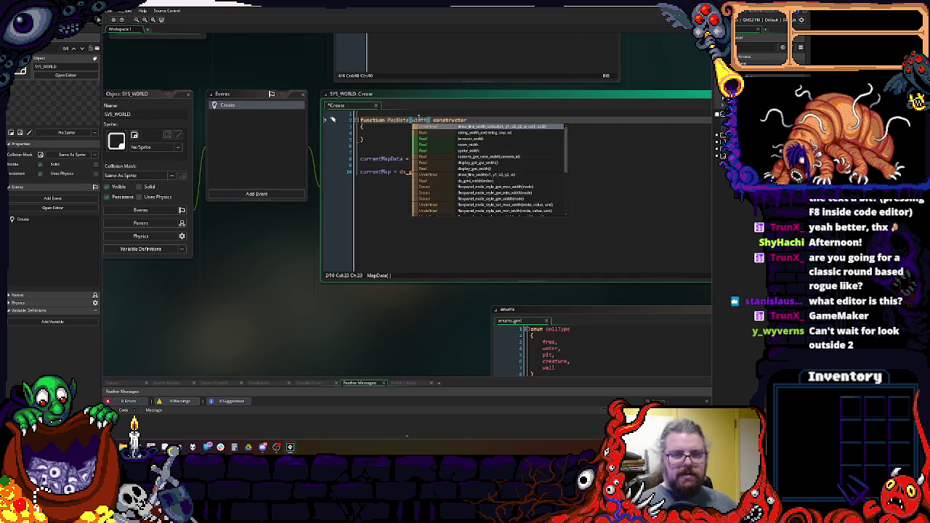
{"action": "key", "text": "ctrl+Left"}
{"action": "key", "text": "ctrl+Left"}
{"action": "key", "text": "ctrl+Left"}
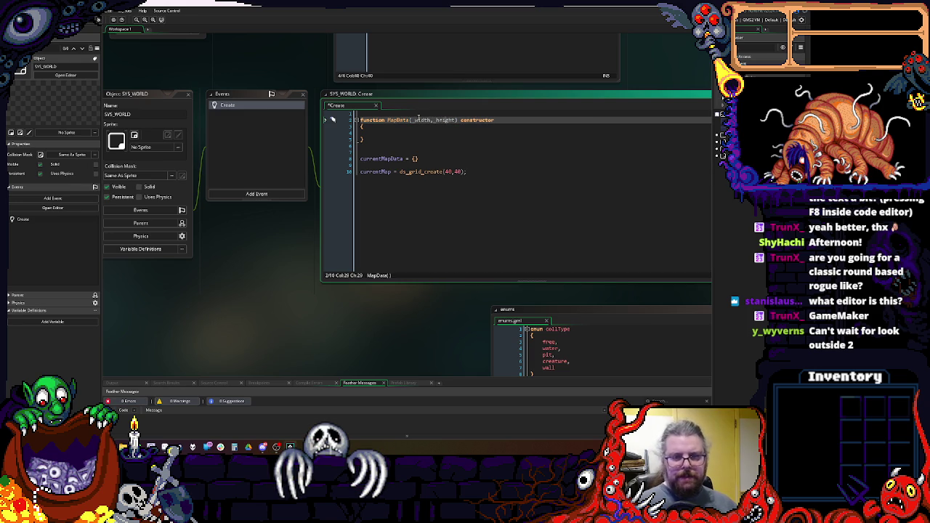
{"action": "type", "text": ",_ty"}
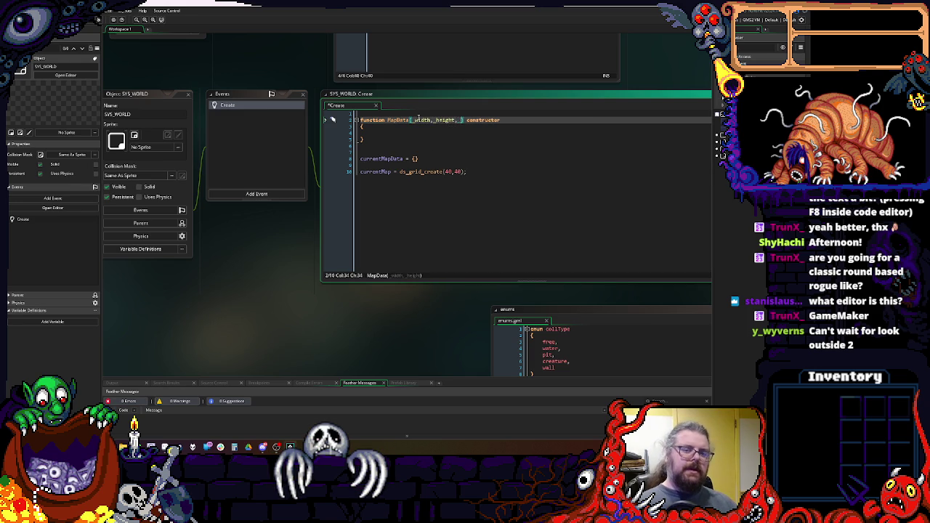
{"action": "type", "text": "pe"}
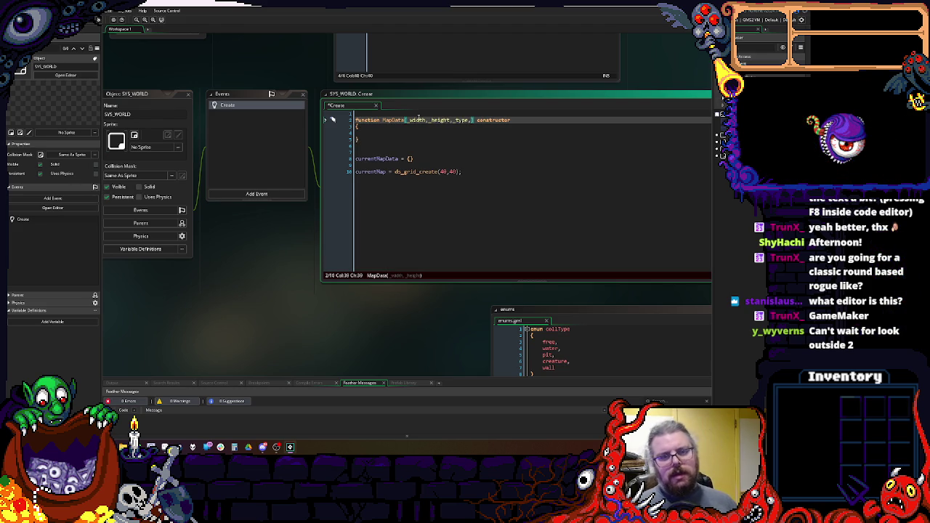
{"action": "type", "text": "_level"}
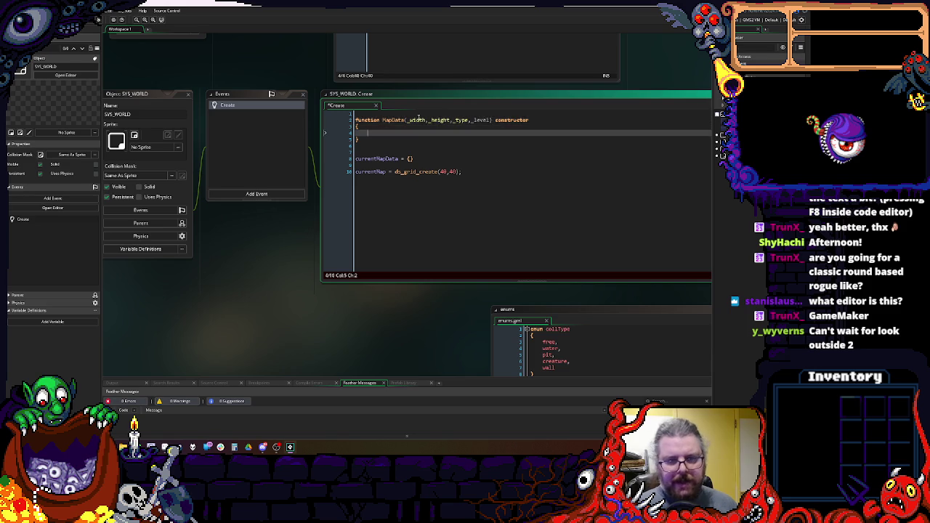
{"action": "key", "text": "Left"}
{"action": "key", "text": "Left"}
{"action": "key", "text": "Left"}
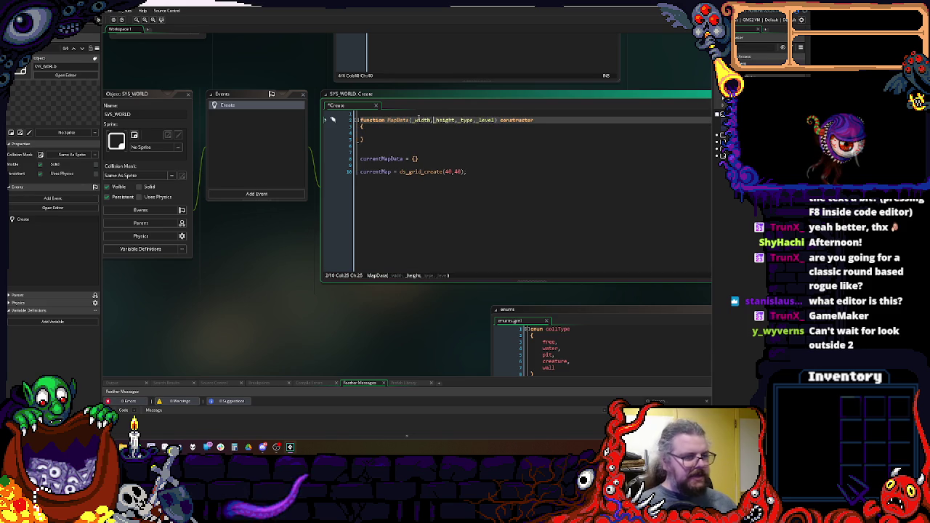
{"action": "key", "text": "Right"}
{"action": "key", "text": "Right"}
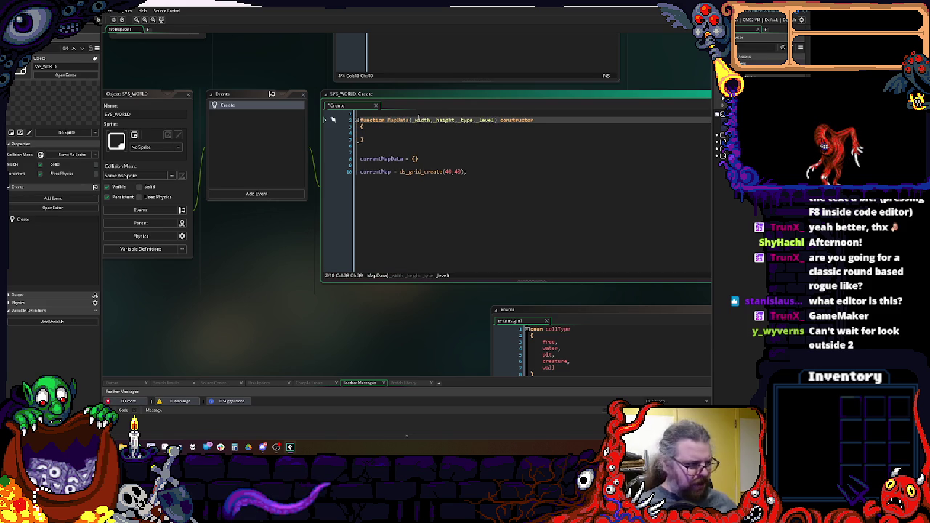
{"action": "key", "text": "Down"}
{"action": "key", "text": "Down"}
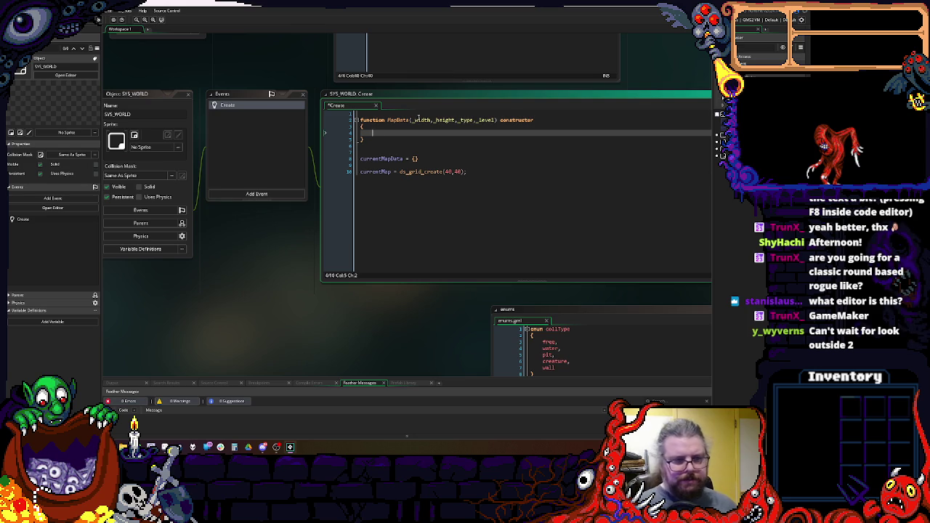
- Assign width, height, type and level from _width, _height, _type and _level in the constructor
{"action": "type", "text": "width = _wi"}
{"action": "key", "text": "Return"}
{"action": "type", "text": ";"}
{"action": "key", "text": "Return"}
{"action": "type", "text": "height = _heig"}
{"action": "key", "text": "Return"}
{"action": "type", "text": ";"}
{"action": "key", "text": "Return"}
{"action": "type", "text": "type"}
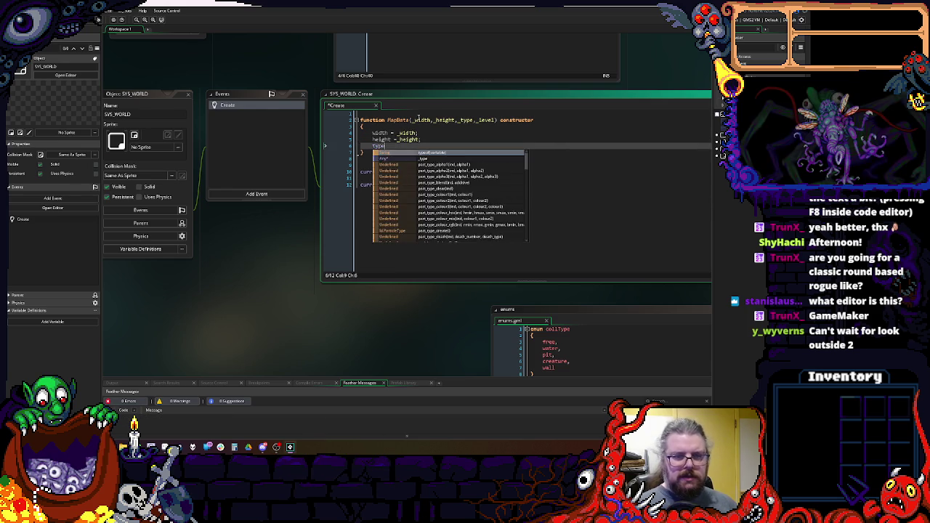
{"action": "type", "text": " = _ty"}
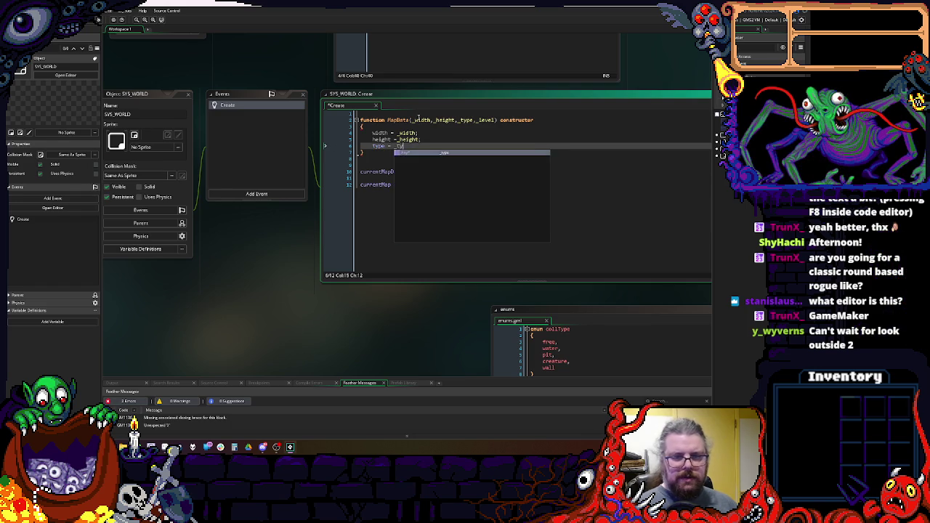
{"action": "key", "text": "Return"}
{"action": "type", "text": ";"}
{"action": "key", "text": "Return"}
{"action": "type", "text": "level = _l"}
{"action": "key", "text": "Return"}
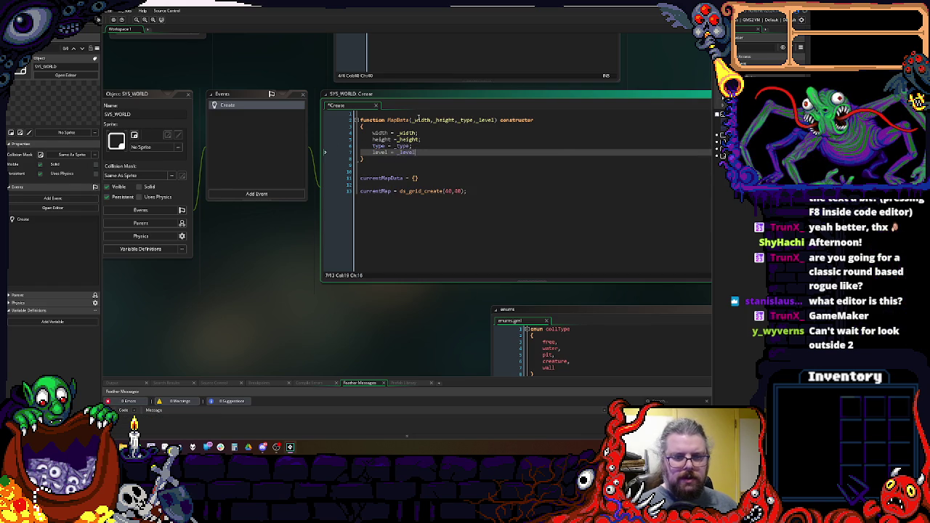
- Delete the blank first line and add connections = [] to the constructor
{"action": "key", "text": "Down"}
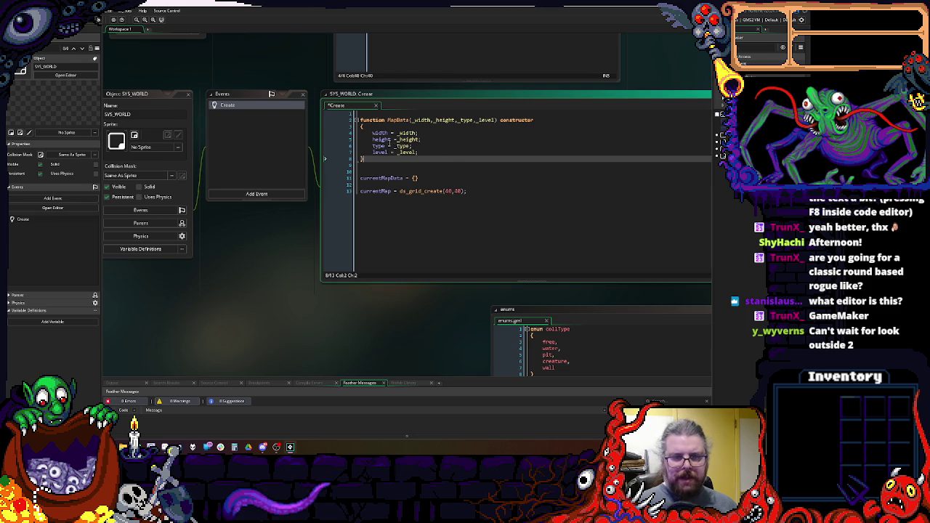
{"action": "left_click", "coordinate": [359, 120]}
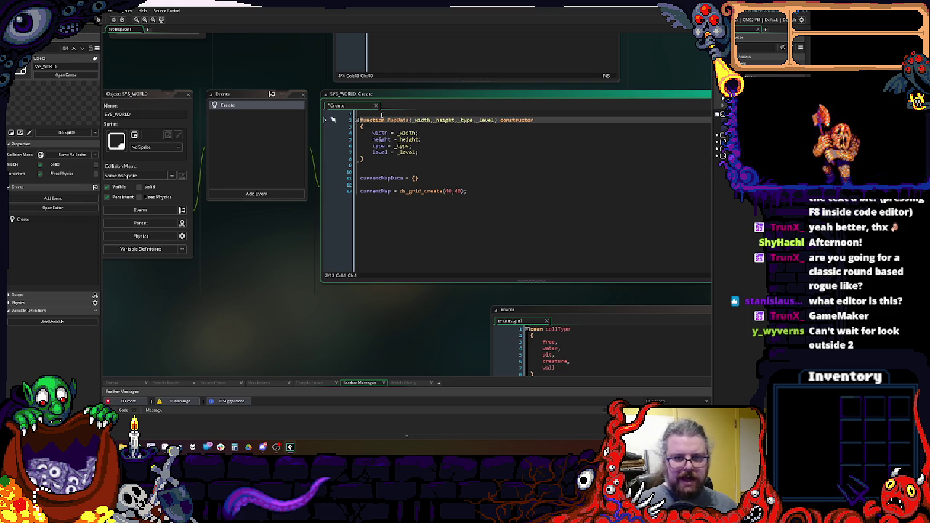
{"action": "key", "text": "BackSpace"}
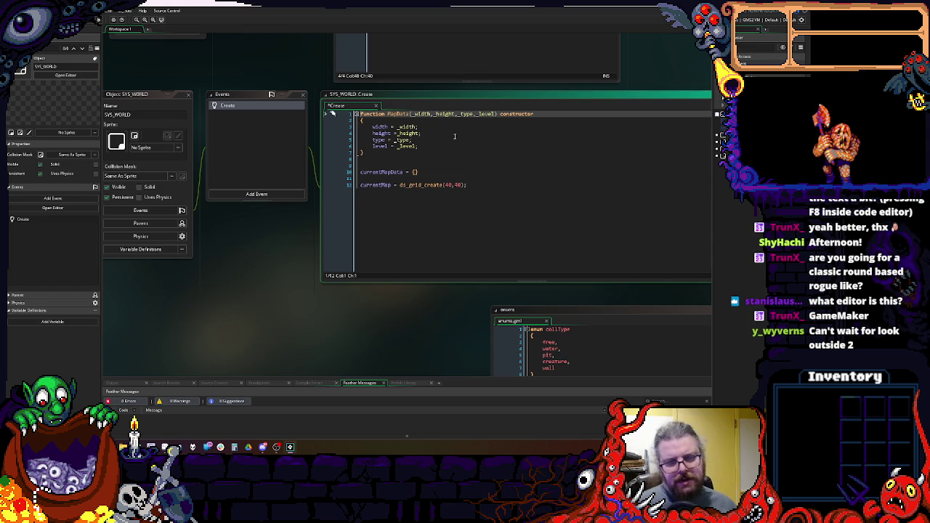
{"action": "left_click", "coordinate": [430, 147]}
{"action": "key", "text": "Return"}
{"action": "key", "text": "Return"}
{"action": "type", "text": "connections = ["}
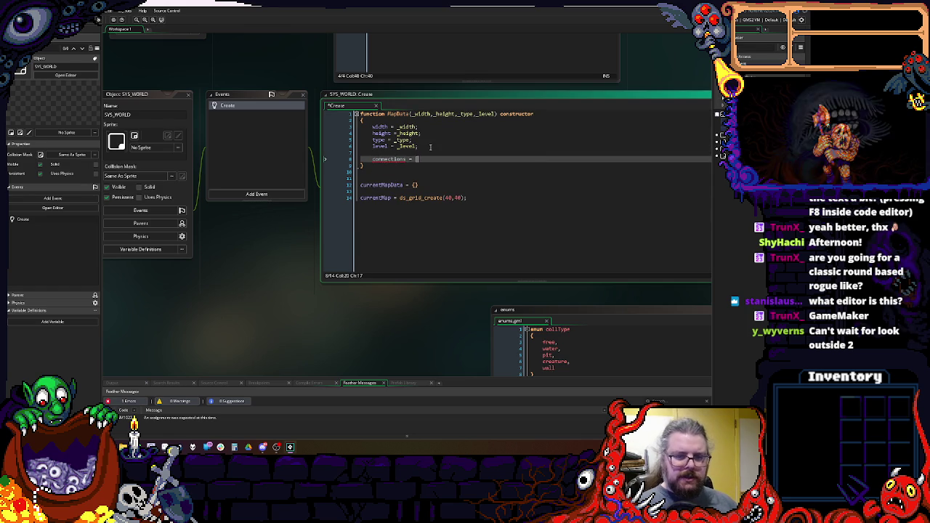
{"action": "type", "text": "]"}
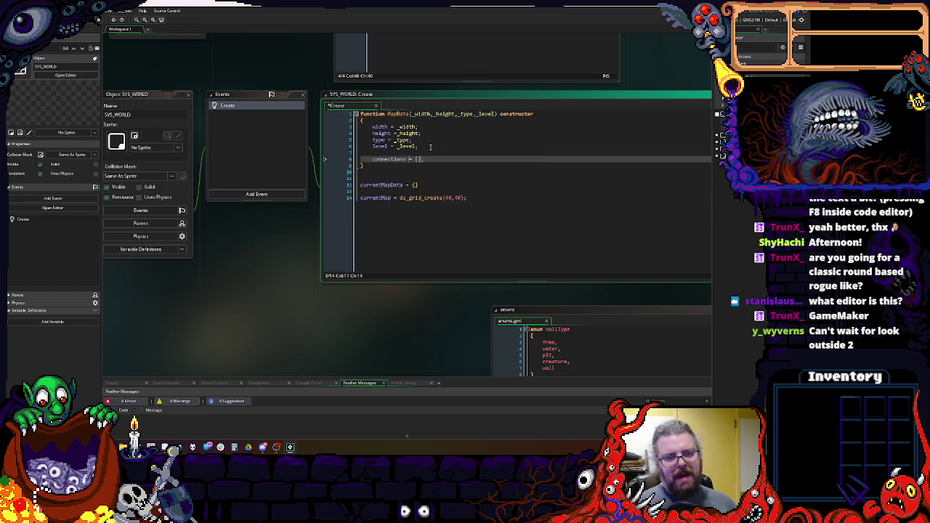
{"action": "key", "text": "End"}
{"action": "key", "text": "Down"}
{"action": "key", "text": "Down"}
{"action": "key", "text": "Down"}
{"action": "scroll", "coordinate": [383, 172], "scroll_direction": "up", "scroll_amount": 1}
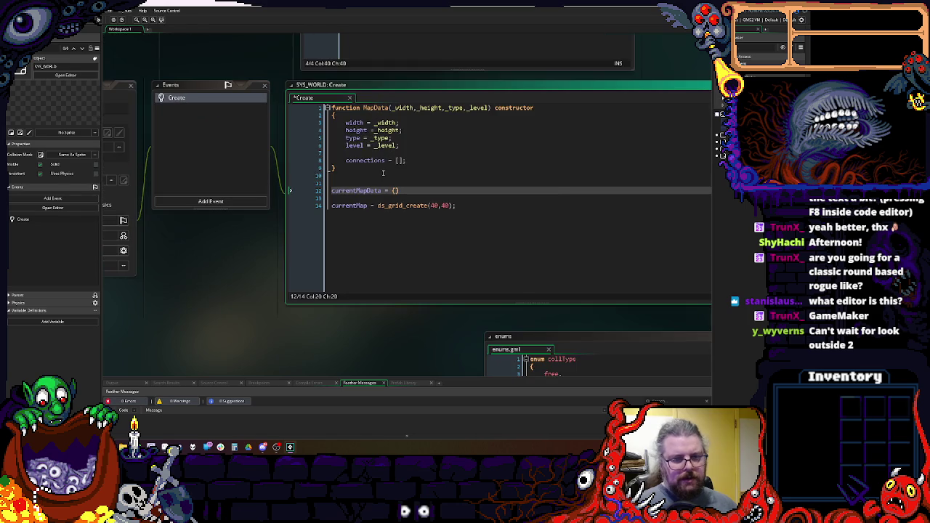
- Set currentMapData to new MapData(40,40,"normal",1)
{"action": "left_click", "coordinate": [411, 160]}
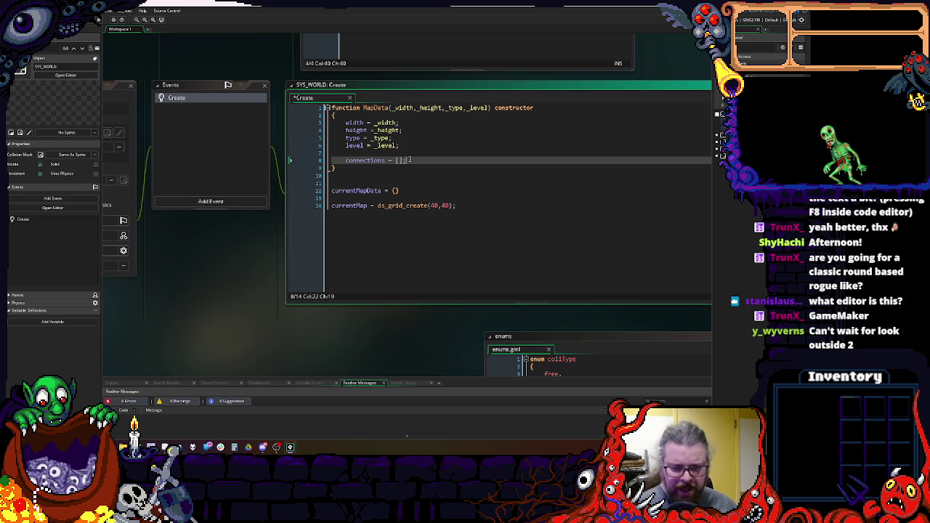
{"action": "left_click", "coordinate": [413, 182]}
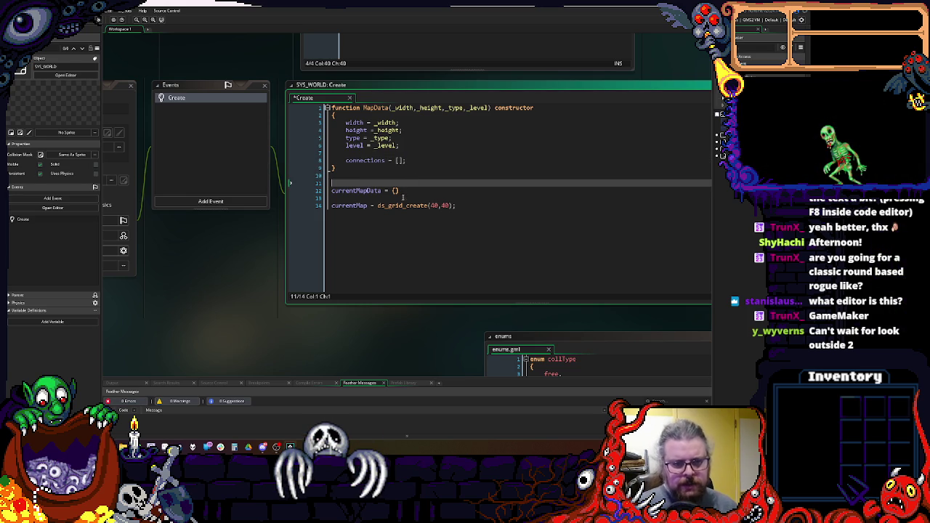
{"action": "left_click", "coordinate": [401, 190]}
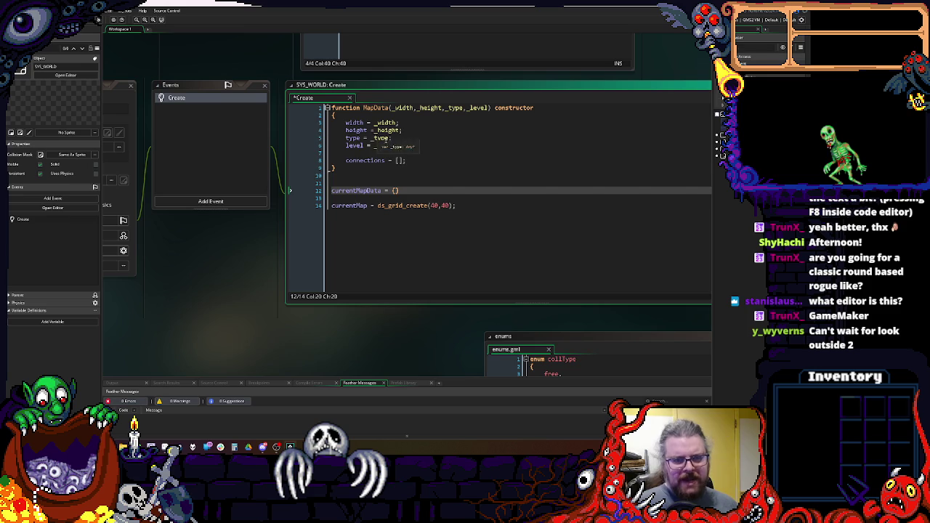
{"action": "type", "text": "newMapData()"}
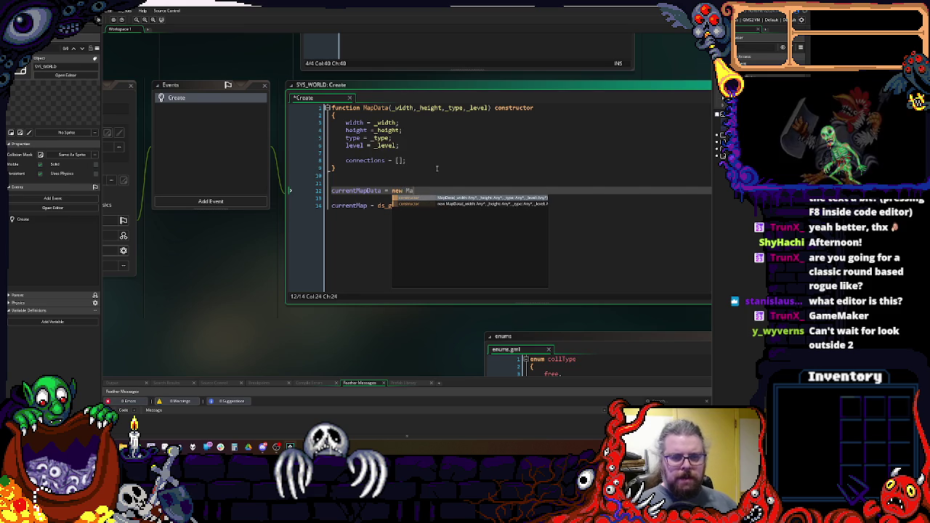
{"action": "key", "text": "Left"}
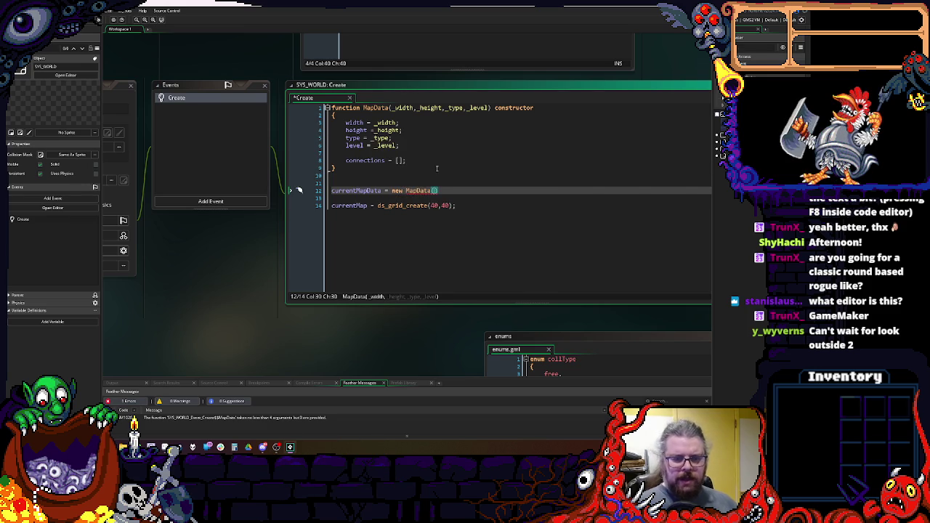
{"action": "type", "text": "40,40,"}
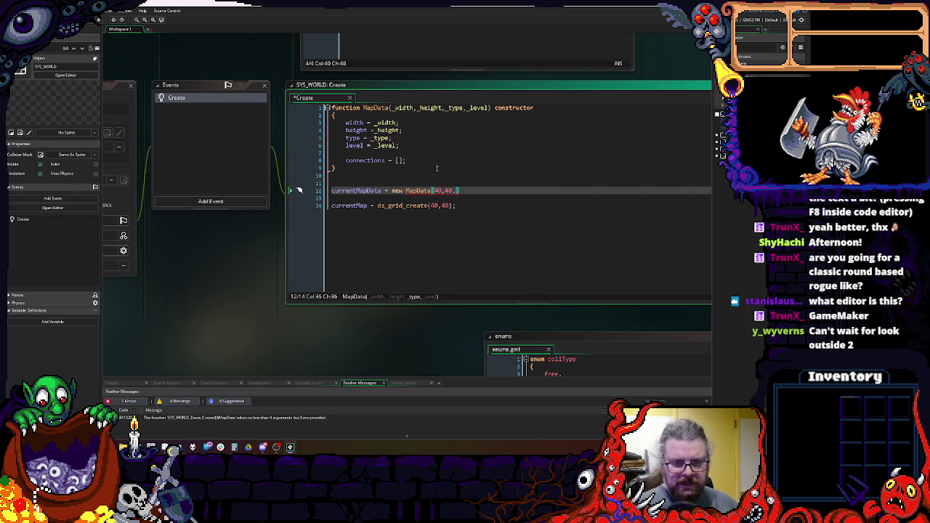
{"action": "type", "text": "\"\""}
{"action": "key", "text": "Left"}
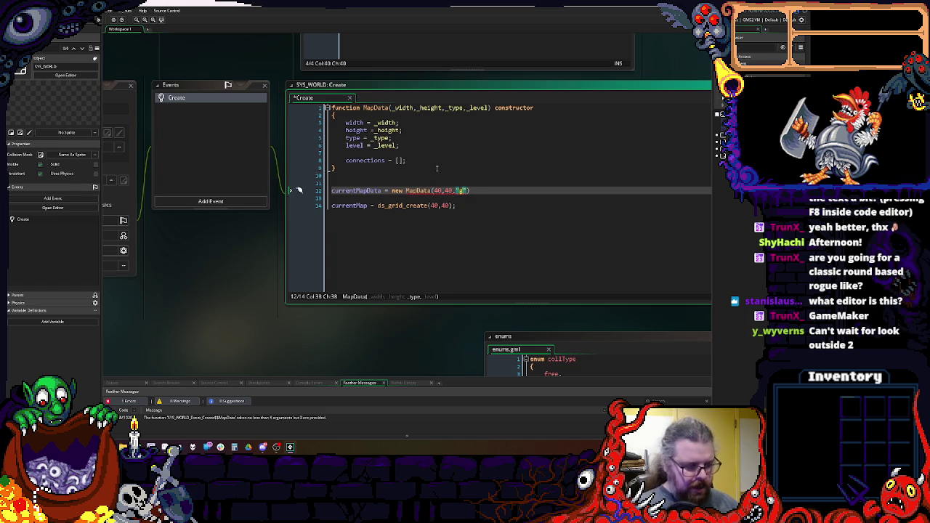
{"action": "type", "text": "normal\","}
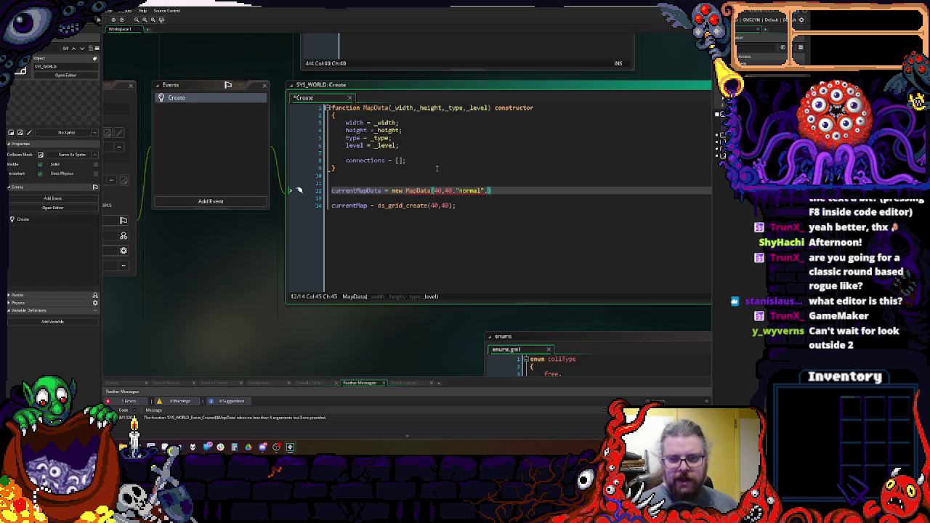
{"action": "type", "text": "1);"}
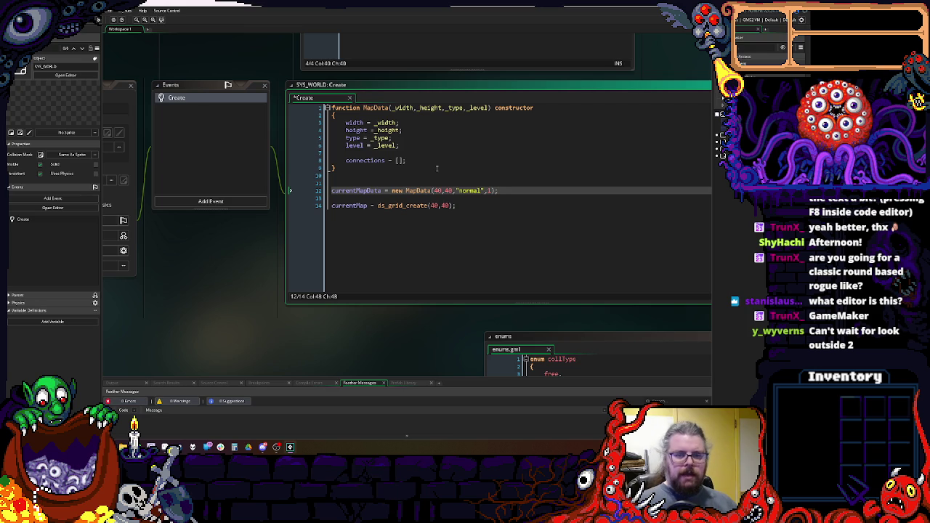
- Add a line after currentMap and begin typing a generateMap(currentMapData) function
{"action": "left_click", "coordinate": [399, 198]}
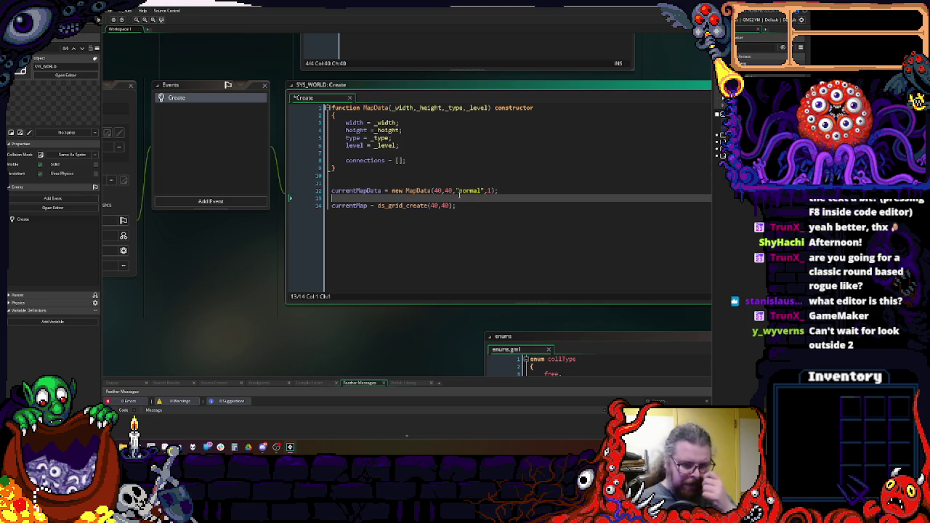
{"action": "key", "text": "Return"}
{"action": "key", "text": "Return"}
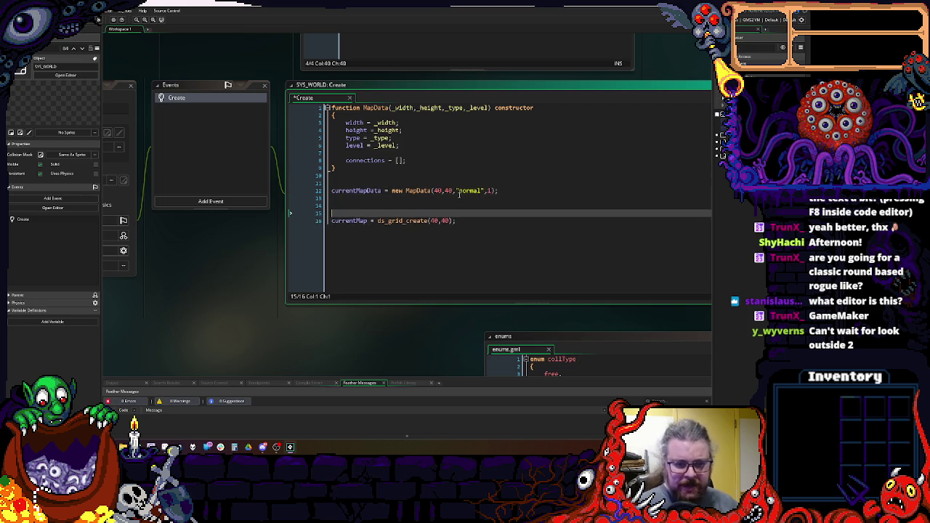
{"action": "key", "text": "Down"}
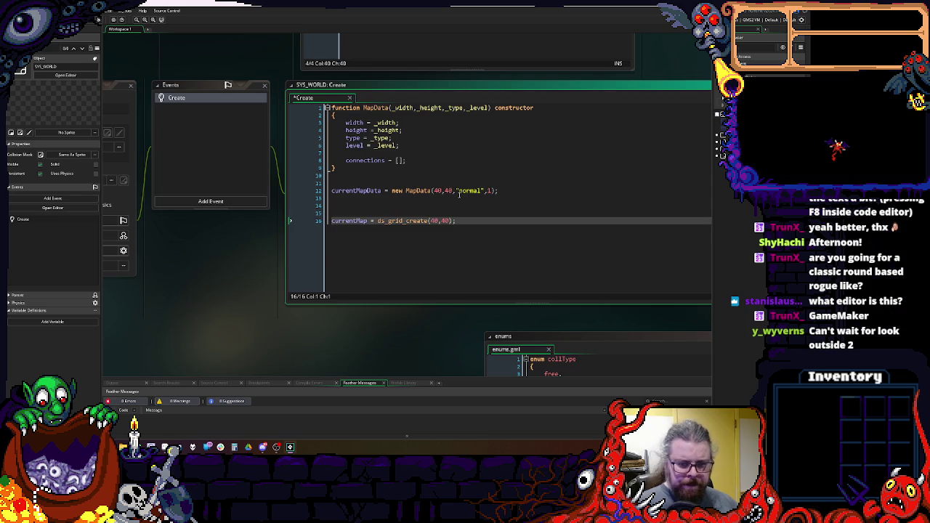
{"action": "key", "text": "BackSpace"}
{"action": "key", "text": "BackSpace"}
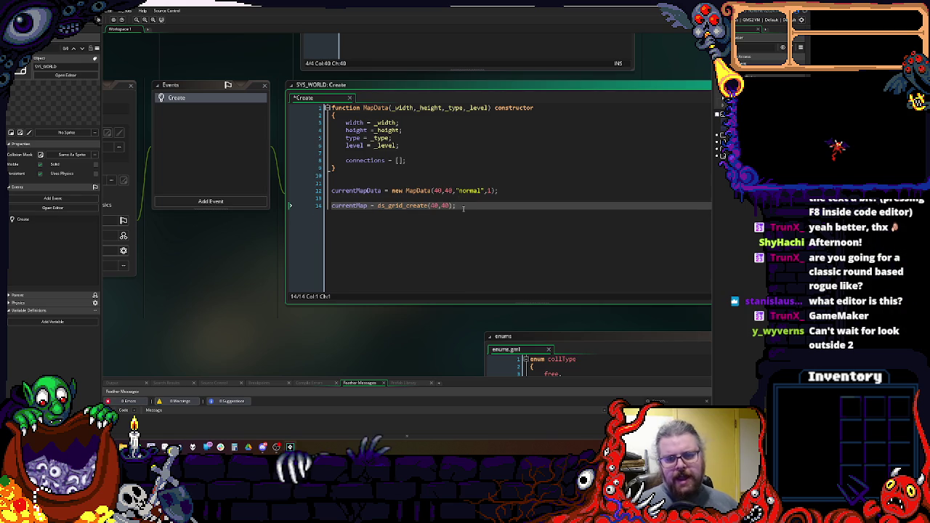
{"action": "left_click", "coordinate": [467, 209]}
{"action": "key", "text": "Return"}
{"action": "key", "text": "Return"}
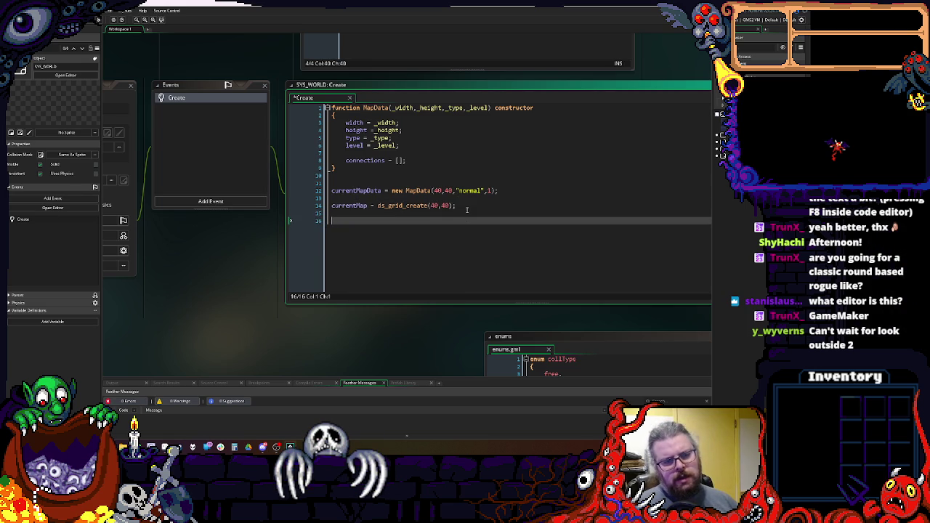
{"action": "type", "text": "fu"}
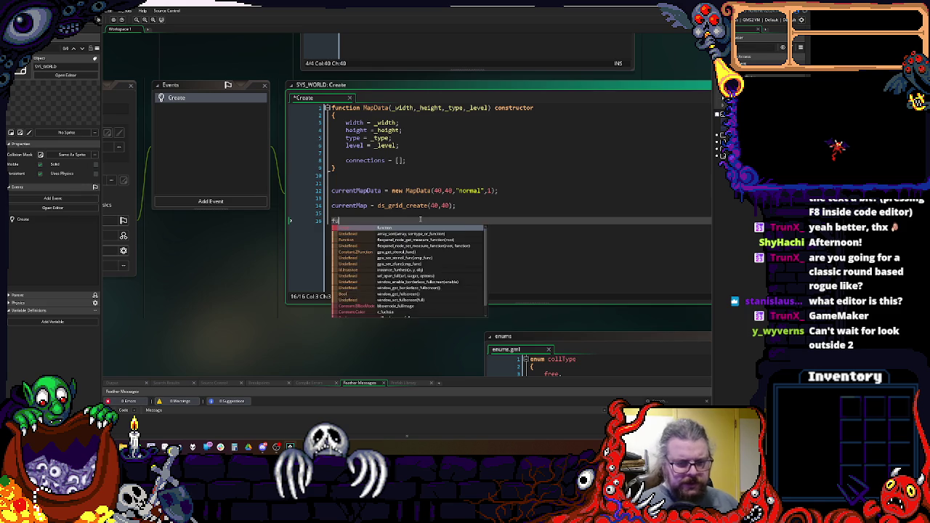
{"action": "type", "text": "nction generate"}
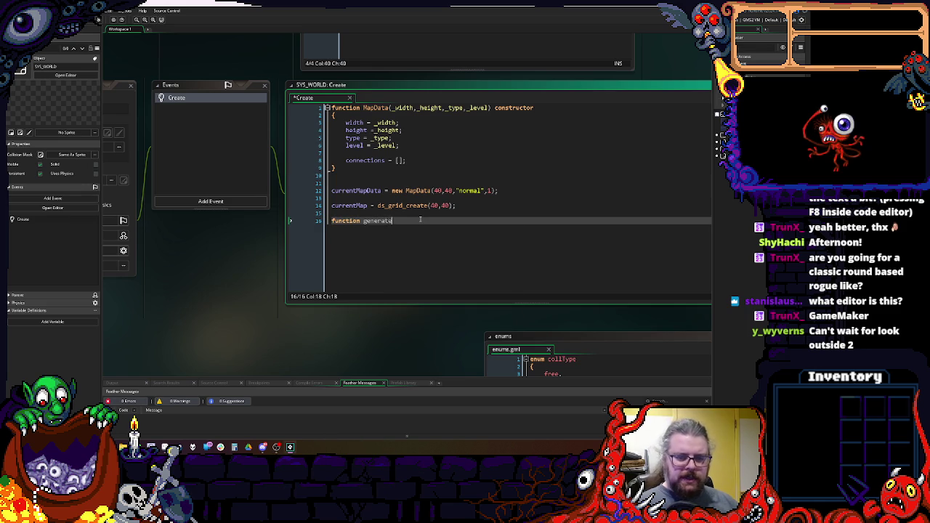
{"action": "type", "text": "p()"}
{"action": "type", "text": "currentM"}
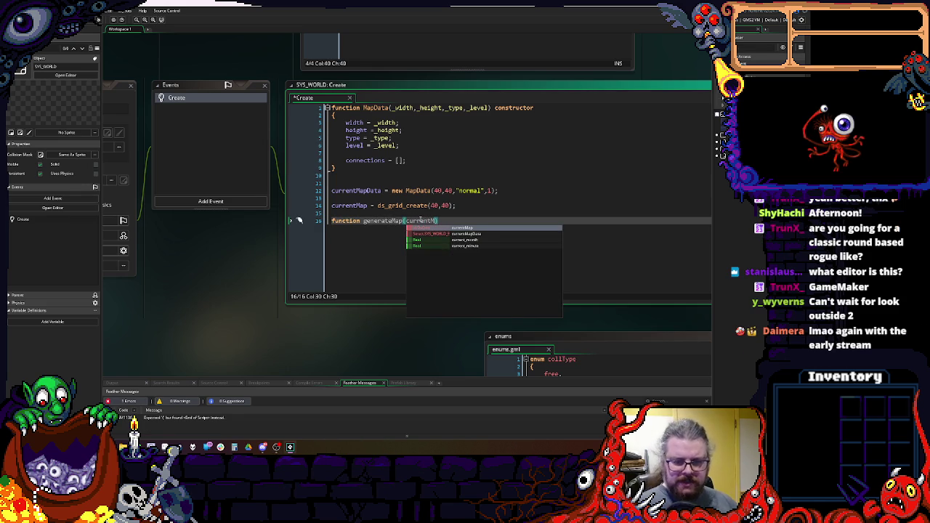
{"action": "type", "text": "apData)"}
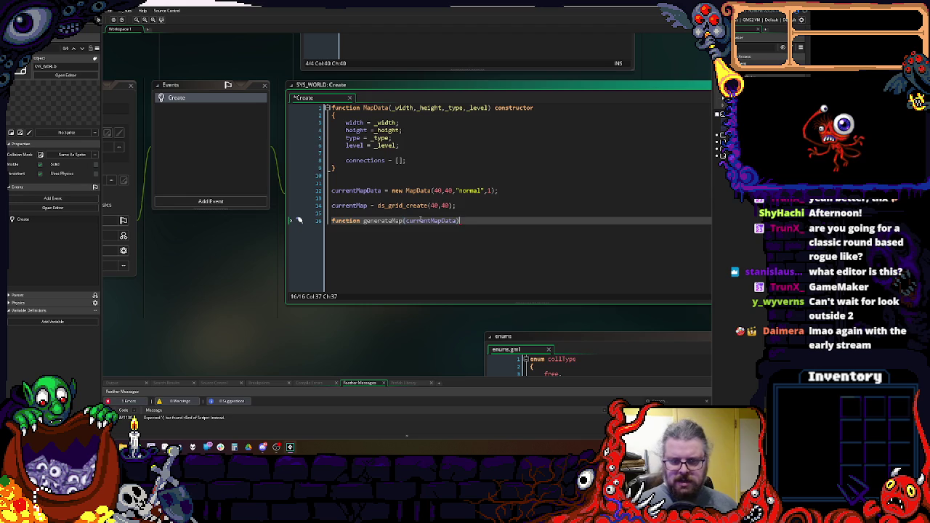
- Give generateMap(currentMapData) a brace body, remove the blank line between the assignments, and indent the body
{"action": "key", "text": "Return"}
{"action": "type", "text": "{"}
{"action": "key", "text": "Return"}
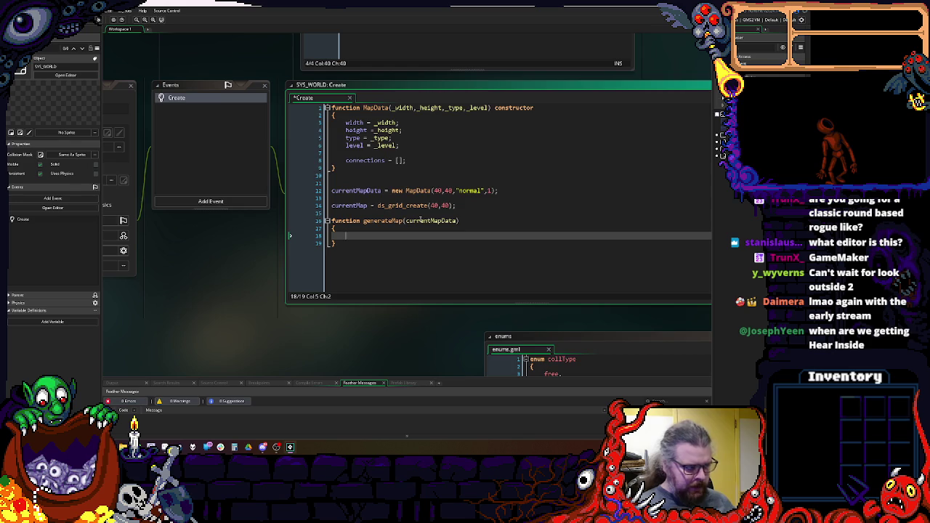
{"action": "left_click", "coordinate": [316, 262]}
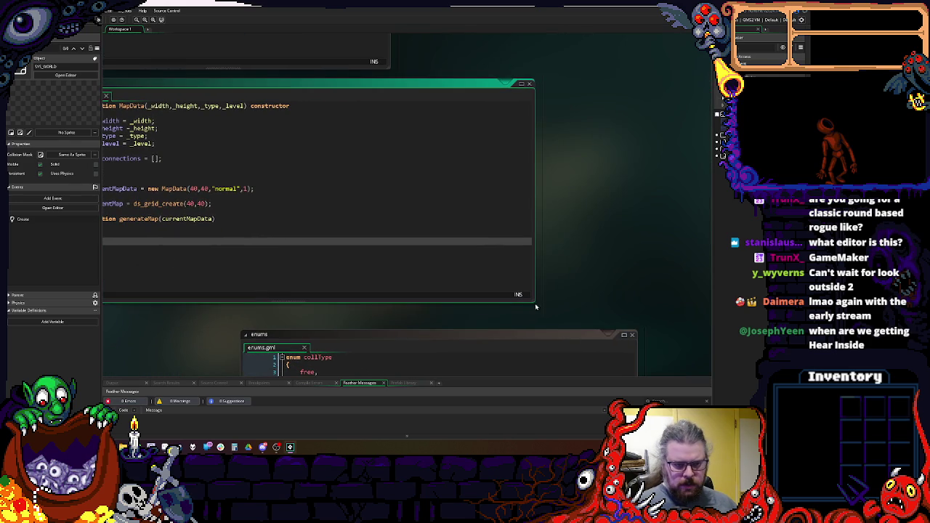
{"action": "left_click", "coordinate": [222, 176]}
{"action": "key", "text": "BackSpace"}
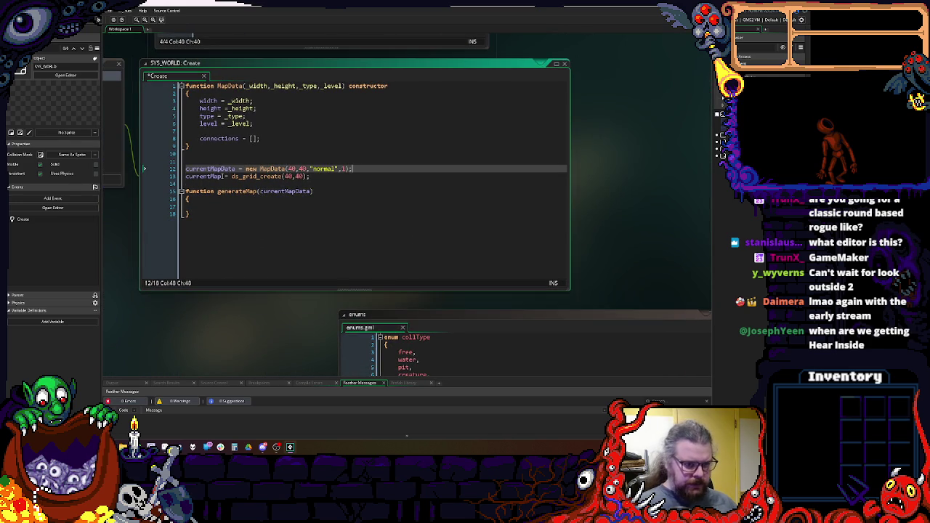
{"action": "left_click", "coordinate": [217, 206]}
{"action": "key", "text": "Tab"}
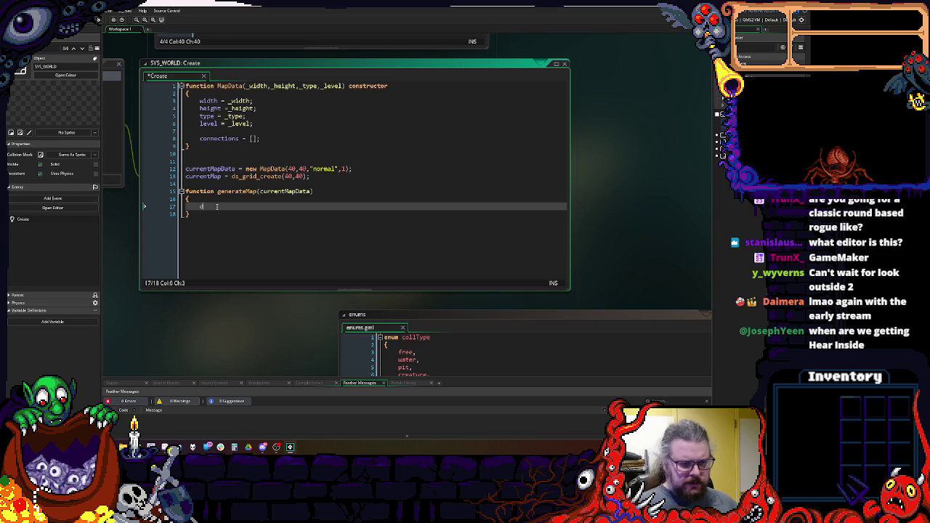
- Add ds_grid_destroy(currentMap) in generateMap and begin a ds_grid_create call
{"action": "type", "text": "s_grid_"}
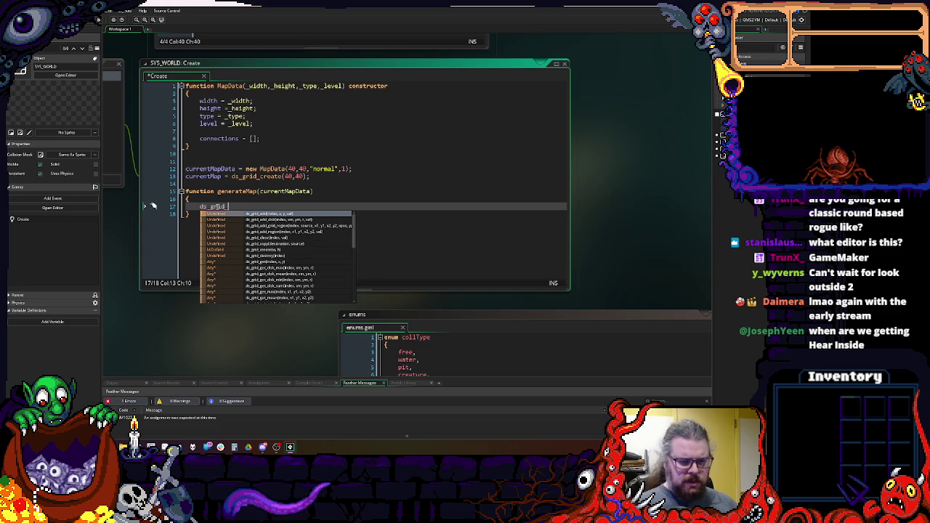
{"action": "type", "text": "c"}
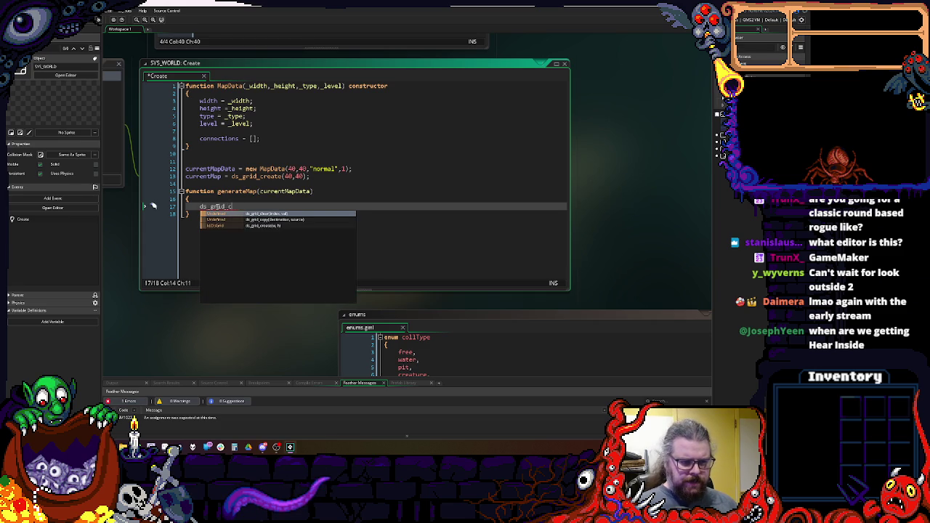
{"action": "key", "text": "BackSpace"}
{"action": "type", "text": "d"}
{"action": "key", "text": "Return"}
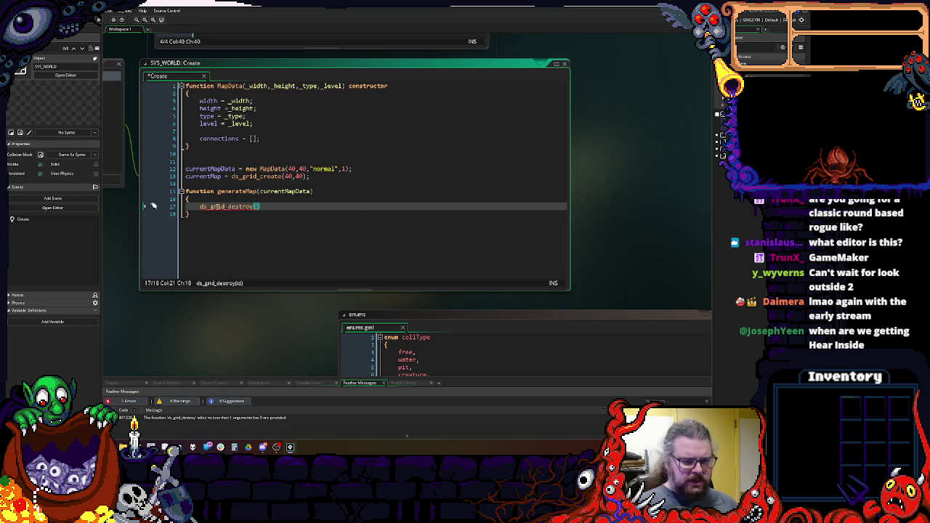
{"action": "left_click", "coordinate": [157, 179]}
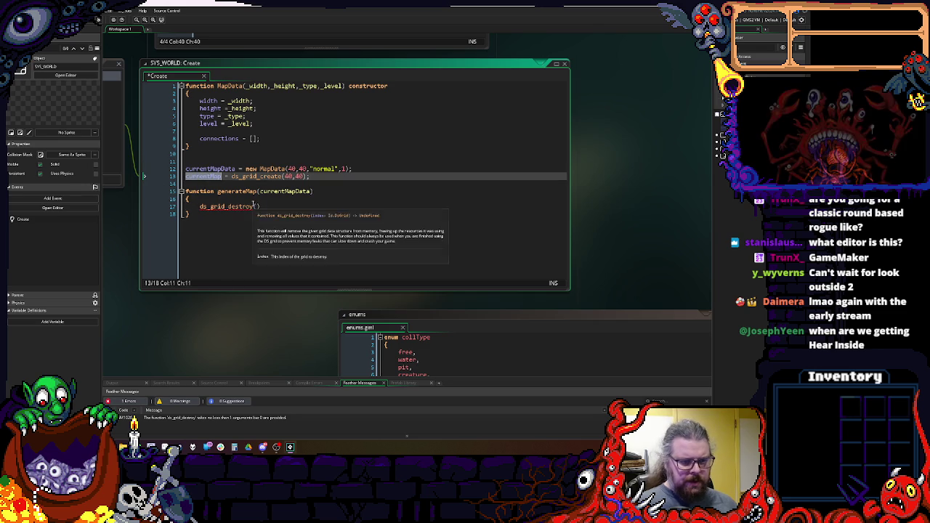
{"action": "left_click", "coordinate": [273, 207]}
{"action": "type", "text": "currentMap)"}
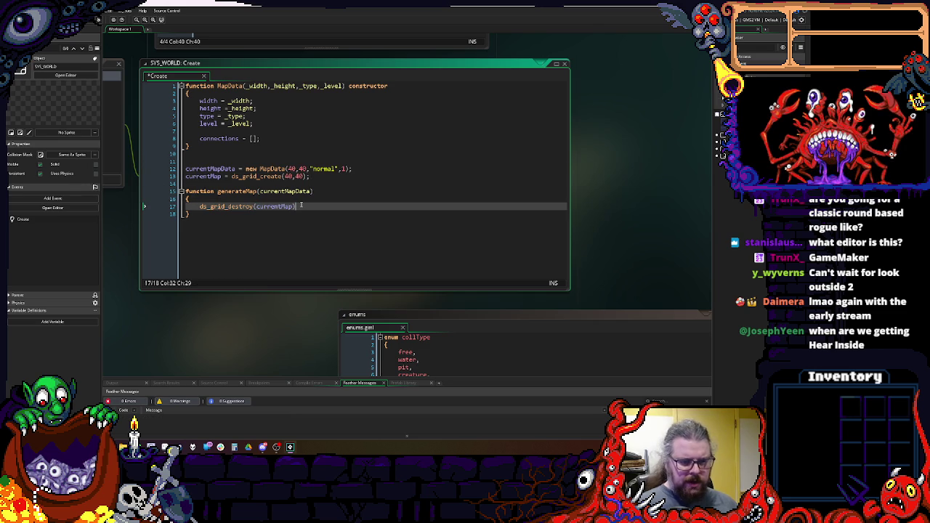
{"action": "key", "text": "Return"}
{"action": "type", "text": "ds_"}
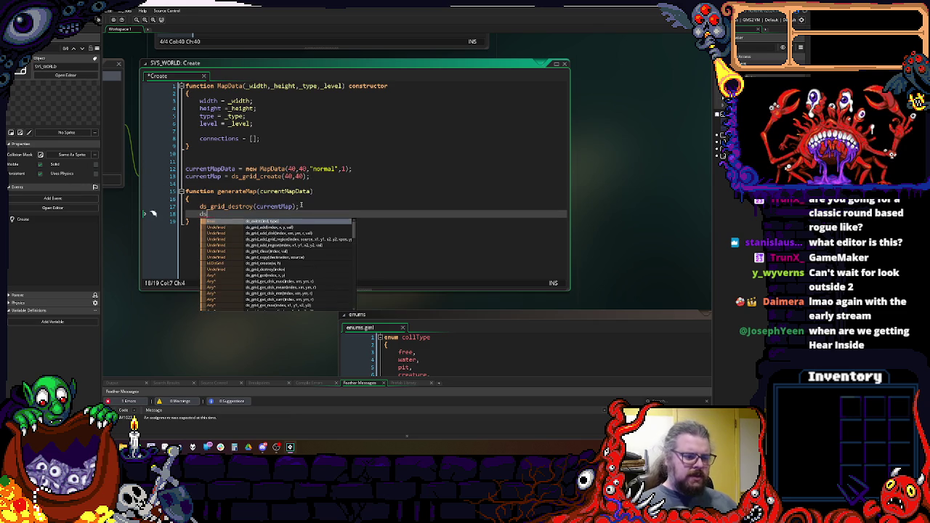
{"action": "type", "text": "grid_create(w"}
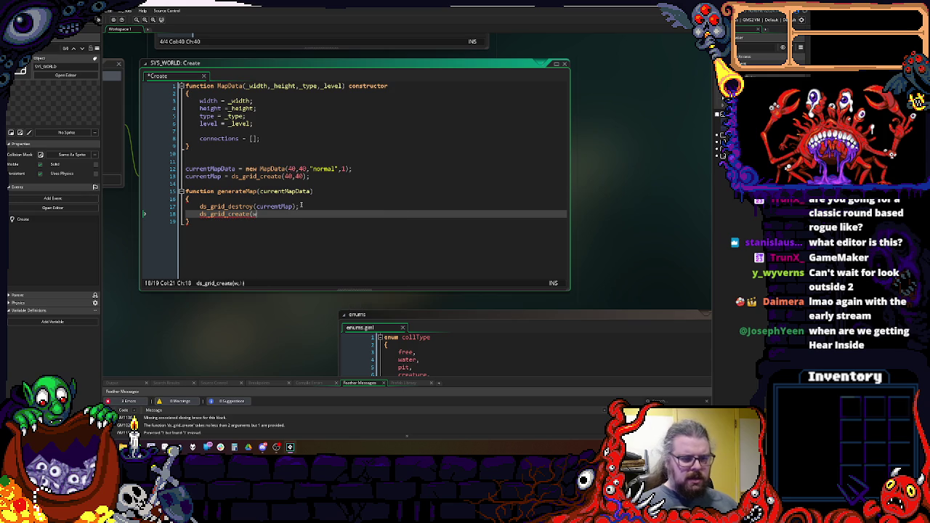
{"action": "key", "text": "BackSpace"}
{"action": "type", "text": "cu"}
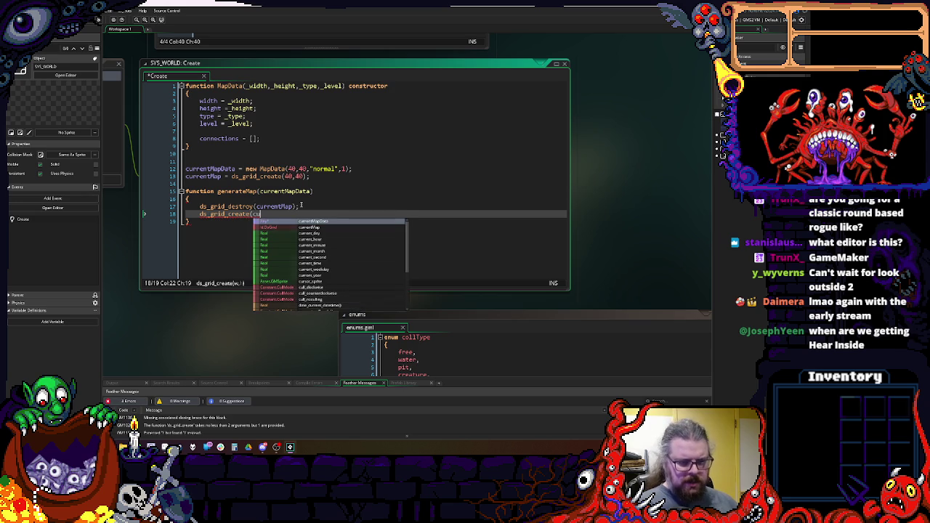
- Rename the parameter to _currentMapData and assign currentMapData = _currentMapData at the body's top
{"action": "left_click", "coordinate": [262, 191]}
{"action": "type", "text": "_"}
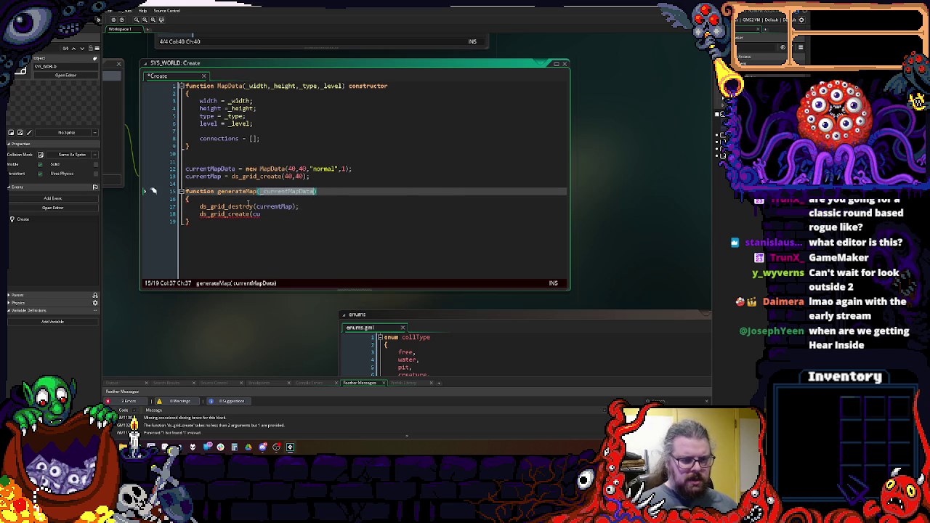
{"action": "left_click", "coordinate": [248, 206]}
{"action": "key", "text": "Up"}
{"action": "key", "text": "Return"}
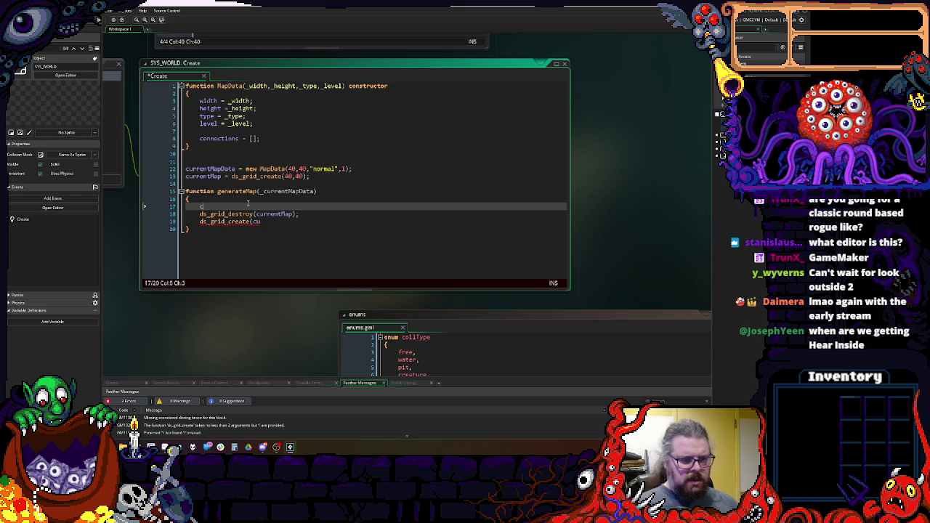
{"action": "type", "text": "urrentMapData"}
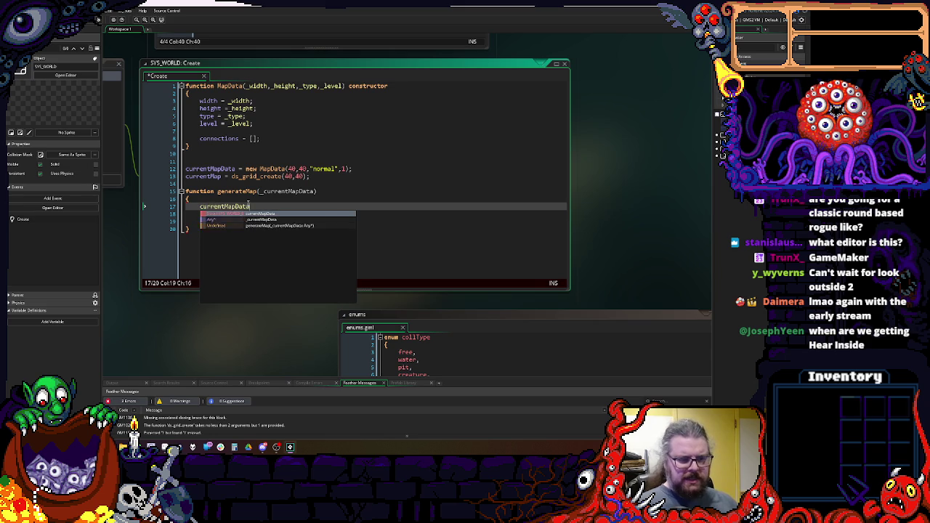
{"action": "type", "text": " = _currentMapData;"}
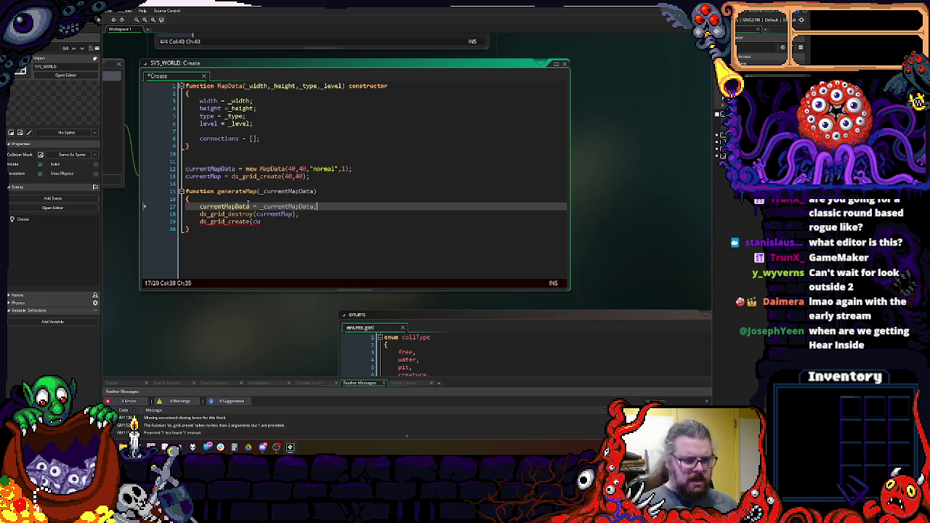
- Create the grid from currentMapData.width and currentMapData.height, then begin a ds_grid_clear call
{"action": "left_click", "coordinate": [299, 224]}
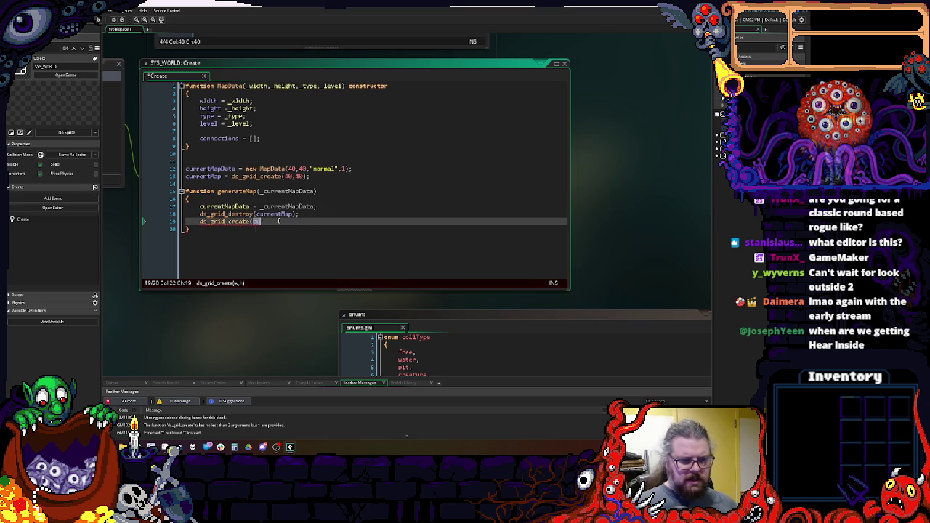
{"action": "type", "text": "rrentMapData"}
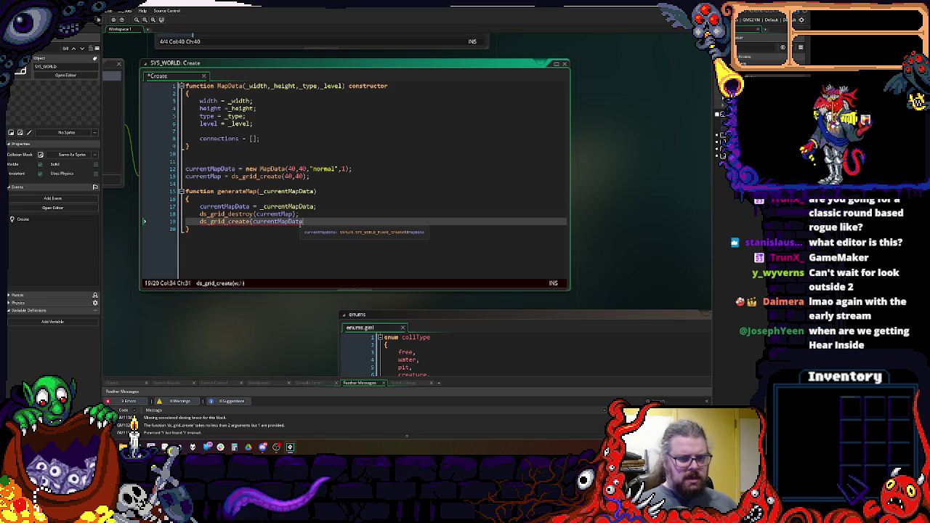
{"action": "type", "text": "."}
{"action": "key", "text": "Down"}
{"action": "key", "text": "Down"}
{"action": "key", "text": "Down"}
{"action": "key", "text": "Return"}
{"action": "type", "text": "currentMapData"}
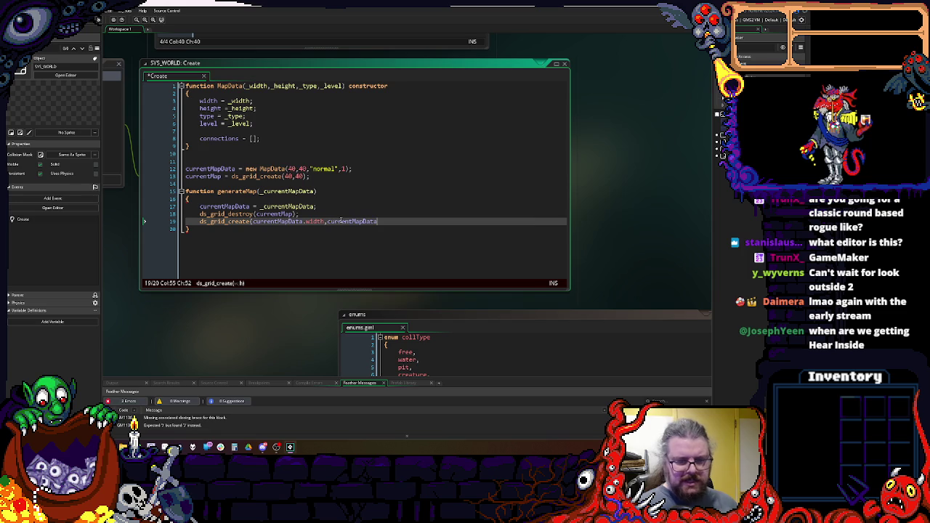
{"action": "type", "text": "."}
{"action": "key", "text": "Return"}
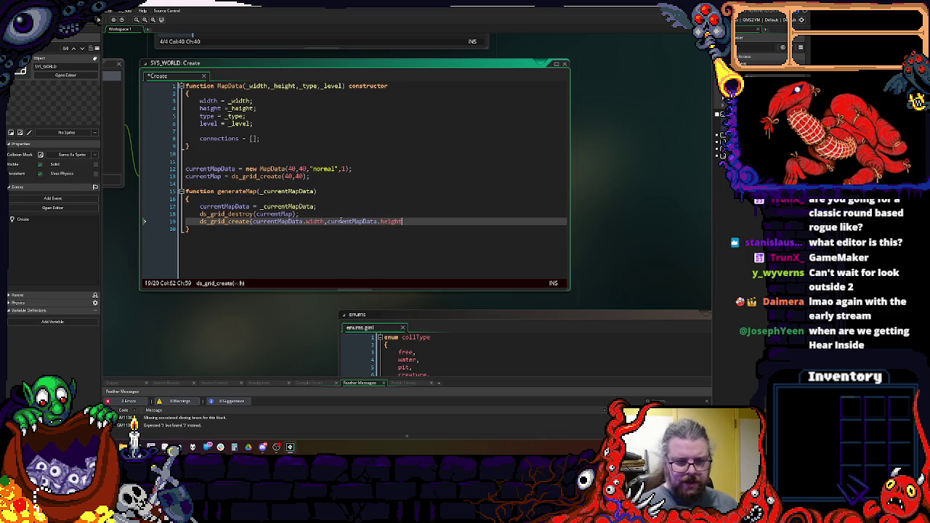
{"action": "type", "text": ");"}
{"action": "key", "text": "Return"}
{"action": "type", "text": "d"}
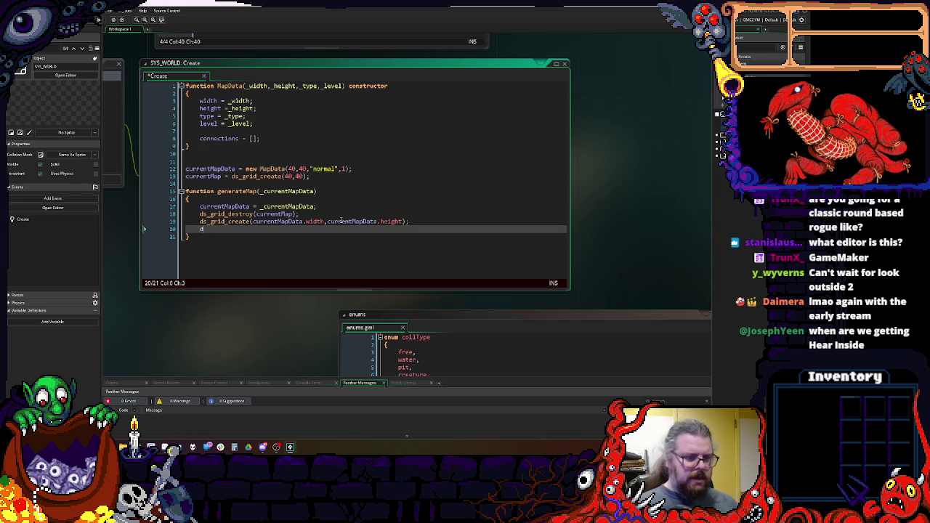
{"action": "type", "text": "s_grid_cle"}
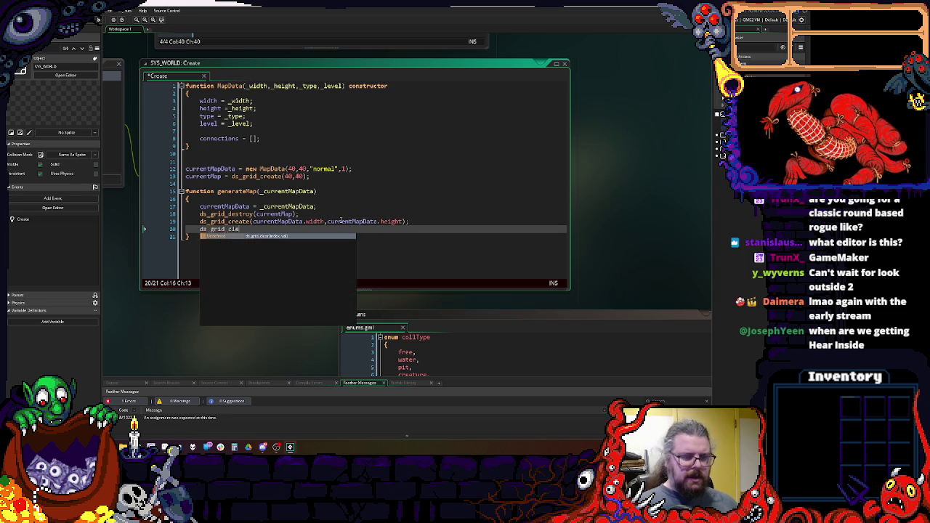
{"action": "key", "text": "Return"}
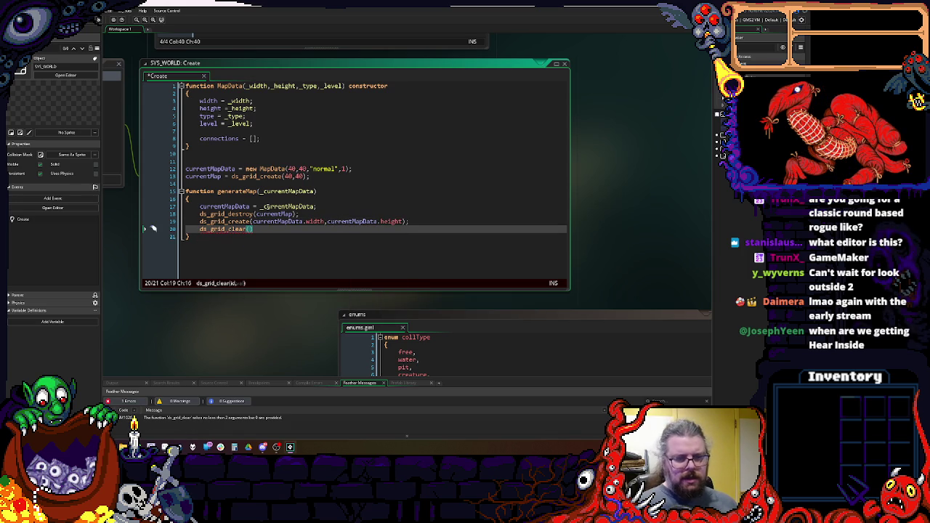
{"action": "double_click", "coordinate": [207, 176]}
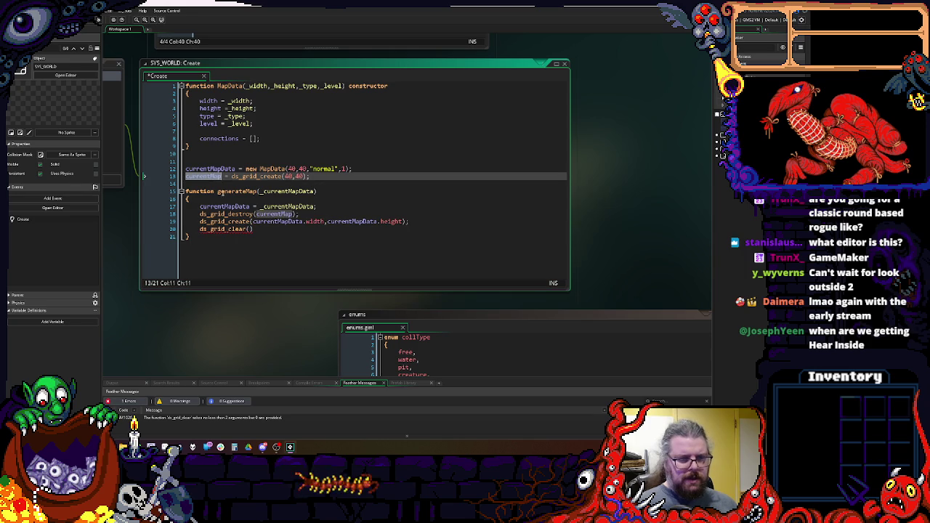
- Rename the grid variable to currentMapGrid and pass it into the empty ds_grid_clear call
{"action": "key", "text": "Right"}
{"action": "type", "text": "Grid"}
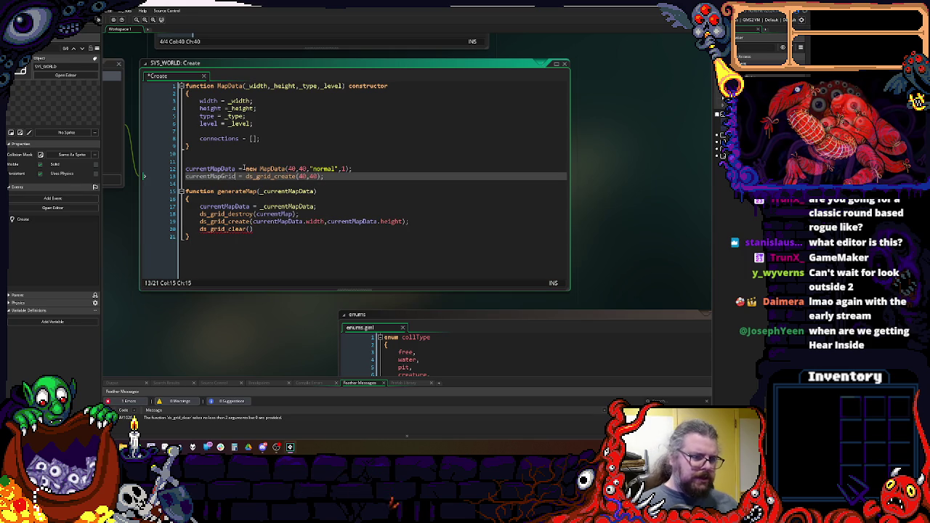
{"action": "left_click", "coordinate": [248, 176]}
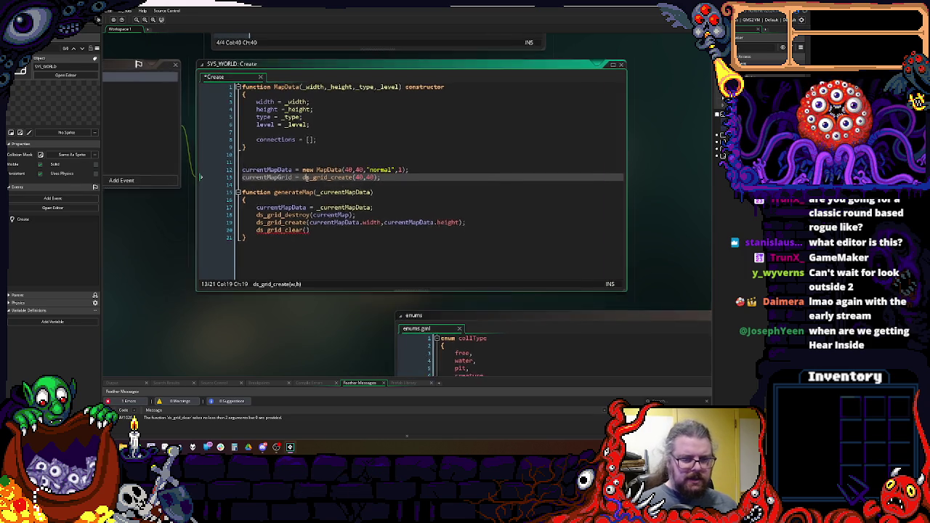
{"action": "left_click", "coordinate": [301, 232]}
{"action": "type", "text": "currentMapGrid)"}
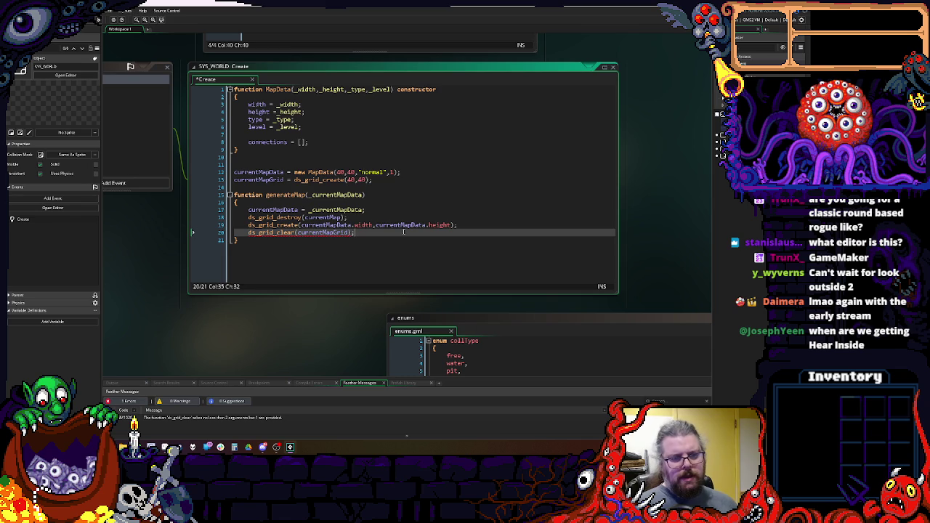
- Add mapGrid = ds_grid_create(_width,_height); inside the MapData constructor
{"action": "left_click", "coordinate": [310, 133]}
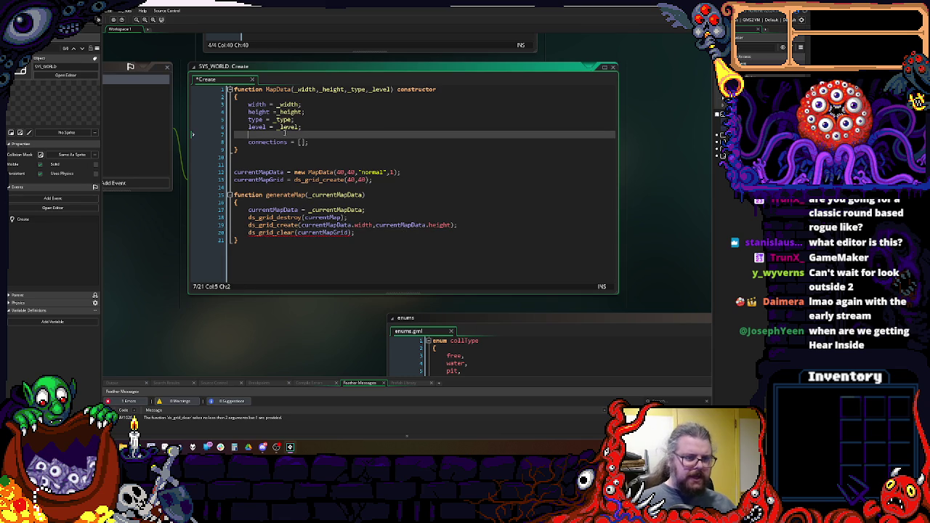
{"action": "key", "text": "Return"}
{"action": "key", "text": "Return"}
{"action": "key", "text": "Up"}
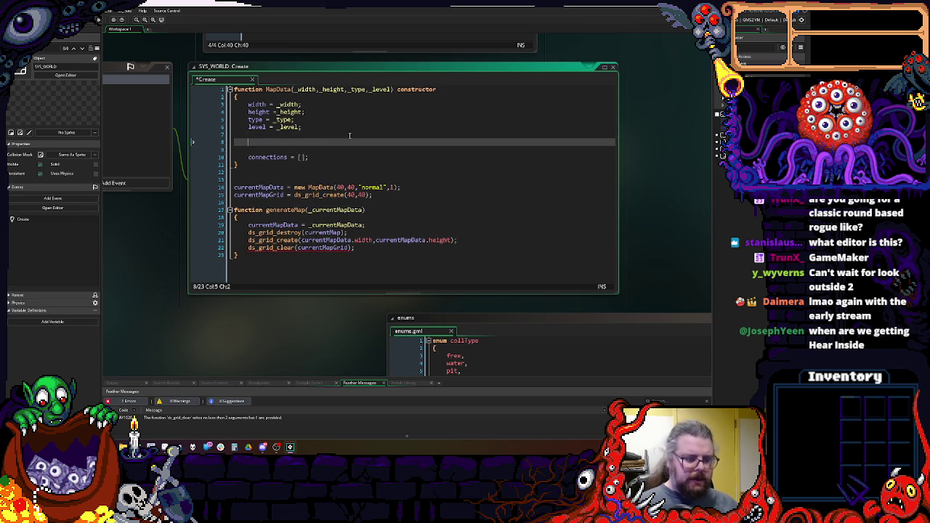
{"action": "type", "text": "mapGrid = "}
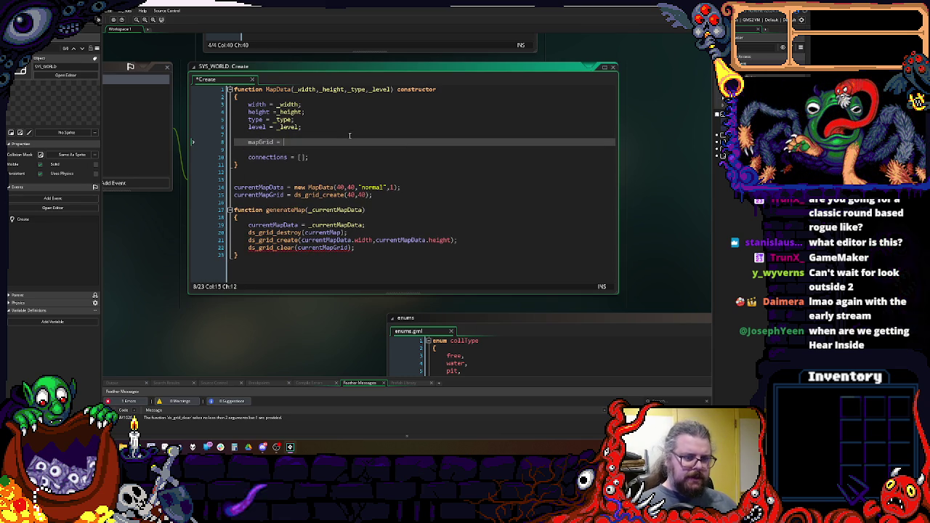
{"action": "type", "text": "ds"}
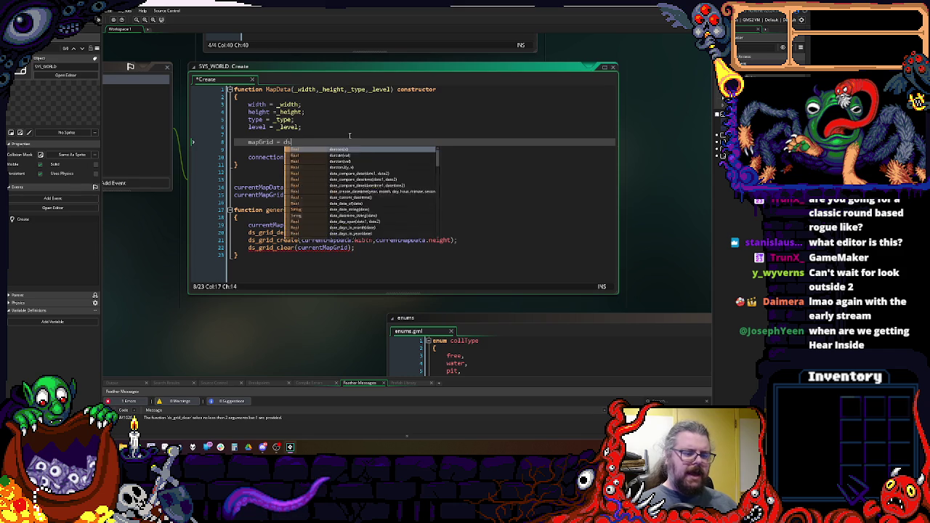
{"action": "type", "text": "_grid"}
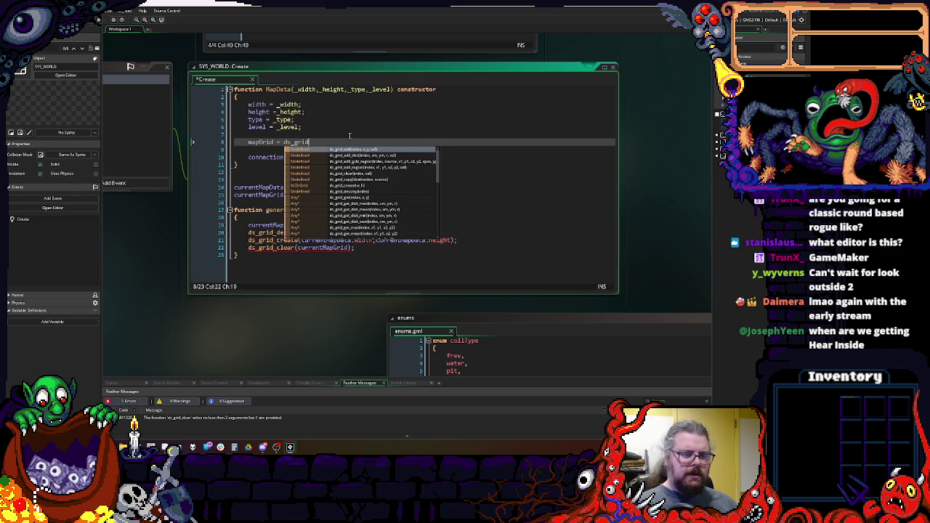
{"action": "type", "text": "_create();"}
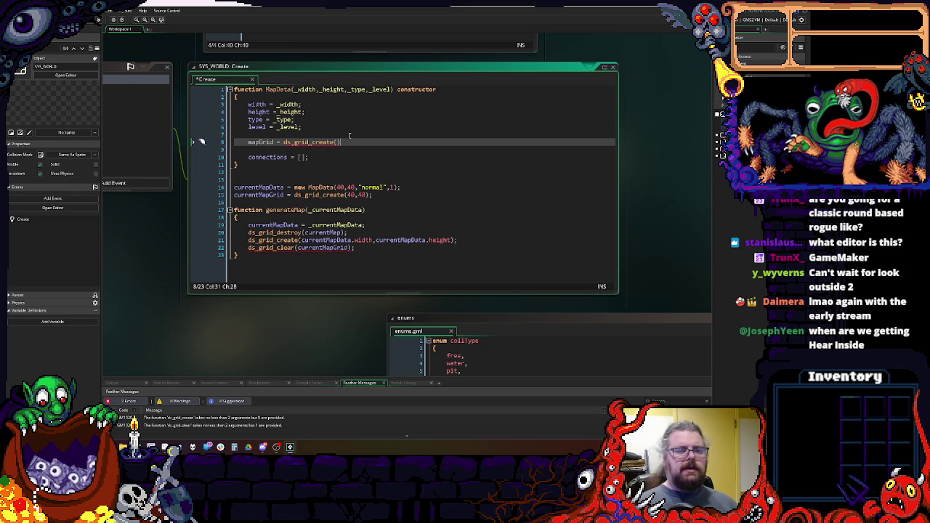
{"action": "key", "text": "ctrl+c"}
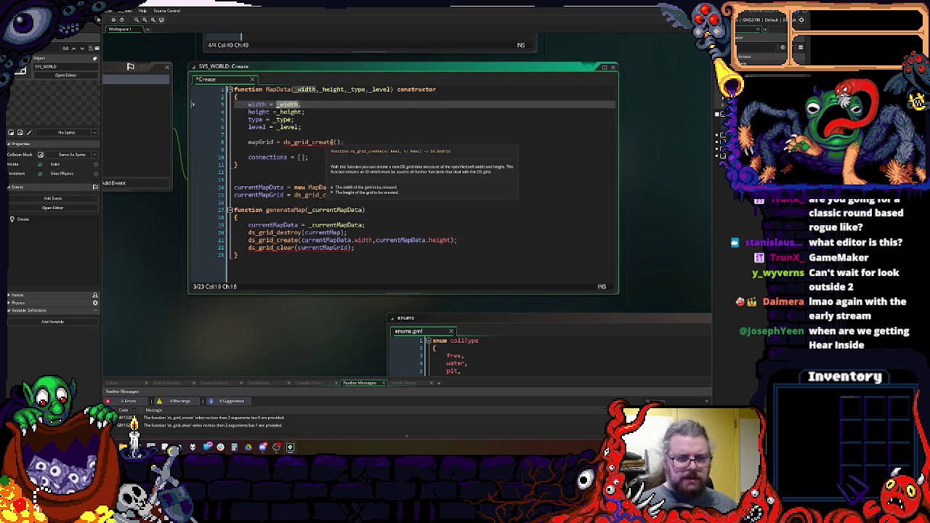
{"action": "left_click", "coordinate": [334, 141]}
{"action": "key", "text": "ctrl+v"}
{"action": "type", "text": ",_height"}
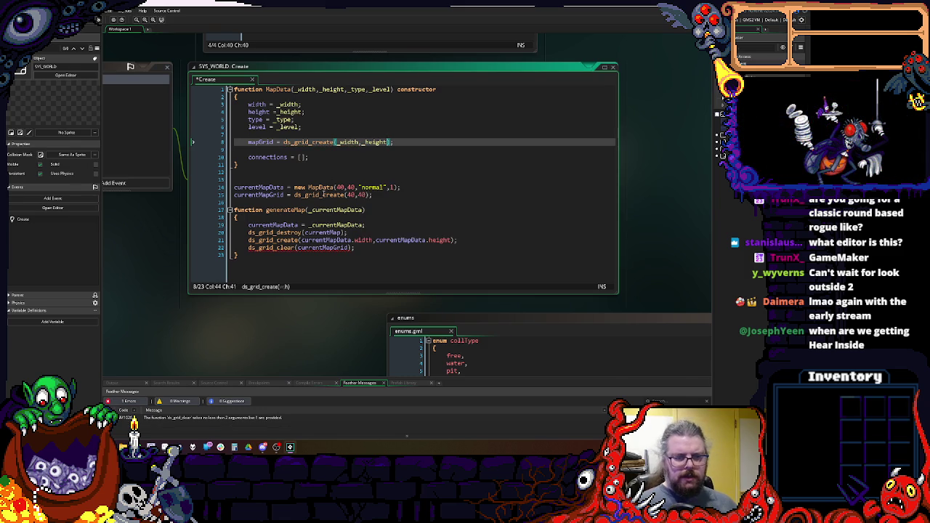
- Replace line 15's ds_grid_create(40,40) call with undefined
{"action": "left_click", "coordinate": [373, 195]}
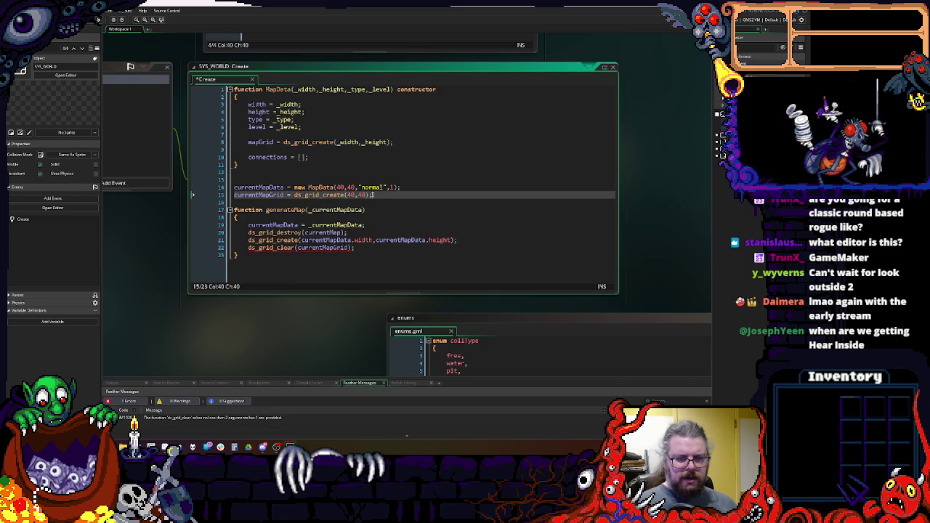
{"action": "left_click_drag", "start_coordinate": [383, 196], "coordinate": [294, 196]}
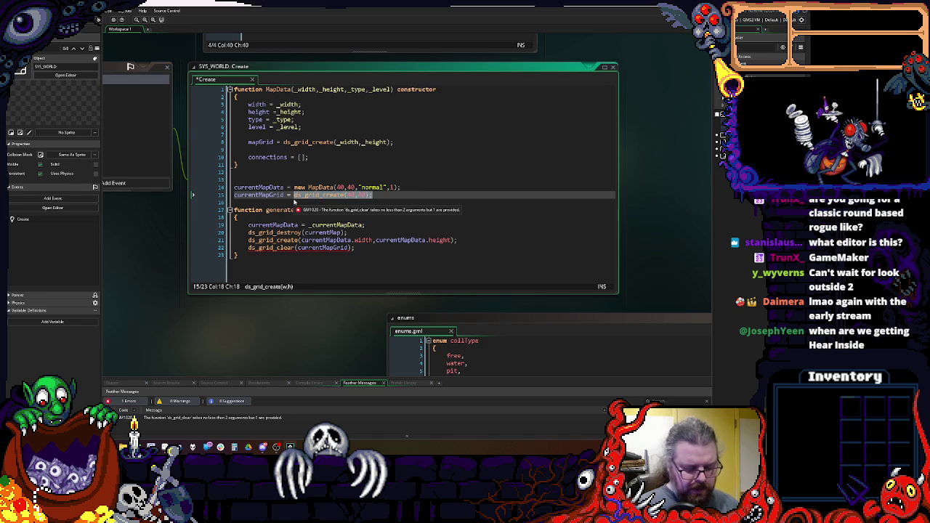
{"action": "type", "text": "n"}
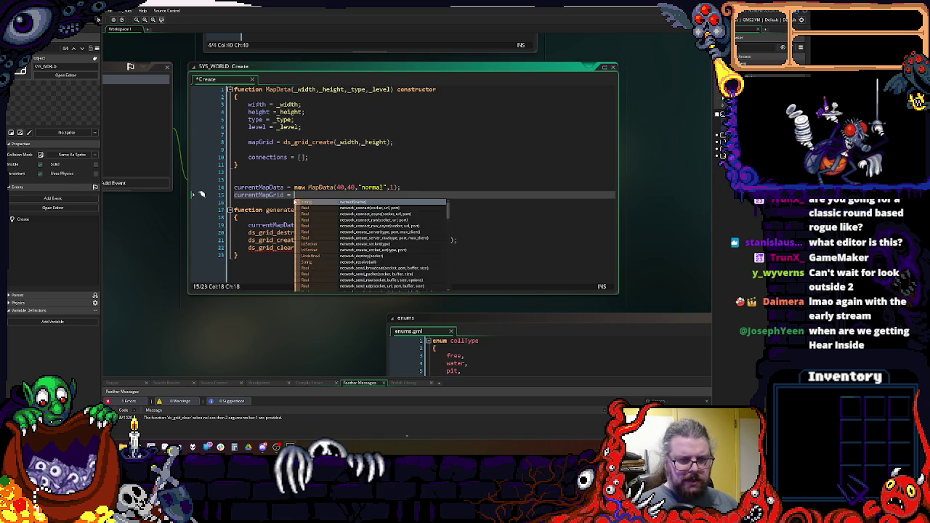
{"action": "key", "text": "BackSpace"}
{"action": "type", "text": "undefine"}
{"action": "key", "text": "BackSpace"}
{"action": "key", "text": "BackSpace"}
{"action": "type", "text": "ned;"}
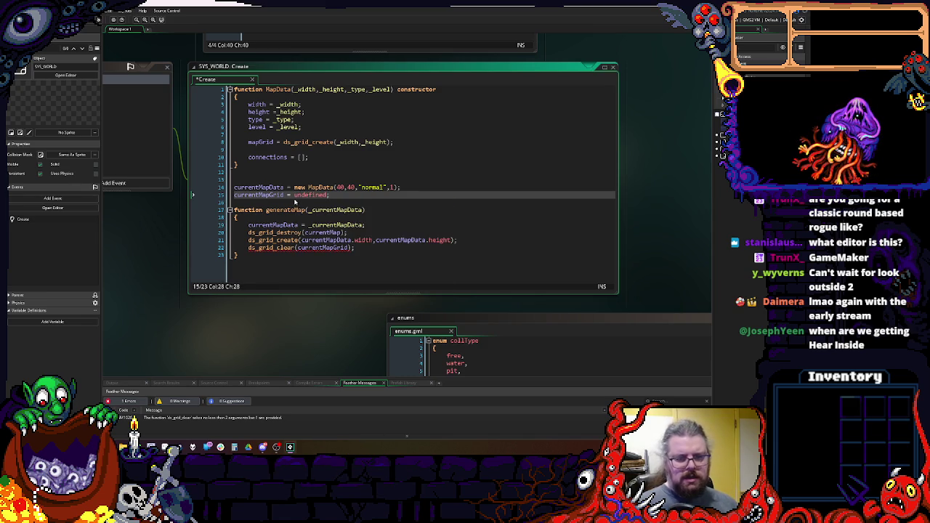
- Remove the empty line 13 above generateMap
{"action": "double_click", "coordinate": [311, 194]}
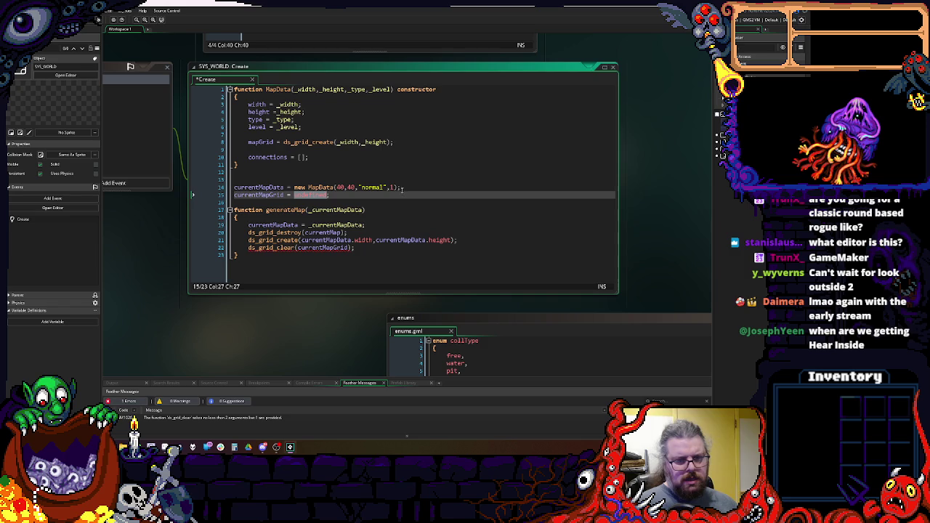
{"action": "left_click", "coordinate": [319, 211]}
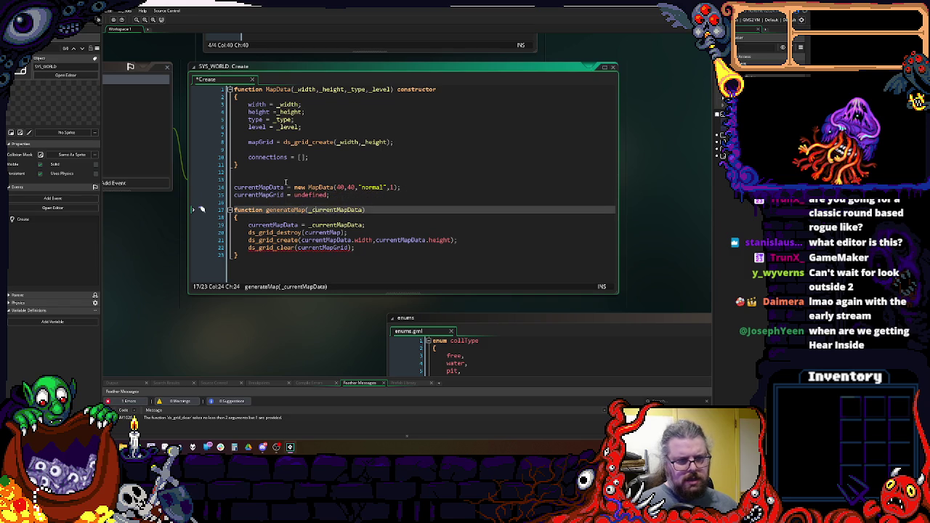
{"action": "left_click", "coordinate": [286, 182]}
{"action": "key", "text": "BackSpace"}
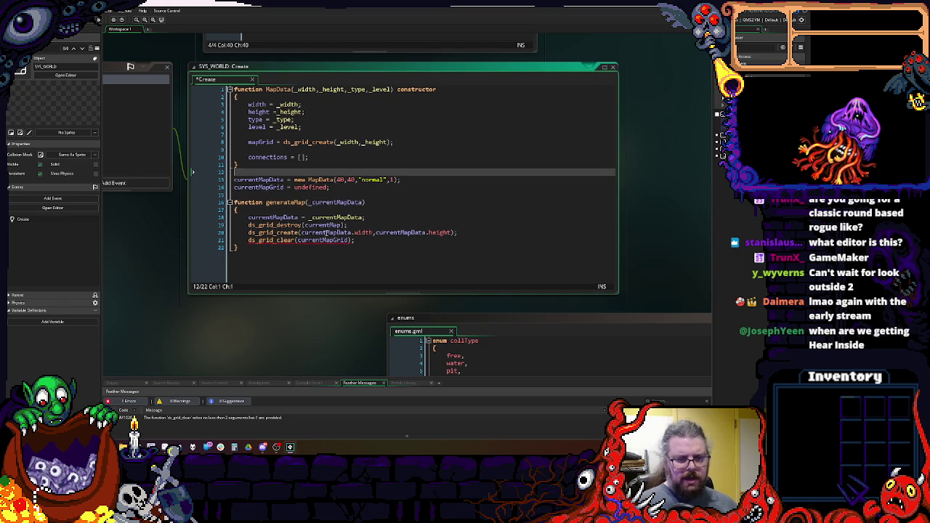
- Delete the currentMapGrid = undefined declaration line
{"action": "double_click", "coordinate": [324, 225]}
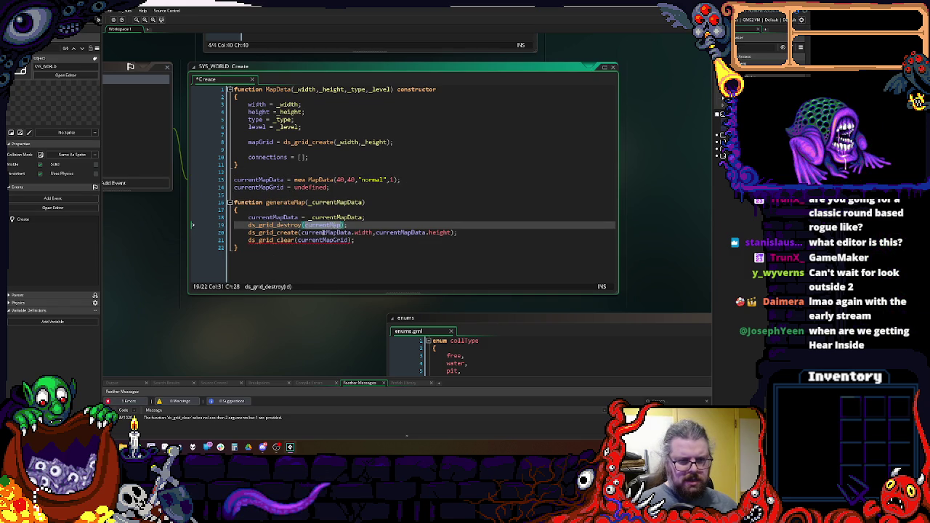
{"action": "left_click", "coordinate": [306, 232]}
{"action": "left_click", "coordinate": [258, 187]}
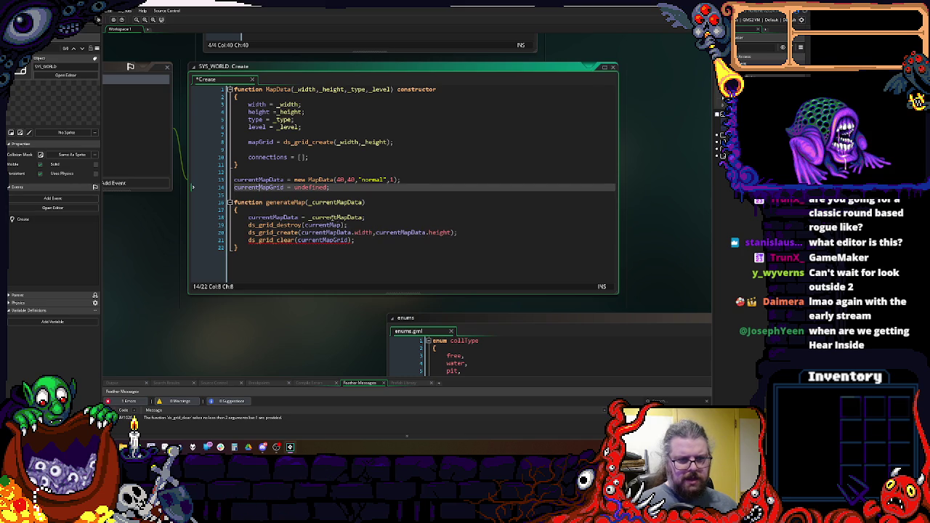
{"action": "left_click", "coordinate": [384, 216]}
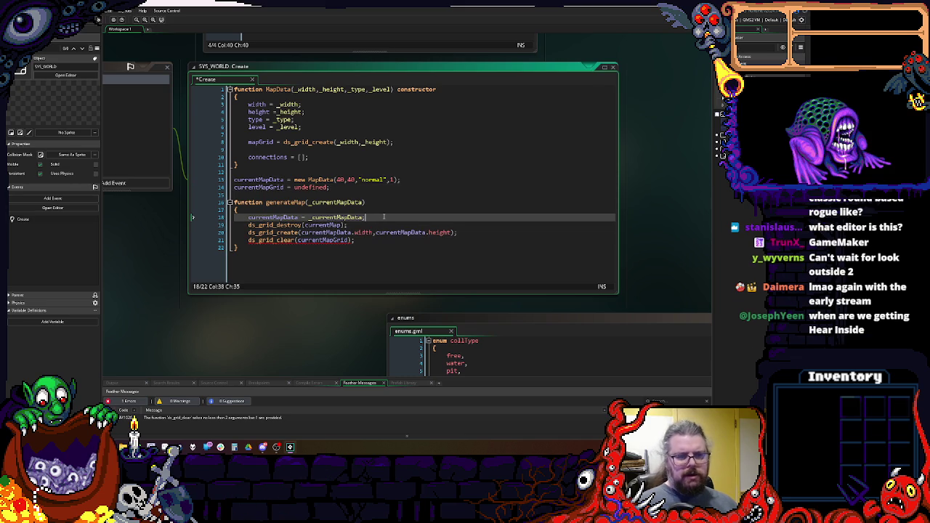
{"action": "left_click", "coordinate": [270, 187]}
{"action": "double_click", "coordinate": [269, 188]}
{"action": "key", "text": "shift+End"}
{"action": "key", "text": "BackSpace"}
{"action": "key", "text": "BackSpace"}
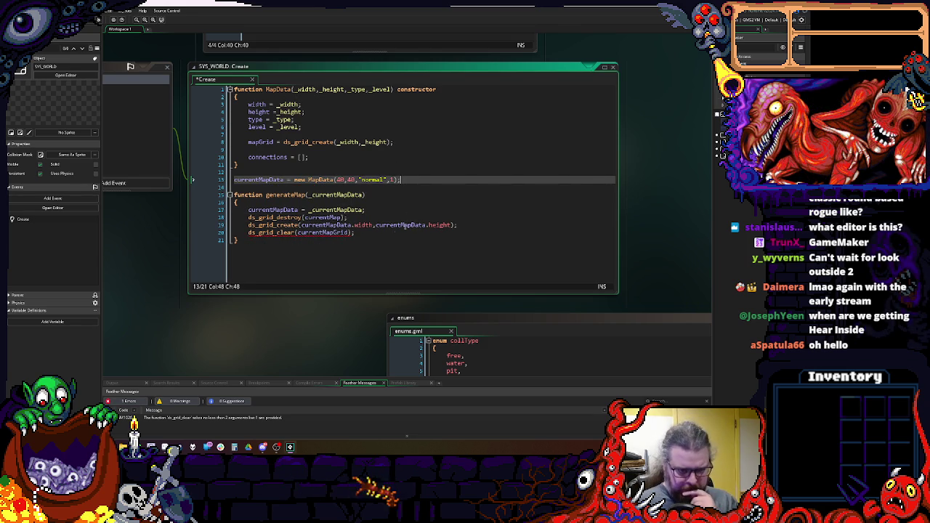
- Copy the ds_grid_clear(currentMapGrid) statement from generateMap
{"action": "left_click_drag", "start_coordinate": [355, 232], "coordinate": [249, 233]}
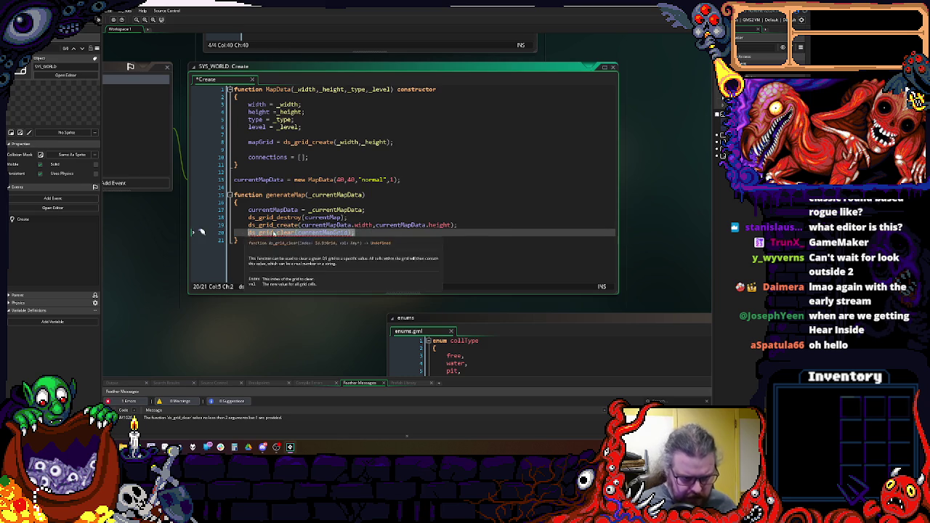
{"action": "double_click", "coordinate": [317, 217]}
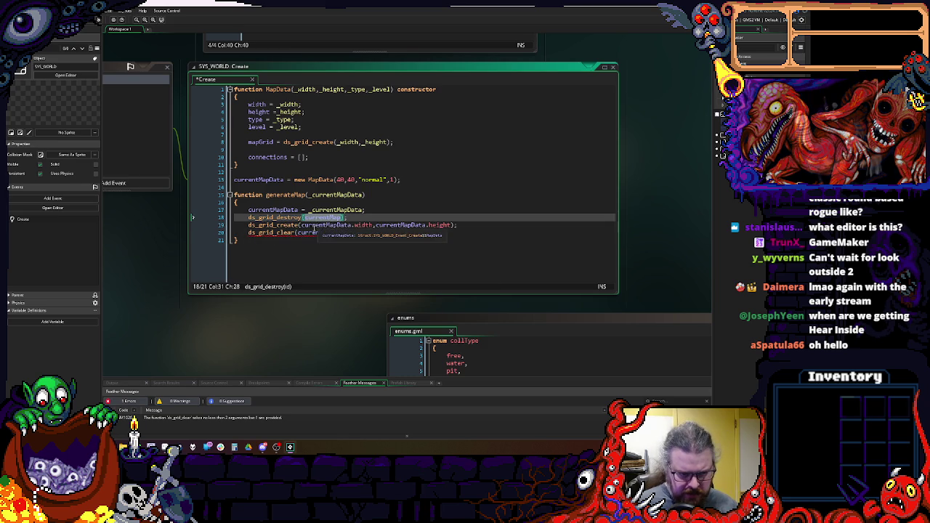
{"action": "left_click", "coordinate": [273, 224]}
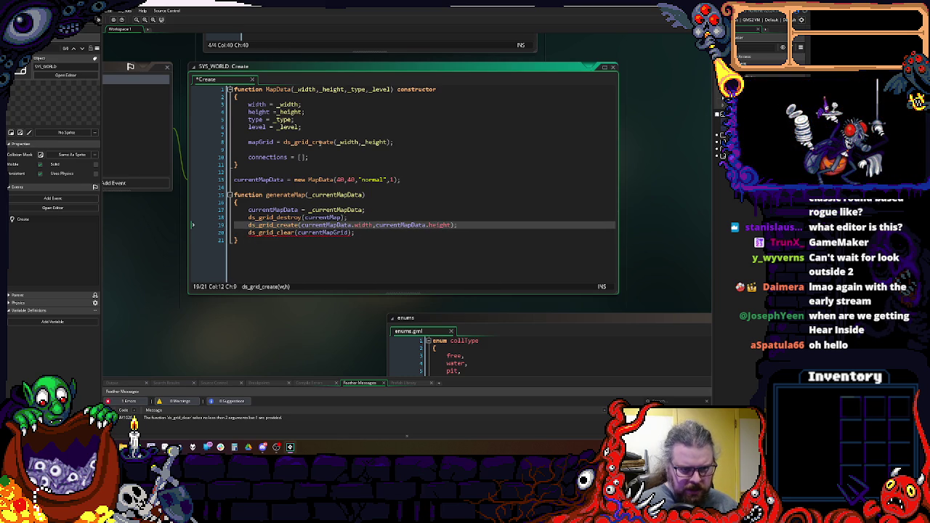
{"action": "mouse_move", "coordinate": [327, 142]}
{"action": "left_click_drag", "start_coordinate": [363, 232], "coordinate": [248, 232]}
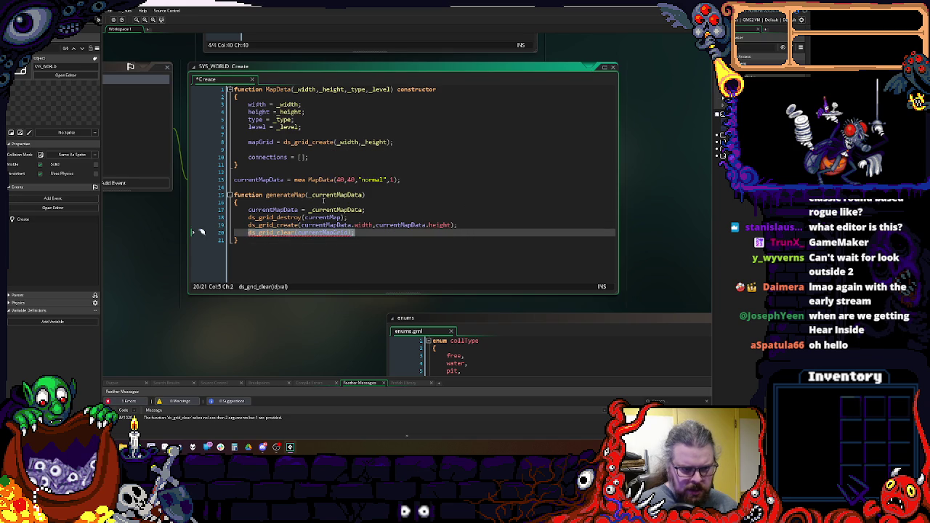
{"action": "key", "text": "ctrl+c"}
{"action": "left_click", "coordinate": [408, 145]}
- Paste the clear call into the constructor as ds_grid_clear(mapGrid,0);
{"action": "key", "text": "Return"}
{"action": "key", "text": "ctrl+v"}
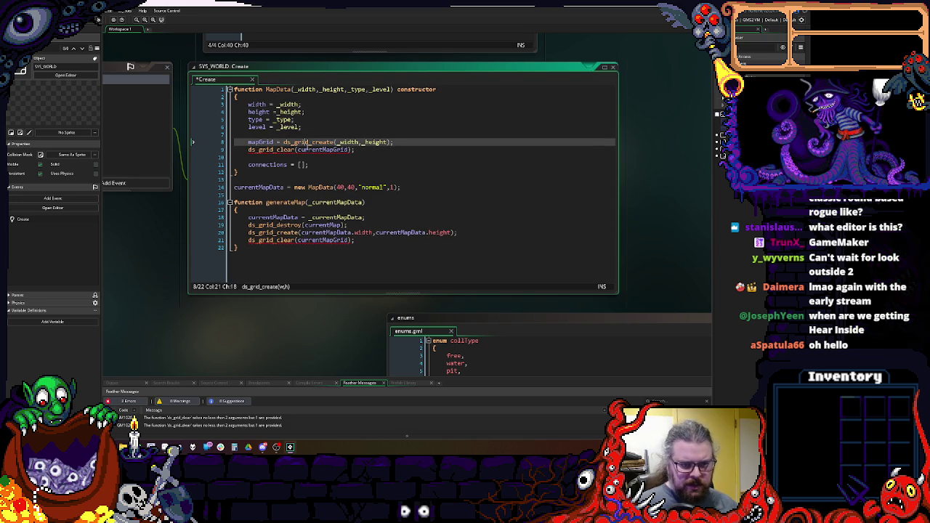
{"action": "left_click", "coordinate": [309, 149]}
{"action": "double_click", "coordinate": [309, 149]}
{"action": "type", "text": "mapGrid,0"}
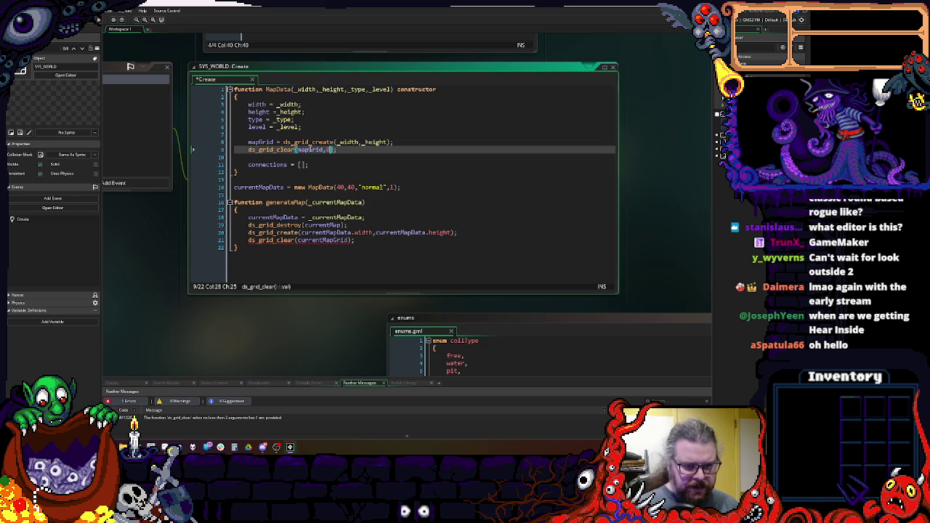
- Delete the old ds_grid_clear, ds_grid_destroy and ds_grid_create lines from generateMap
{"action": "left_click_drag", "start_coordinate": [375, 240], "coordinate": [237, 248]}
{"action": "key", "text": "BackSpace"}
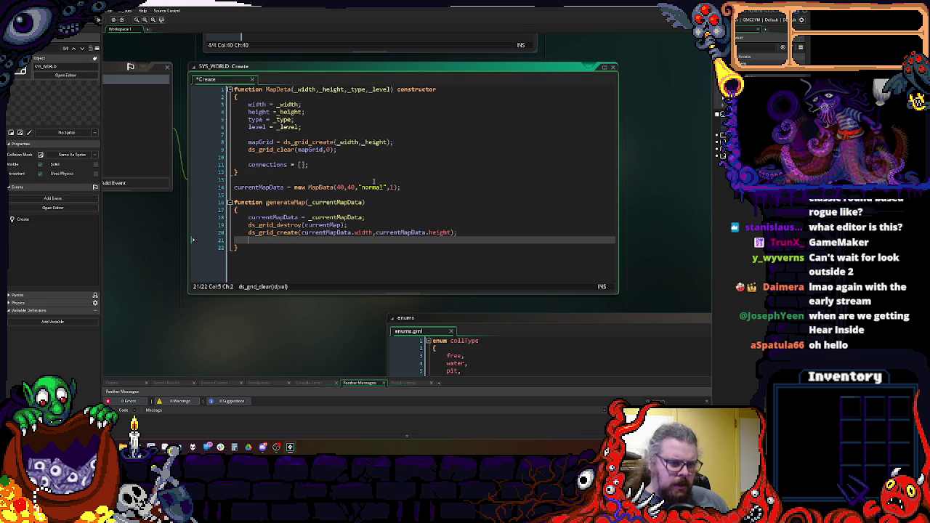
{"action": "left_click_drag", "start_coordinate": [456, 232], "coordinate": [248, 233]}
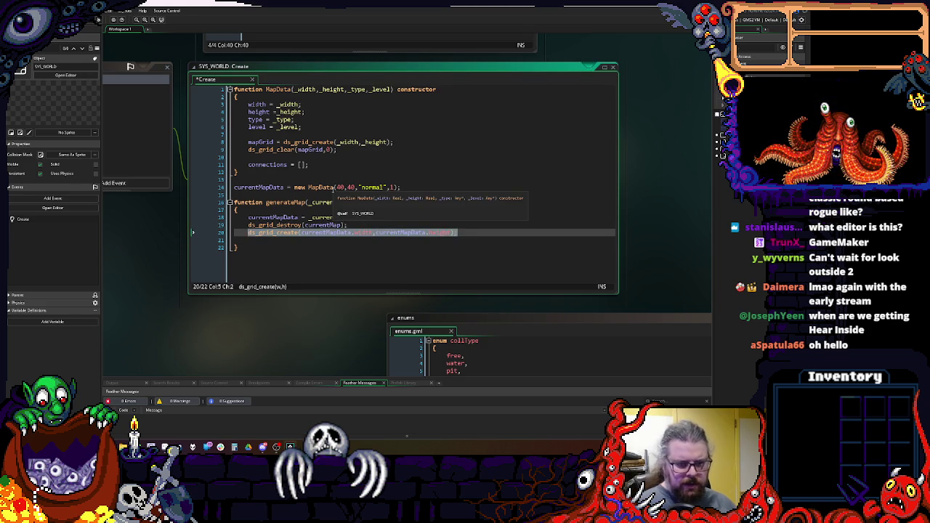
{"action": "left_click", "coordinate": [465, 232]}
{"action": "left_click_drag", "start_coordinate": [467, 233], "coordinate": [236, 227]}
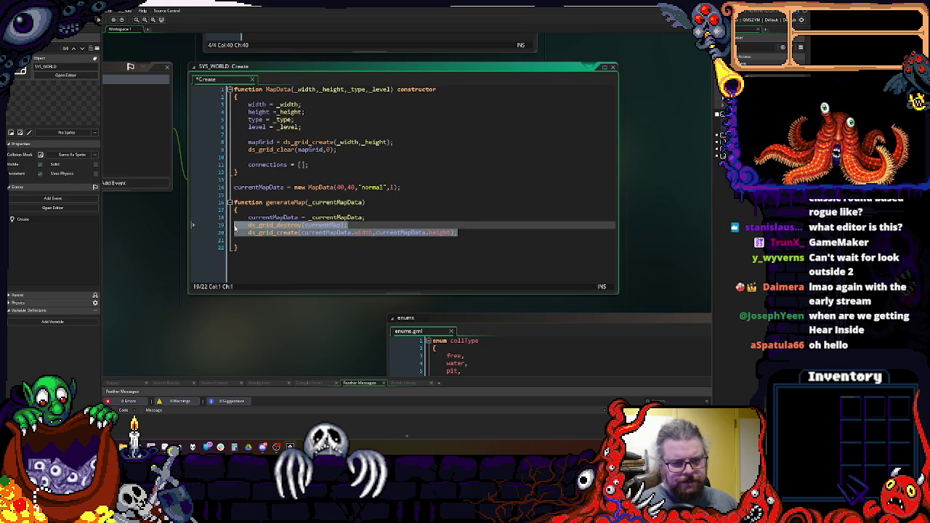
{"action": "key", "text": "BackSpace"}
{"action": "left_click", "coordinate": [394, 150]}
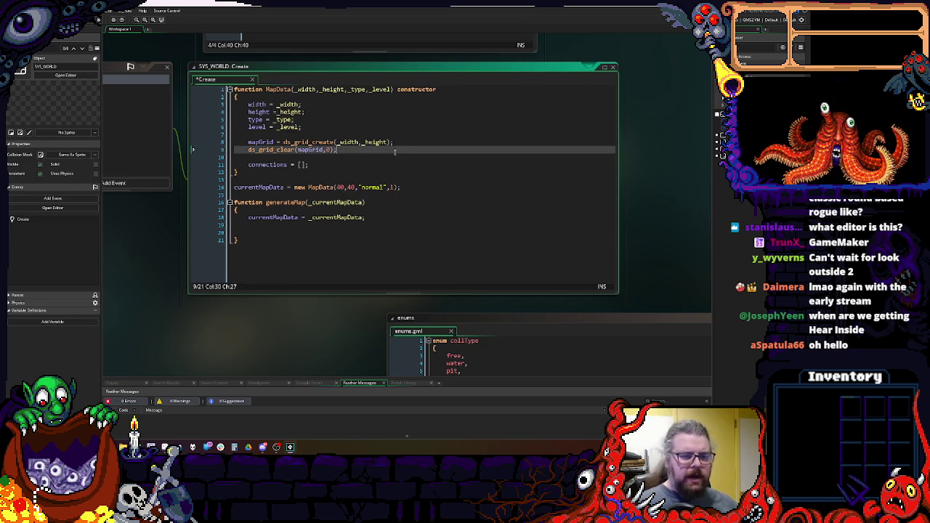
{"action": "key", "text": "Return"}
{"action": "key", "text": "Return"}
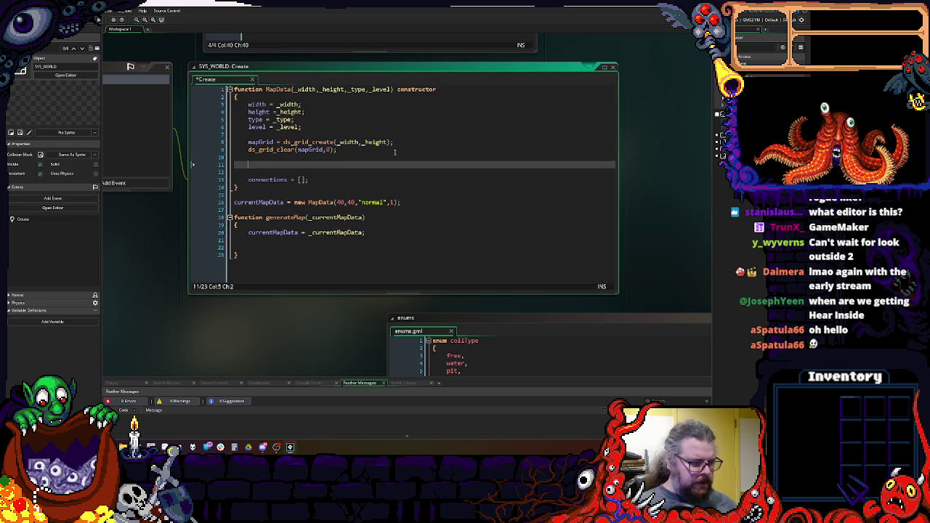
- Add aEntities = []; to the MapData constructor and remove the blank line after it
{"action": "type", "text": "entityL"}
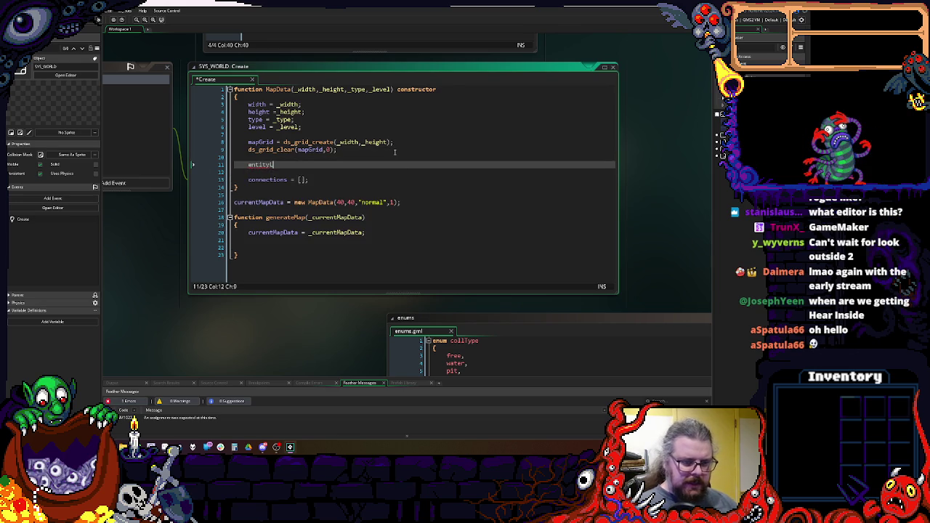
{"action": "type", "text": "ist = ds"}
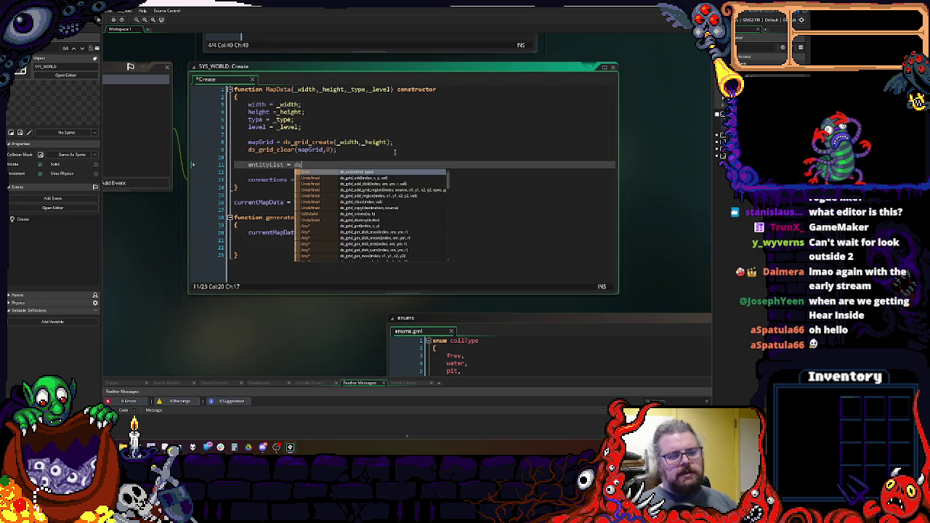
{"action": "key", "text": "BackSpace"}
{"action": "key", "text": "BackSpace"}
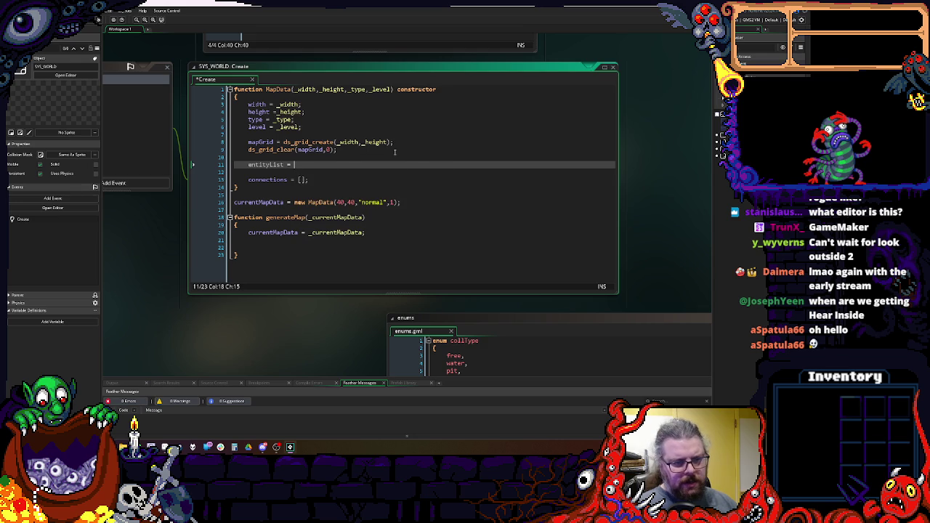
{"action": "key", "text": "BackSpace"}
{"action": "key", "text": "BackSpace"}
{"action": "key", "text": "BackSpace"}
{"action": "type", "text": "Array ="}
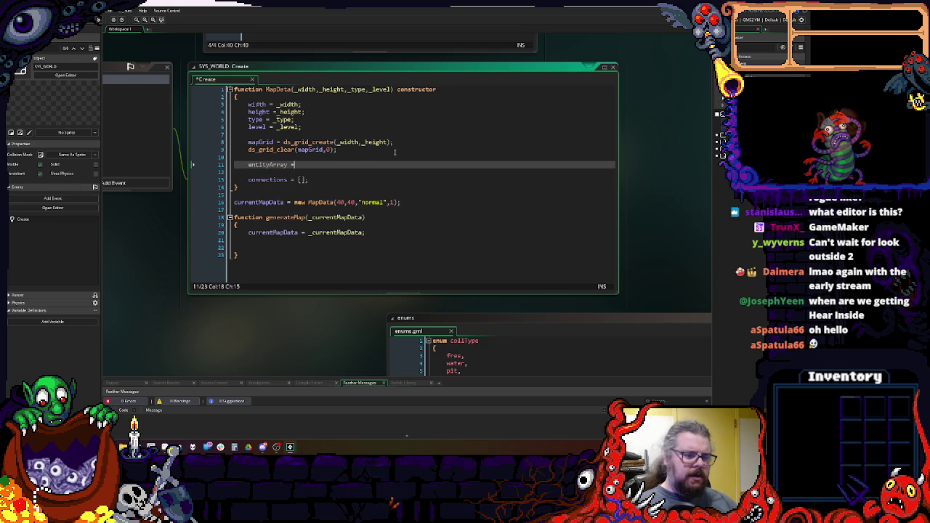
{"action": "key", "text": "BackSpace"}
{"action": "key", "text": "BackSpace"}
{"action": "key", "text": "BackSpace"}
{"action": "key", "text": "BackSpace"}
{"action": "key", "text": "BackSpace"}
{"action": "key", "text": "BackSpace"}
{"action": "key", "text": "BackSpace"}
{"action": "key", "text": "BackSpace"}
{"action": "type", "text": "ies"}
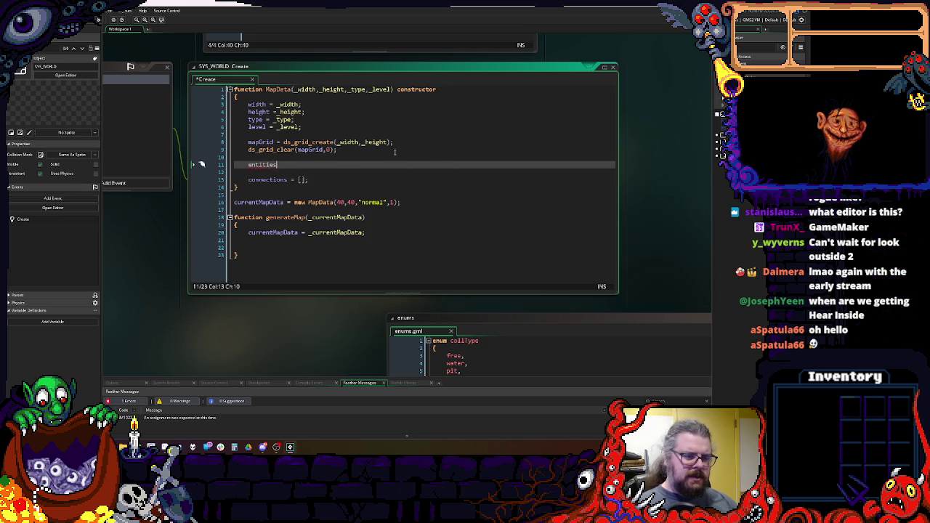
{"action": "key", "text": "Home"}
{"action": "type", "text": "a"}
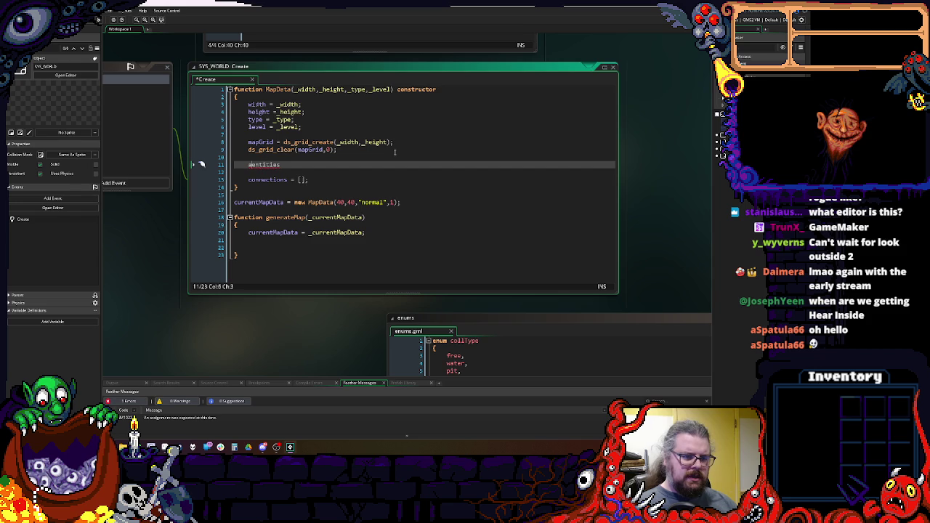
{"action": "key", "text": "Up"}
{"action": "key", "text": "Up"}
{"action": "key", "text": "Up"}
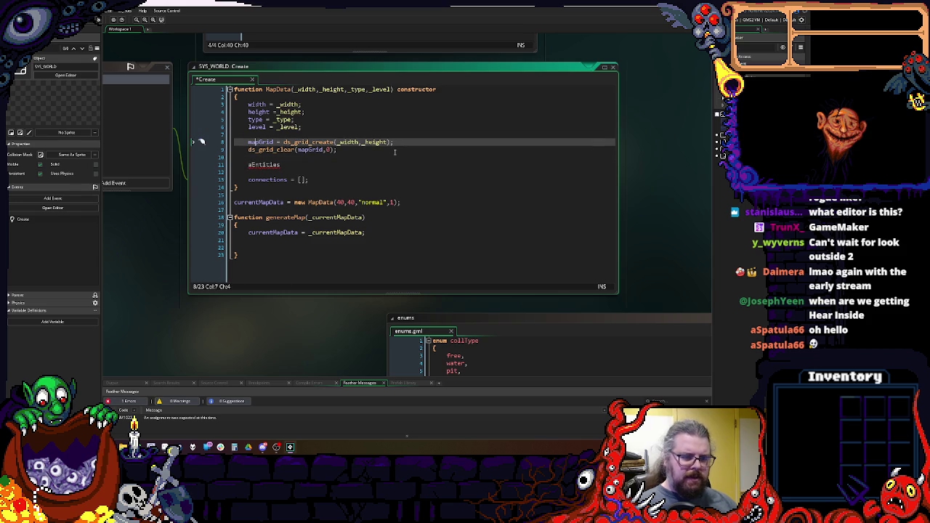
{"action": "key", "text": "Down"}
{"action": "key", "text": "Down"}
{"action": "key", "text": "Down"}
{"action": "key", "text": "End"}
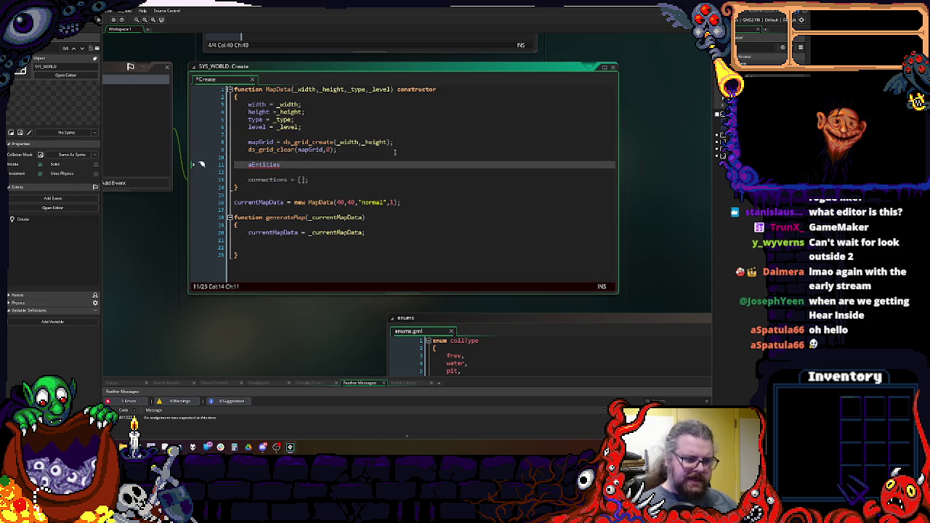
{"action": "type", "text": " = "}
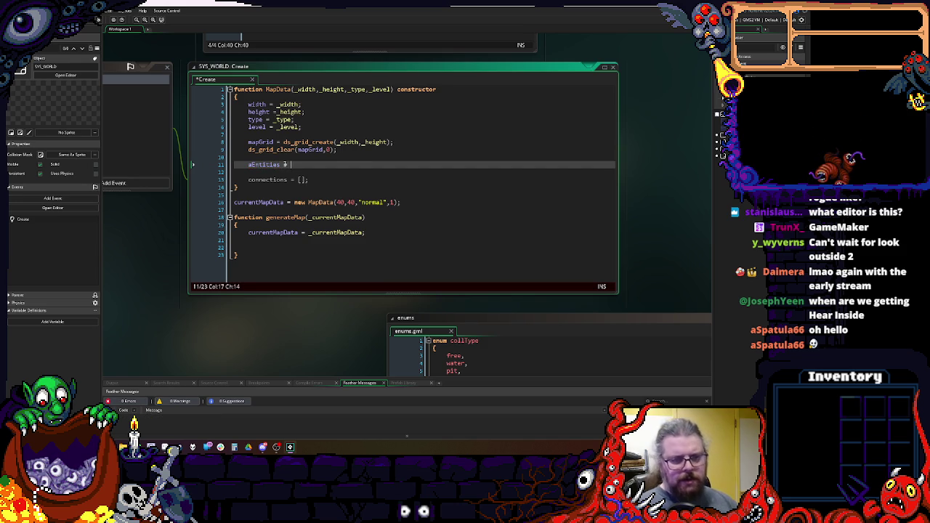
{"action": "type", "text": "[];"}
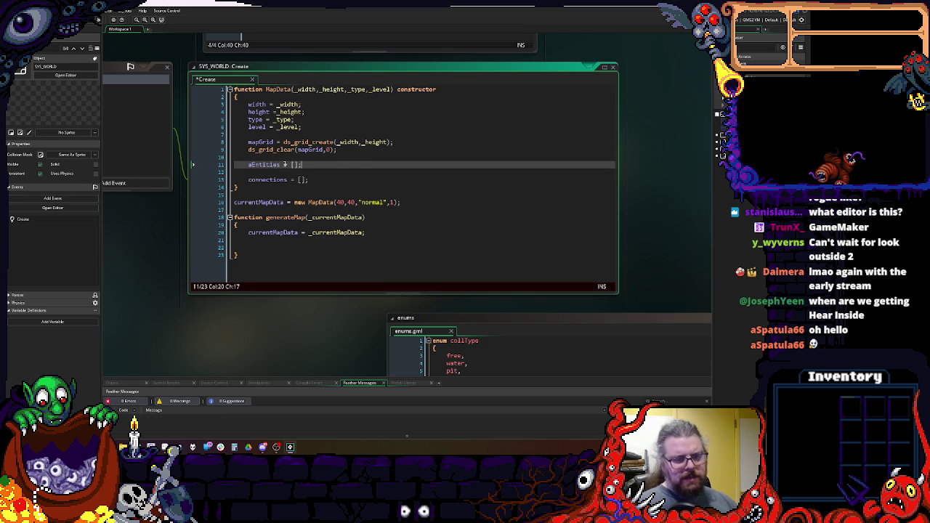
{"action": "key", "text": "Delete"}
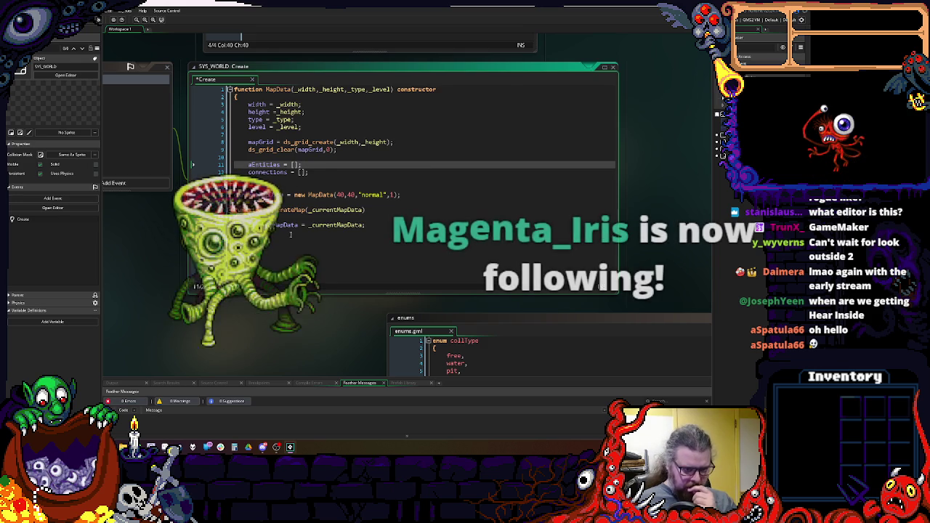
{"action": "left_click", "coordinate": [292, 232]}
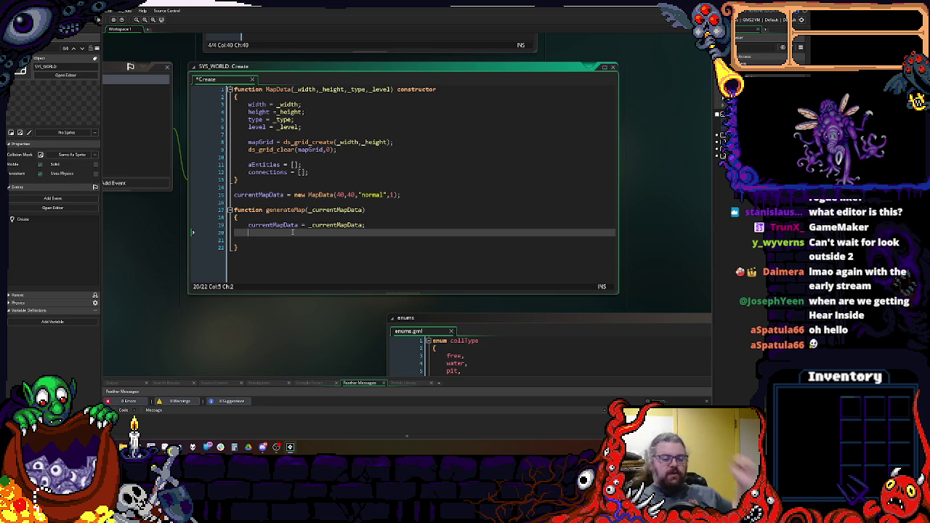
- Delete the extra blank line 21 at the end of generateMap
{"action": "left_click", "coordinate": [433, 262]}
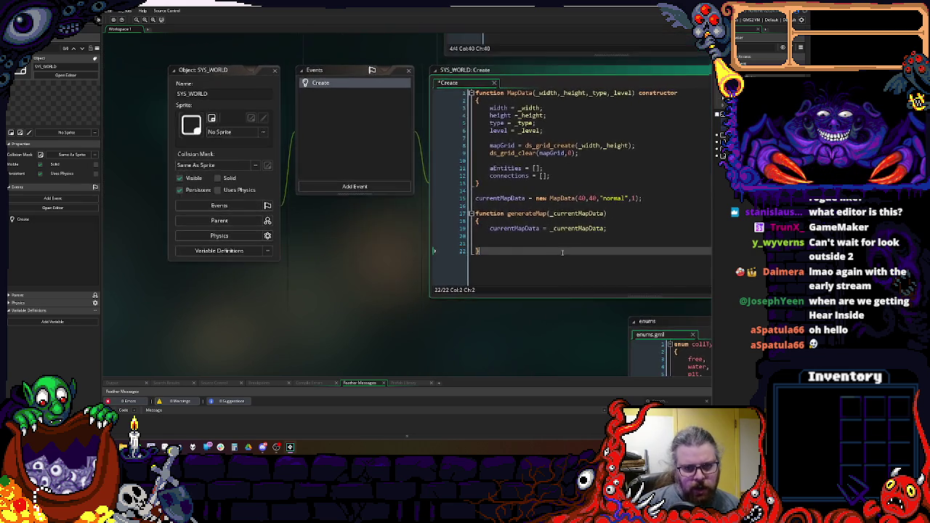
{"action": "left_click", "coordinate": [455, 115]}
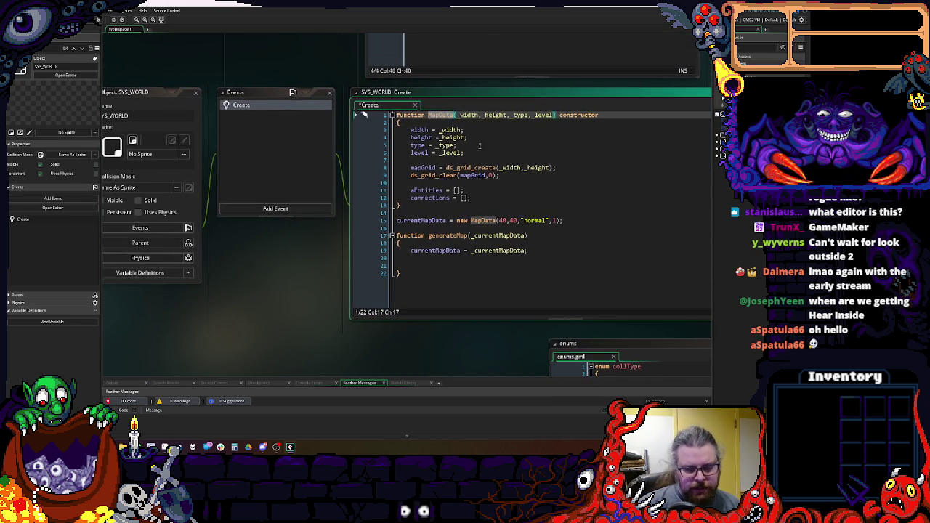
{"action": "left_click", "coordinate": [447, 134]}
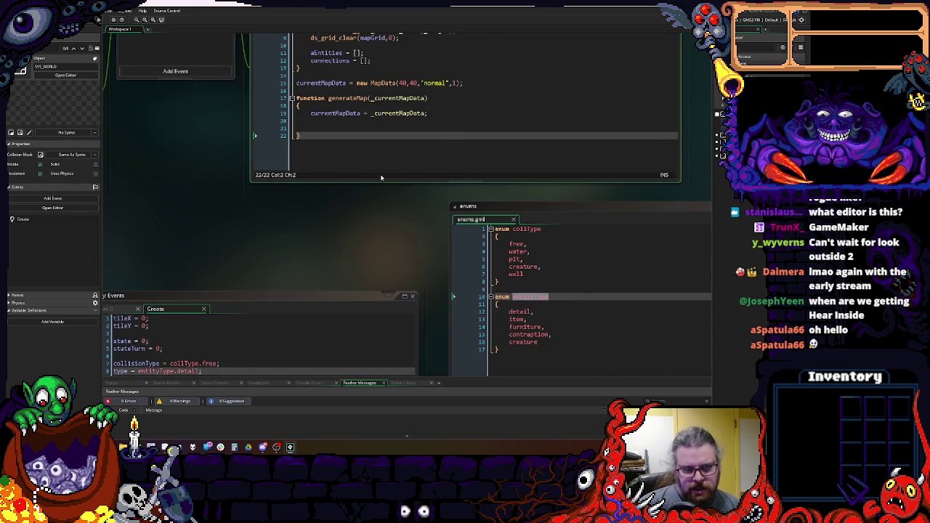
{"action": "left_click", "coordinate": [483, 94]}
{"action": "key", "text": "BackSpace"}
{"action": "key", "text": "BackSpace"}
- Pan over to review the entityType enum values, then return to the SYS_WORLD Create code
{"action": "mouse_move", "coordinate": [444, 237]}
{"action": "left_mouse_down"}
{"action": "mouse_move", "coordinate": [559, 116]}
{"action": "mouse_move", "coordinate": [600, 190]}
{"action": "mouse_move", "coordinate": [259, 269]}
{"action": "left_mouse_up"}
{"action": "left_click_drag", "start_coordinate": [496, 230], "coordinate": [446, 310]}
{"action": "left_click", "coordinate": [446, 309]}
{"action": "left_click", "coordinate": [455, 270]}
{"action": "left_click_drag", "start_coordinate": [456, 269], "coordinate": [497, 448]}
{"action": "left_click", "coordinate": [387, 262]}
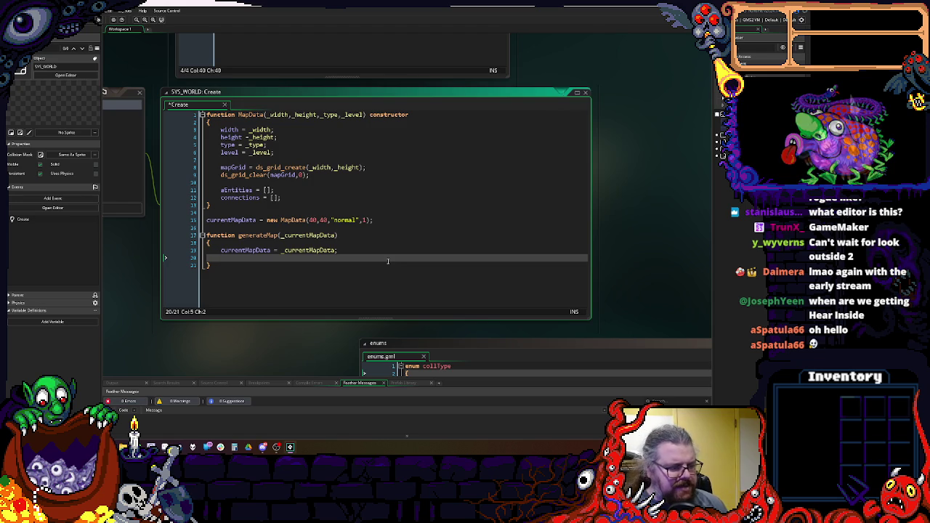
{"action": "left_click_drag", "start_coordinate": [360, 221], "coordinate": [550, 57]}
{"action": "left_click", "coordinate": [530, 105]}
{"action": "left_click_drag", "start_coordinate": [407, 145], "coordinate": [392, 331]}
{"action": "left_click_drag", "start_coordinate": [218, 363], "coordinate": [338, 255]}
{"action": "mouse_move", "coordinate": [115, 345]}
{"action": "left_mouse_down"}
{"action": "mouse_move", "coordinate": [217, 184]}
{"action": "mouse_move", "coordinate": [179, 114]}
{"action": "left_mouse_up"}
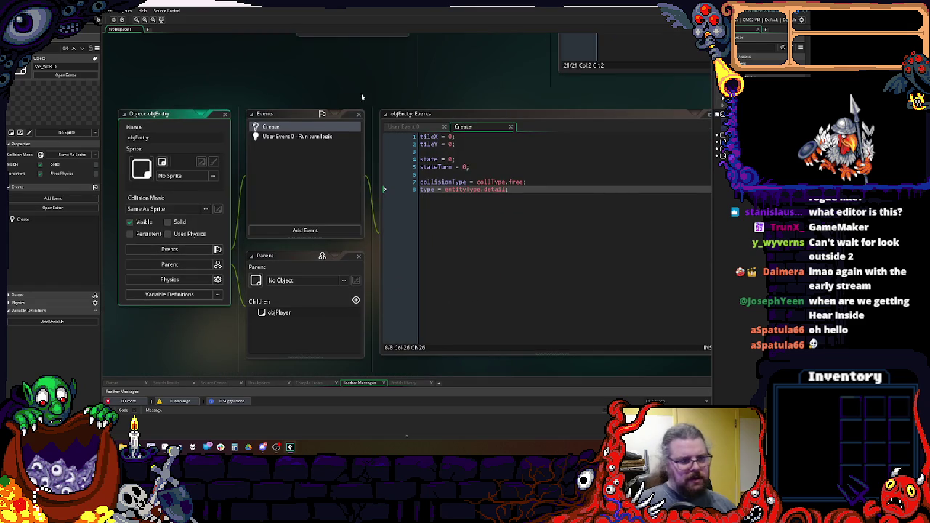
{"action": "left_click_drag", "start_coordinate": [473, 73], "coordinate": [454, 243]}
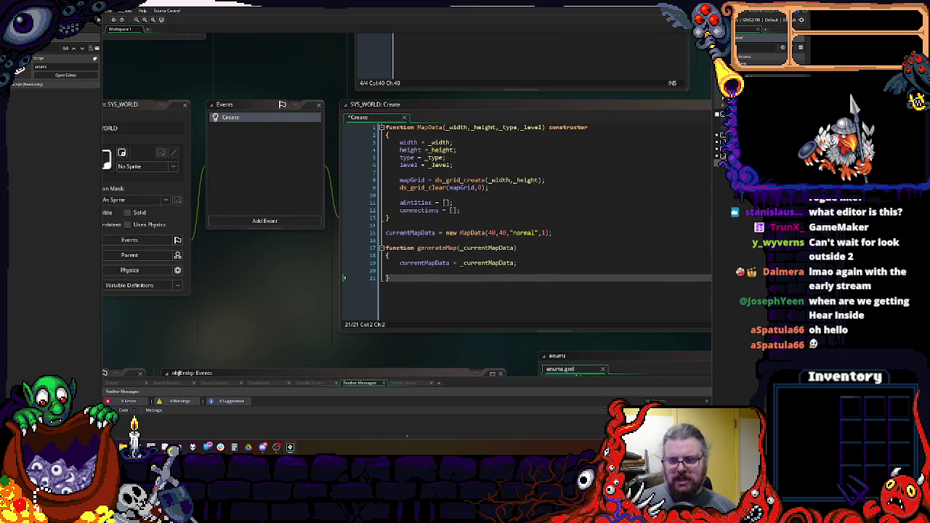
{"action": "mouse_move", "coordinate": [220, 409]}
{"action": "left_mouse_down"}
{"action": "mouse_move", "coordinate": [291, 182]}
{"action": "mouse_move", "coordinate": [333, 385]}
{"action": "mouse_move", "coordinate": [258, 454]}
{"action": "mouse_move", "coordinate": [403, 143]}
{"action": "mouse_move", "coordinate": [267, 212]}
{"action": "left_mouse_up"}
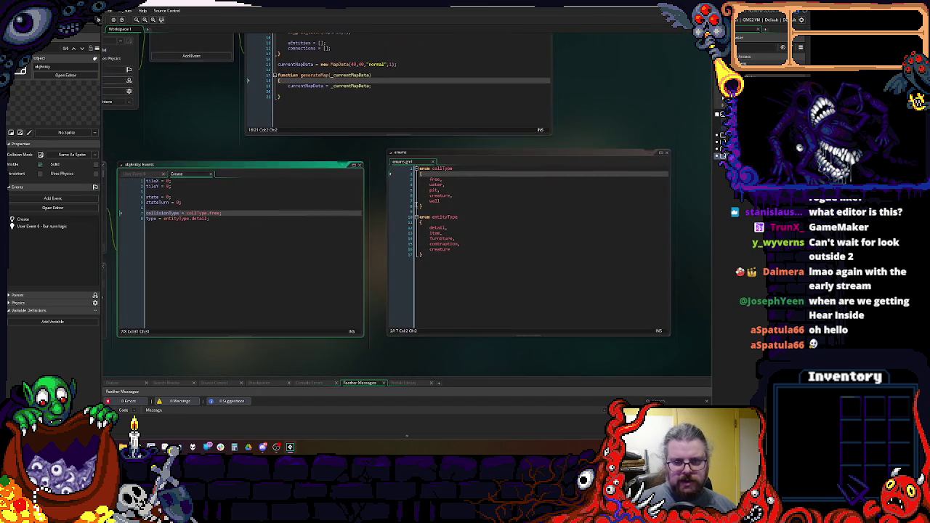
{"action": "left_click", "coordinate": [538, 238]}
{"action": "left_click", "coordinate": [510, 255]}
{"action": "mouse_move", "coordinate": [473, 171]}
{"action": "left_mouse_down"}
{"action": "mouse_move", "coordinate": [512, 135]}
{"action": "mouse_move", "coordinate": [487, 166]}
{"action": "left_mouse_up"}
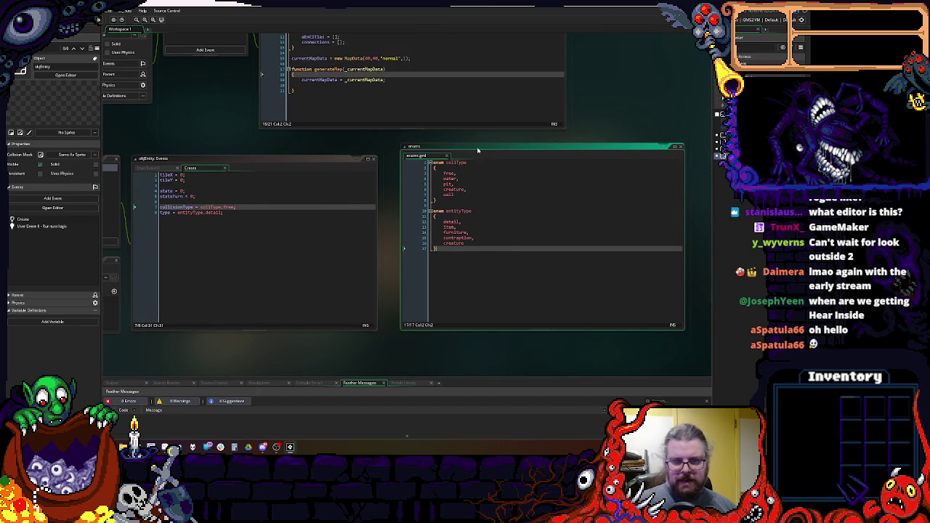
{"action": "scroll", "coordinate": [477, 149], "scroll_direction": "up", "scroll_amount": 5}
{"action": "right_click", "coordinate": [736, 207]}
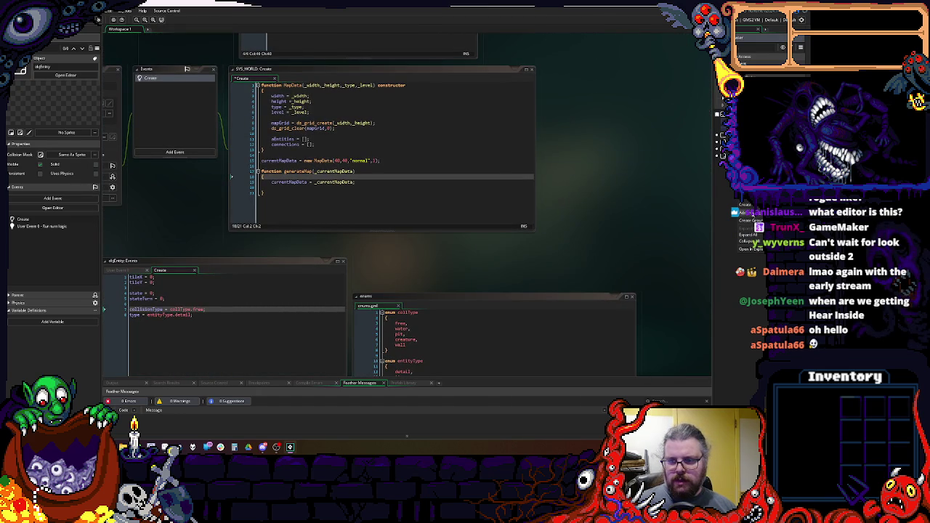
{"action": "left_click", "coordinate": [355, 171]}
{"action": "mouse_move", "coordinate": [371, 160]}
{"action": "left_mouse_down"}
{"action": "mouse_move", "coordinate": [506, 172]}
{"action": "mouse_move", "coordinate": [414, 204]}
{"action": "left_mouse_up"}
{"action": "left_click", "coordinate": [413, 205]}
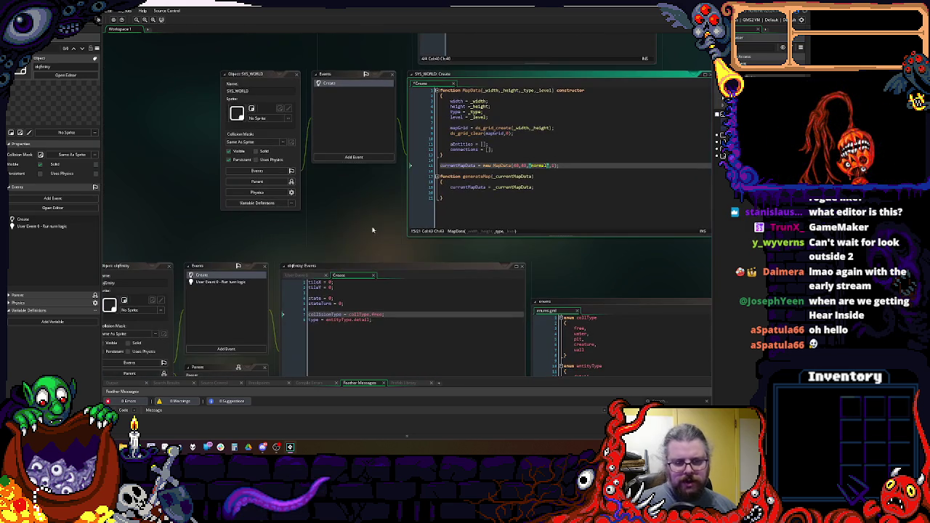
{"action": "mouse_move", "coordinate": [511, 226]}
{"action": "left_mouse_down"}
{"action": "mouse_move", "coordinate": [329, 298]}
{"action": "mouse_move", "coordinate": [291, 173]}
{"action": "left_mouse_up"}
{"action": "left_click_drag", "start_coordinate": [507, 36], "coordinate": [496, 209]}
{"action": "scroll", "coordinate": [498, 149], "scroll_direction": "down", "scroll_amount": 5}
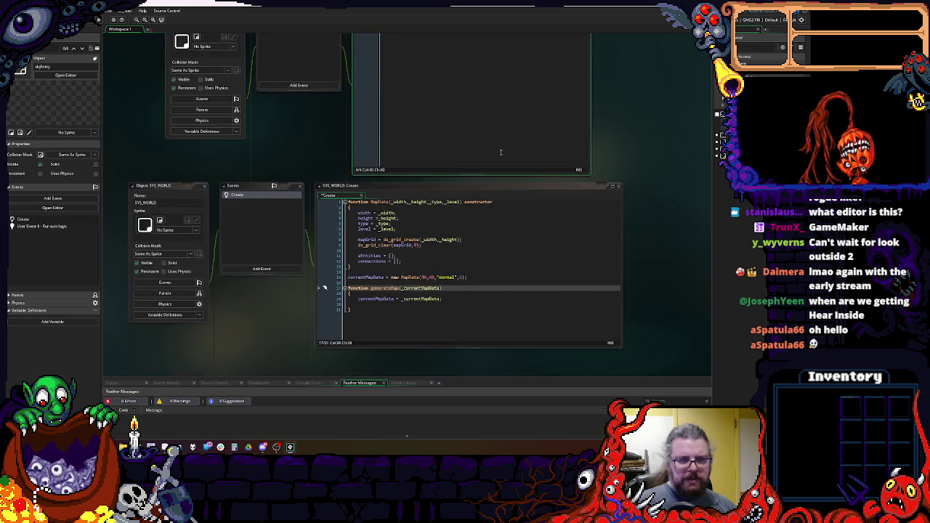
{"action": "left_click", "coordinate": [485, 219]}
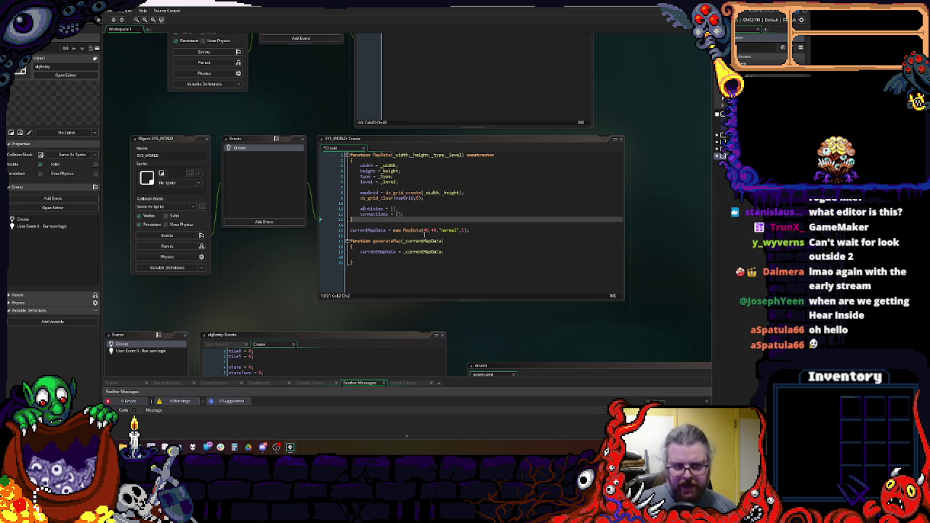
{"action": "left_click", "coordinate": [443, 217]}
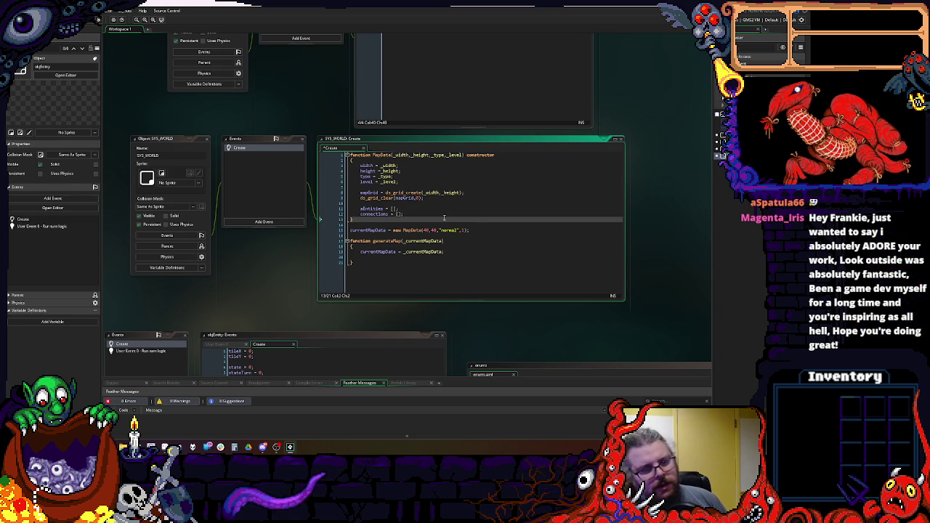
{"action": "key", "text": "ctrl+Tab"}
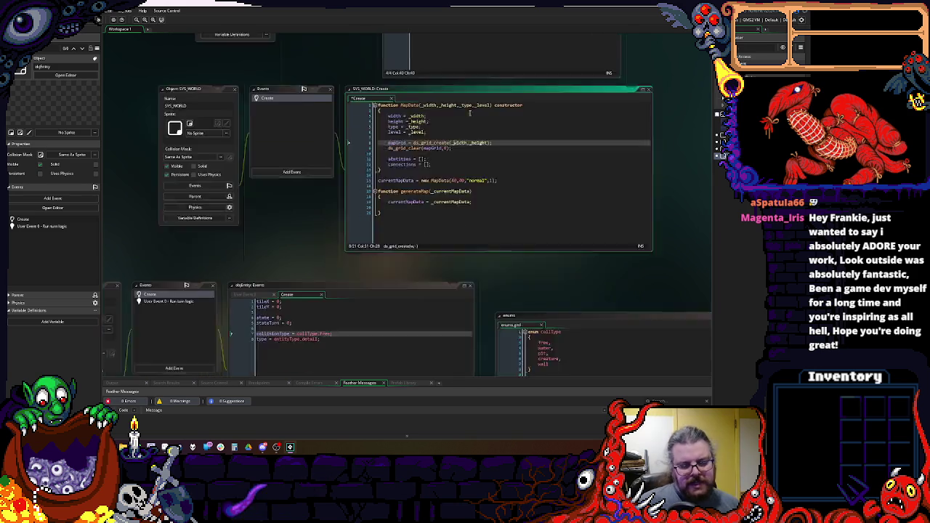
{"action": "key", "text": "Down"}
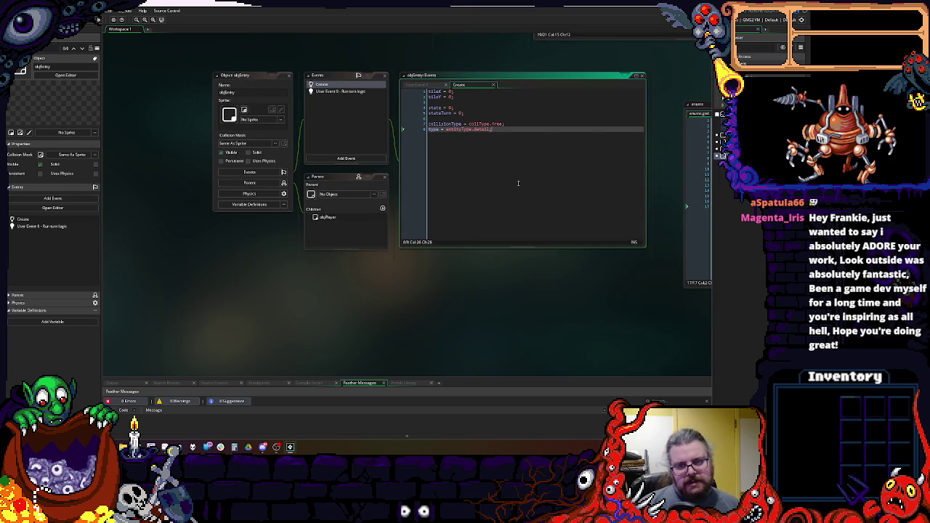
- Add assocStruct = {}; on a new line after the type assignment
{"action": "key", "text": "Return"}
{"action": "type", "text": "assocStruct = {};"}
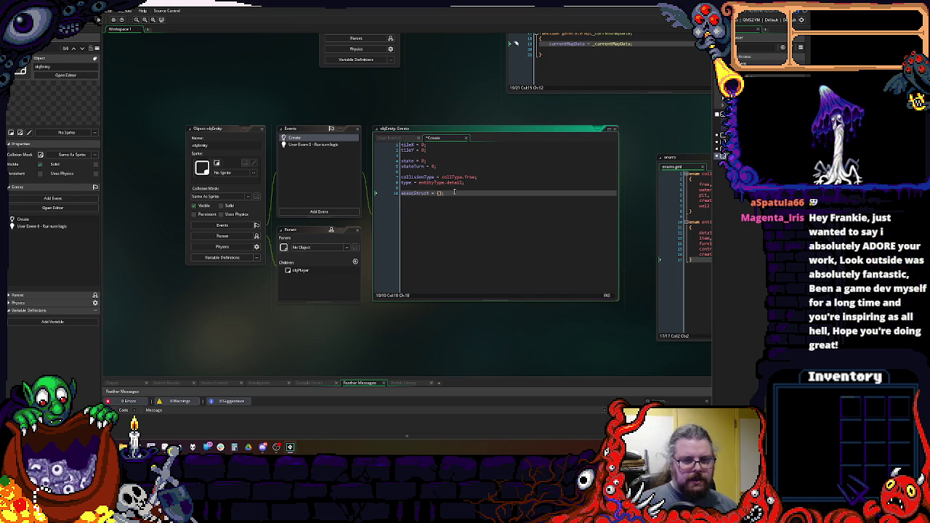
{"action": "left_click_drag", "start_coordinate": [426, 150], "coordinate": [379, 119]}
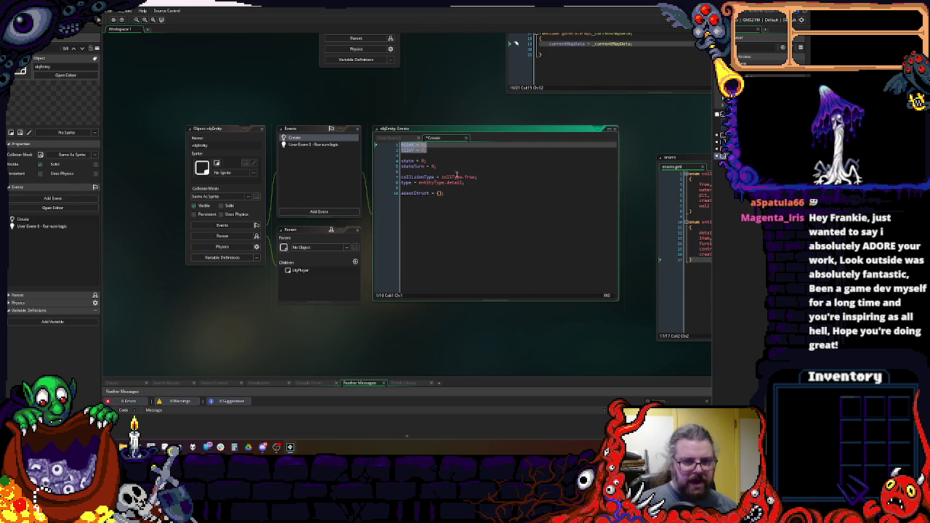
- Delete the tileX, tileY, state, stateTurn, collisionType and type lines, keeping only assocStruct
{"action": "key", "text": "Delete"}
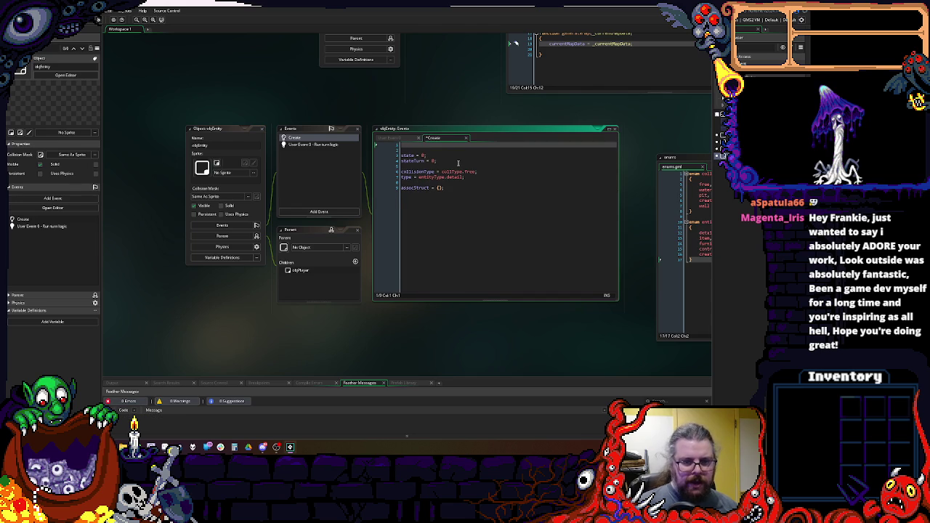
{"action": "key", "text": "Delete"}
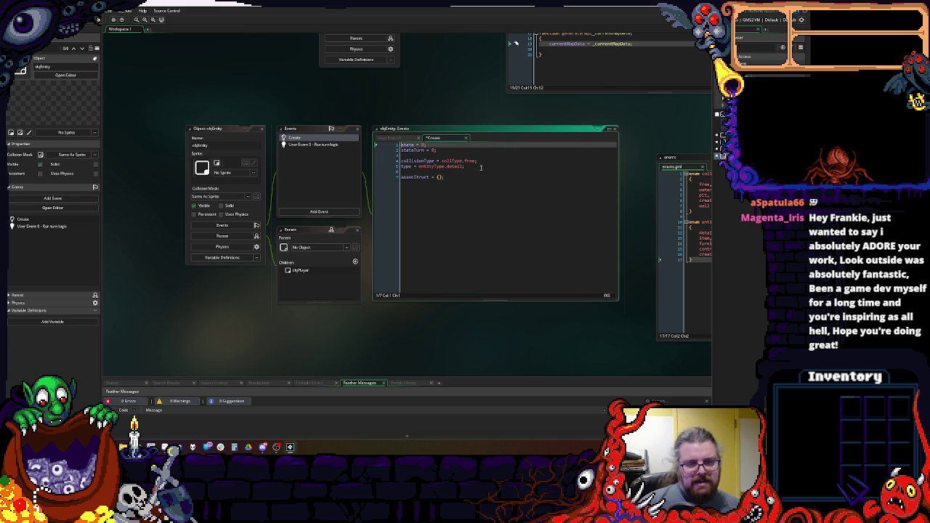
{"action": "left_click", "coordinate": [482, 166]}
{"action": "key", "text": "ctrl+shift+Home"}
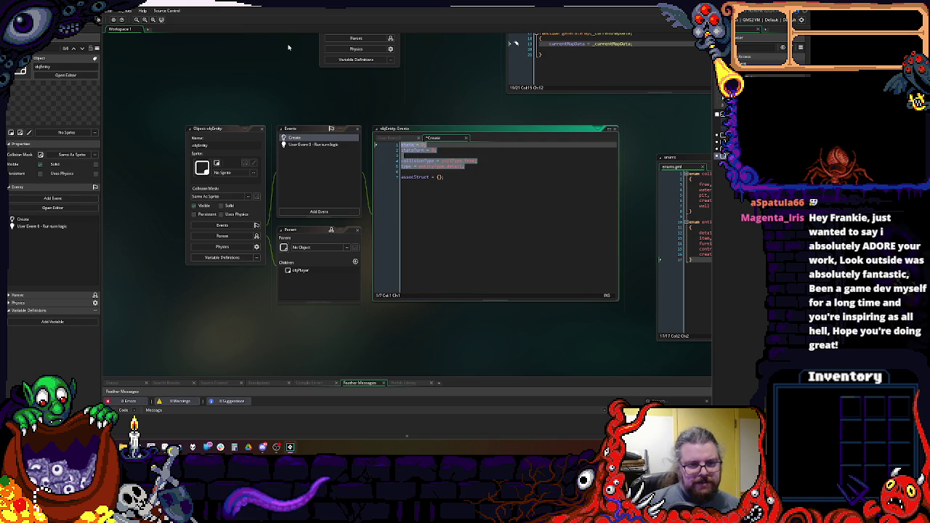
{"action": "key", "text": "BackSpace"}
{"action": "key", "text": "Delete"}
{"action": "key", "text": "Delete"}
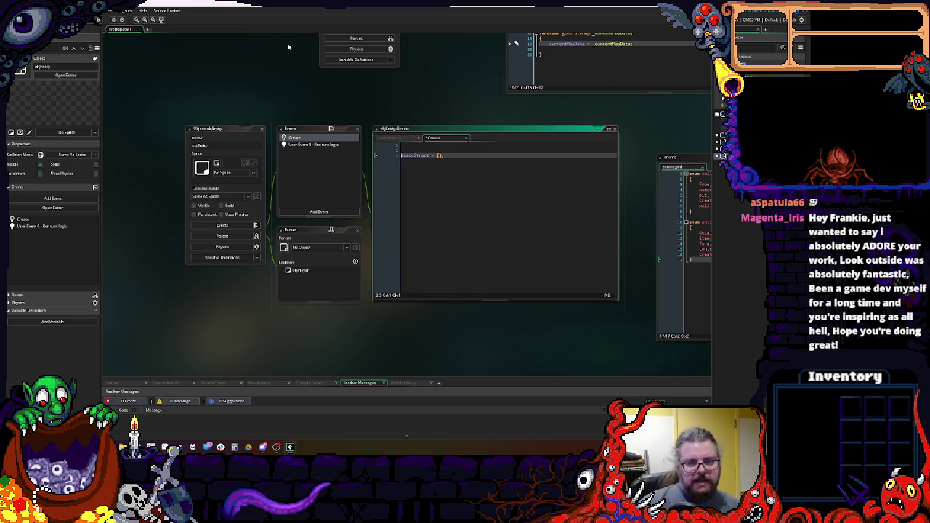
{"action": "left_click", "coordinate": [438, 150]}
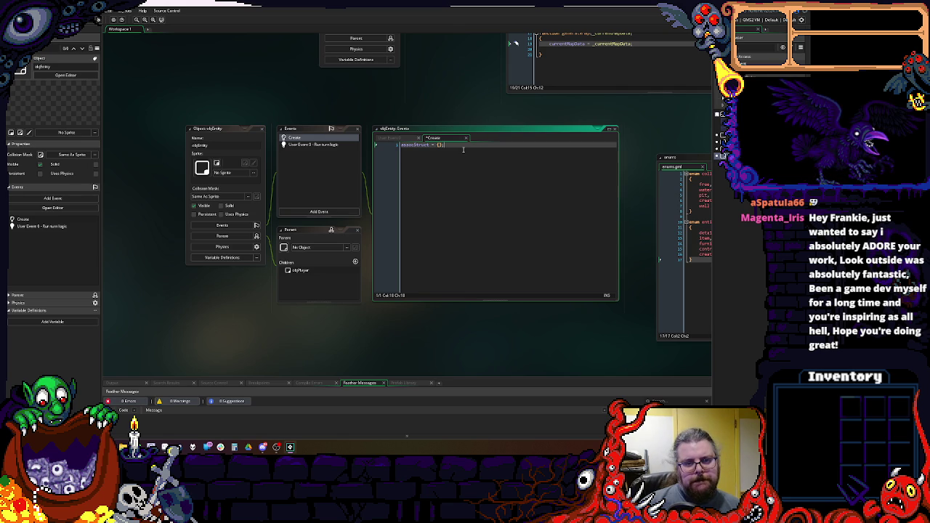
{"action": "mouse_move", "coordinate": [490, 187]}
{"action": "left_mouse_down"}
{"action": "mouse_move", "coordinate": [326, 150]}
{"action": "mouse_move", "coordinate": [412, 162]}
{"action": "mouse_move", "coordinate": [476, 142]}
{"action": "left_mouse_up"}
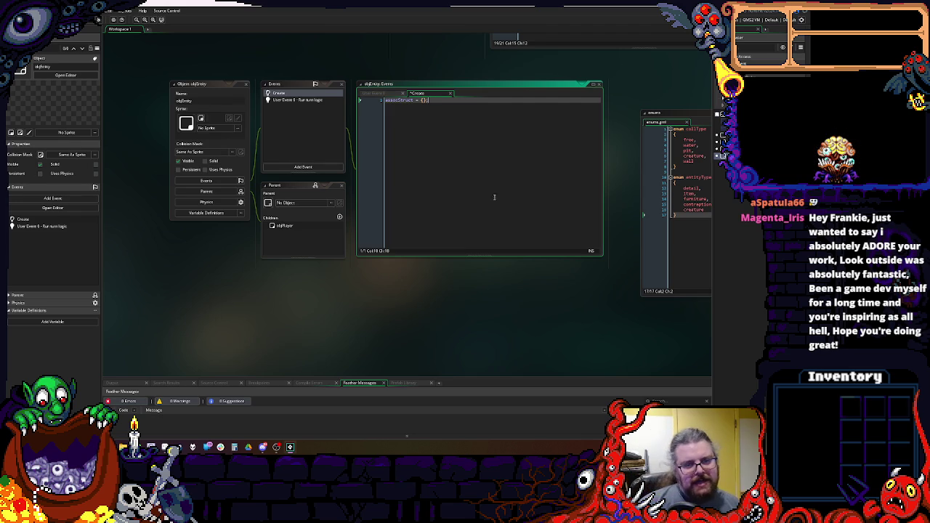
- Rearrange and inspect the objEntity windows, then switch to the SYS_MASTER Create code
{"action": "left_click", "coordinate": [186, 100]}
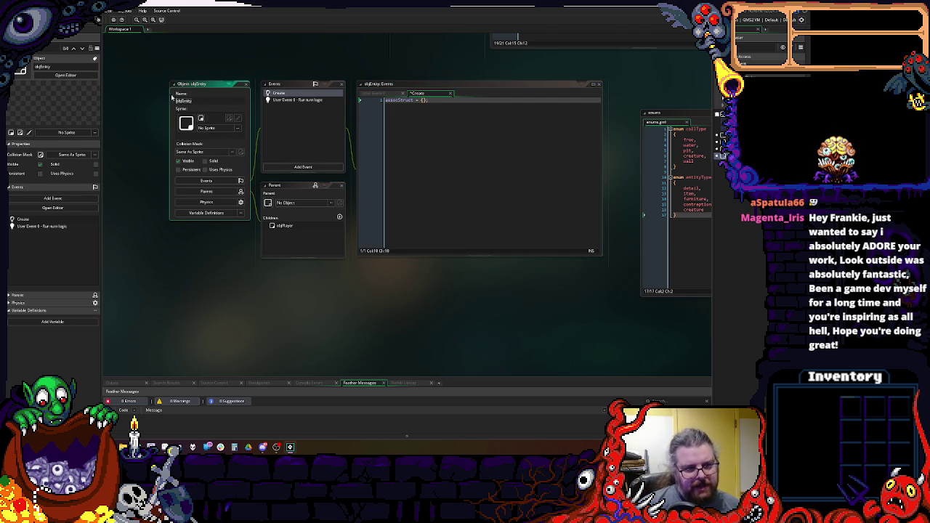
{"action": "left_click_drag", "start_coordinate": [195, 85], "coordinate": [170, 92]}
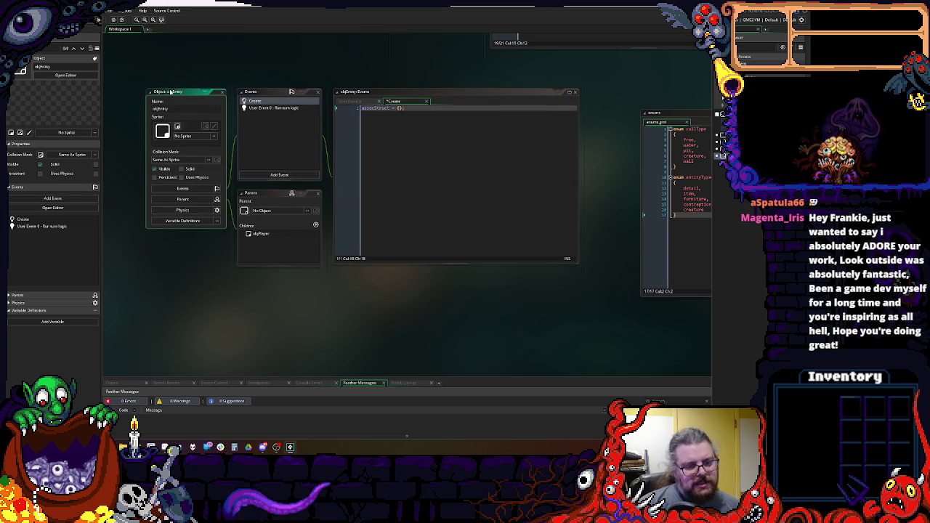
{"action": "left_click", "coordinate": [427, 128]}
{"action": "scroll", "coordinate": [427, 129], "scroll_direction": "down", "scroll_amount": 2}
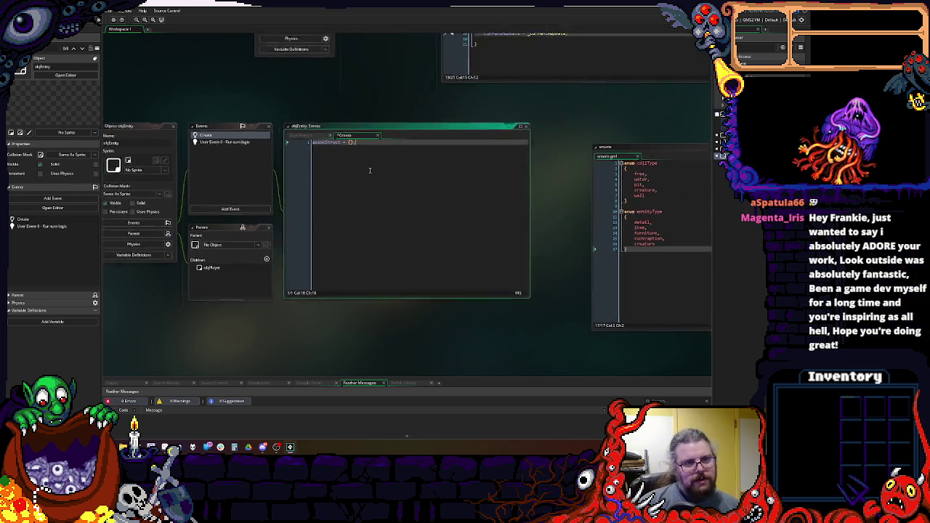
{"action": "scroll", "coordinate": [428, 127], "scroll_direction": "up", "scroll_amount": 2}
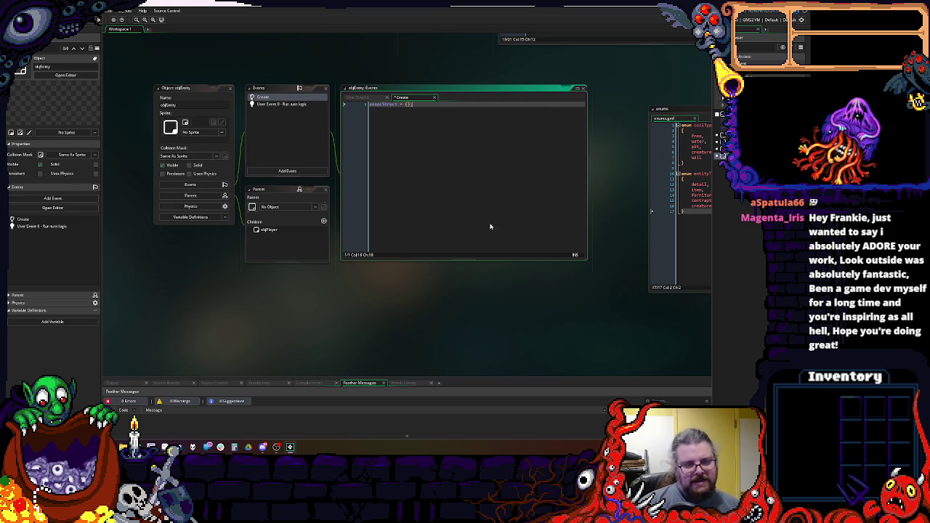
{"action": "scroll", "coordinate": [462, 269], "scroll_direction": "up", "scroll_amount": 2}
{"action": "scroll", "coordinate": [463, 268], "scroll_direction": "down", "scroll_amount": 2}
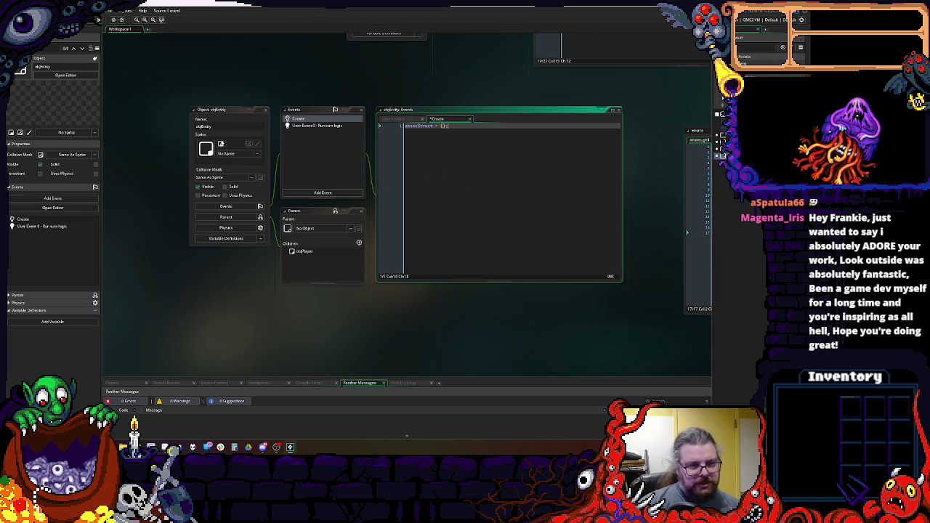
{"action": "mouse_move", "coordinate": [316, 170]}
{"action": "left_mouse_down"}
{"action": "mouse_move", "coordinate": [280, 186]}
{"action": "mouse_move", "coordinate": [279, 335]}
{"action": "mouse_move", "coordinate": [385, 205]}
{"action": "mouse_move", "coordinate": [389, 212]}
{"action": "left_mouse_up"}
{"action": "double_click", "coordinate": [349, 193]}
{"action": "left_click", "coordinate": [355, 202]}
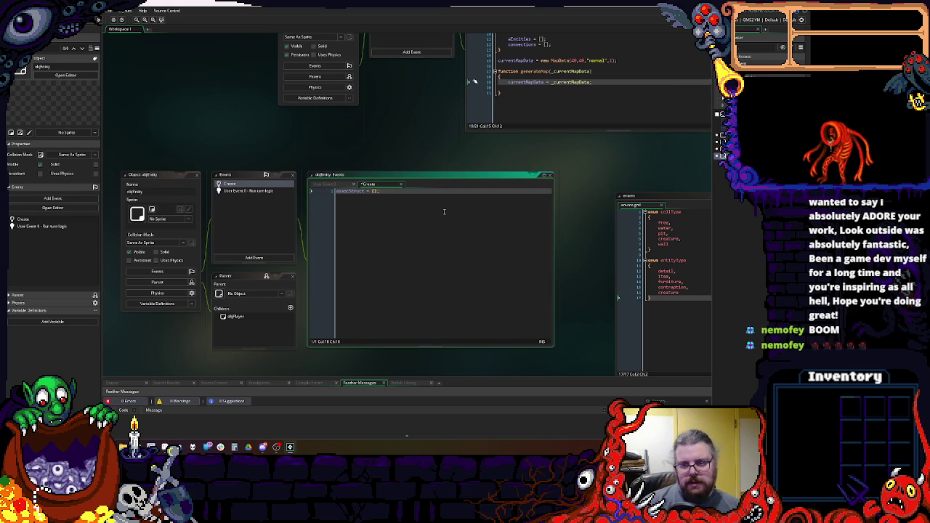
{"action": "key", "text": "ctrl+Tab"}
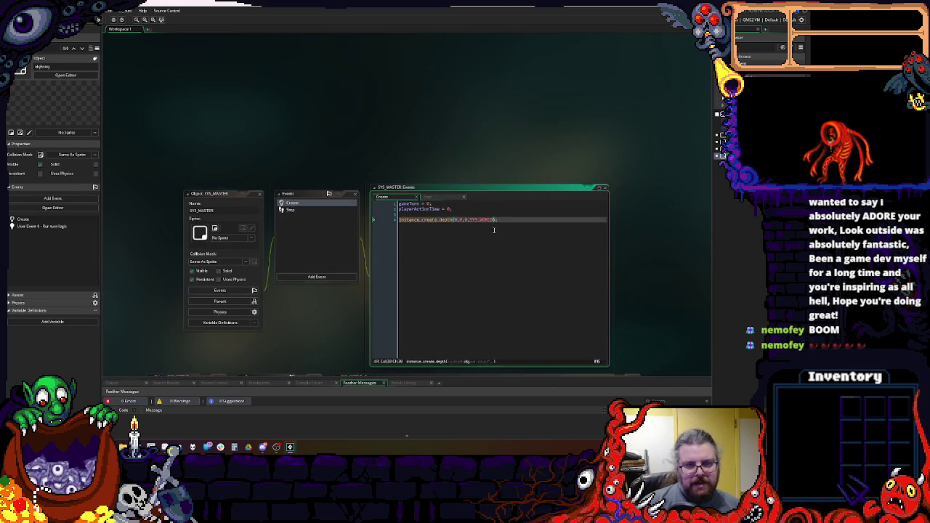
- Rename connections to aConnections in the MapData constructor
{"action": "key", "text": "ctrl+Tab"}
{"action": "mouse_move", "coordinate": [476, 285]}
{"action": "left_mouse_down"}
{"action": "mouse_move", "coordinate": [483, 373]}
{"action": "mouse_move", "coordinate": [490, 348]}
{"action": "left_mouse_up"}
{"action": "left_click", "coordinate": [445, 197]}
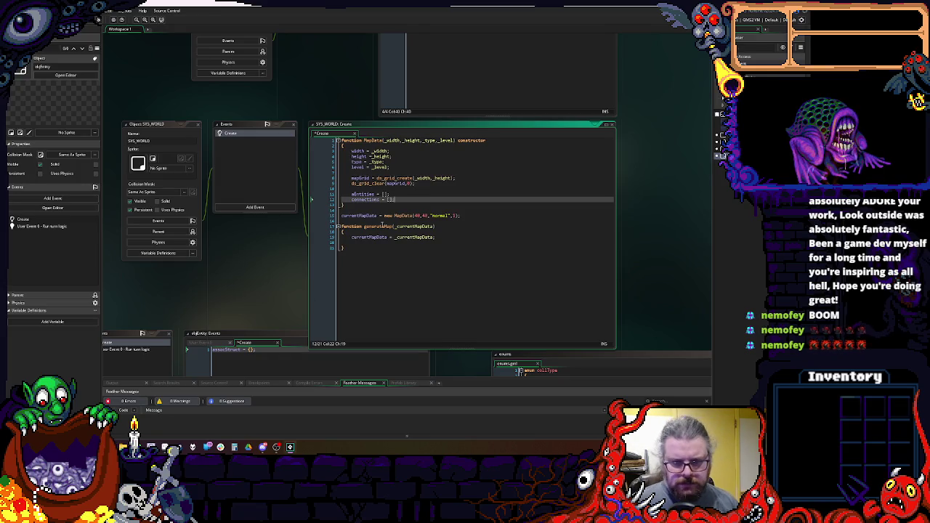
{"action": "left_click", "coordinate": [377, 190]}
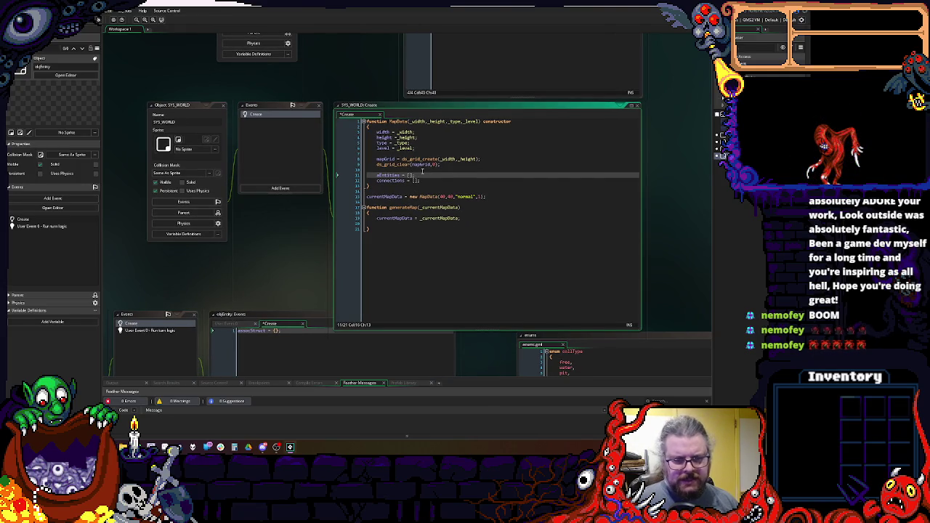
{"action": "left_click", "coordinate": [404, 176]}
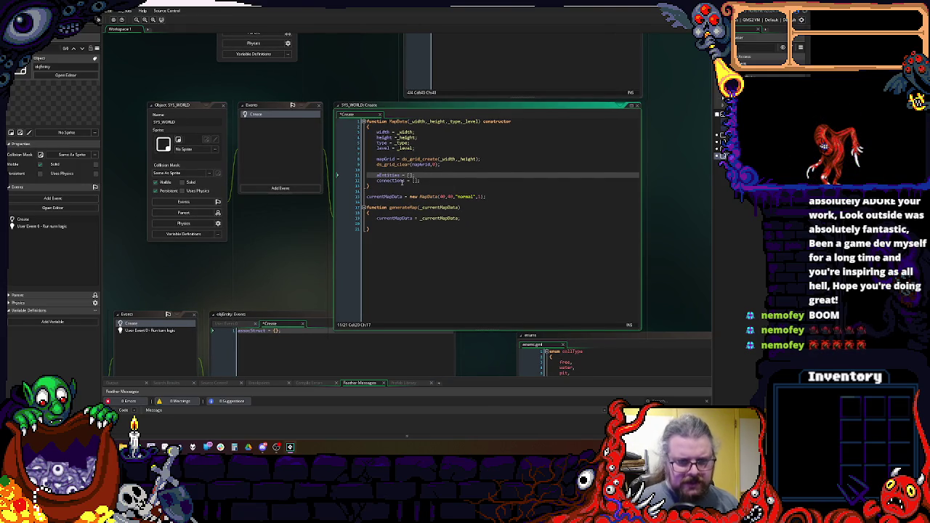
{"action": "left_click", "coordinate": [377, 180]}
{"action": "key", "text": "Delete"}
{"action": "type", "text": "aC"}
{"action": "left_click", "coordinate": [423, 179]}
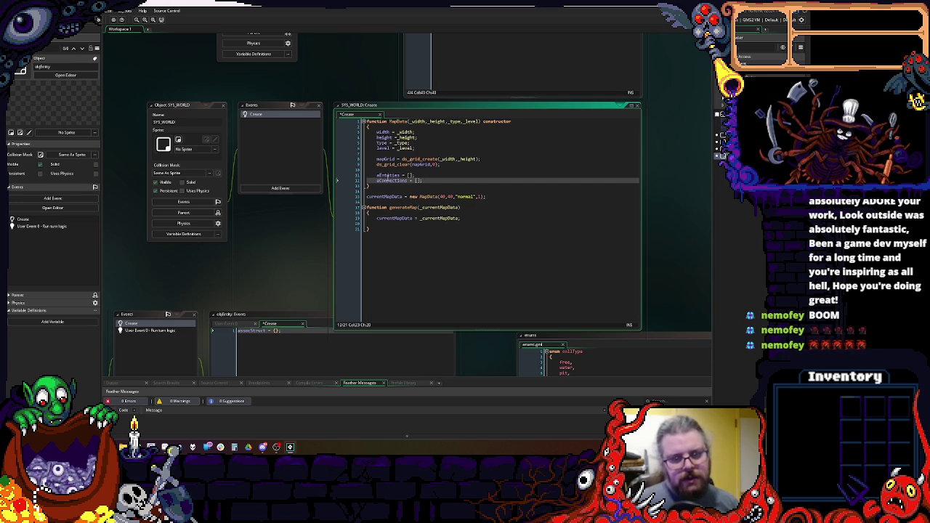
- Undo a change to restore the 40,40 map size and review where mapGrid is used
{"action": "left_click", "coordinate": [402, 175]}
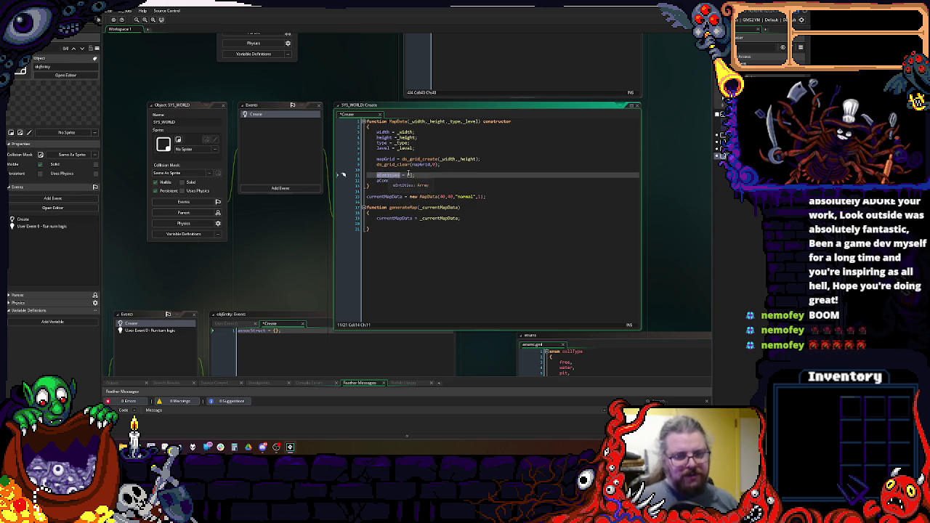
{"action": "type", "text": "nections = [];"}
{"action": "left_click", "coordinate": [427, 246]}
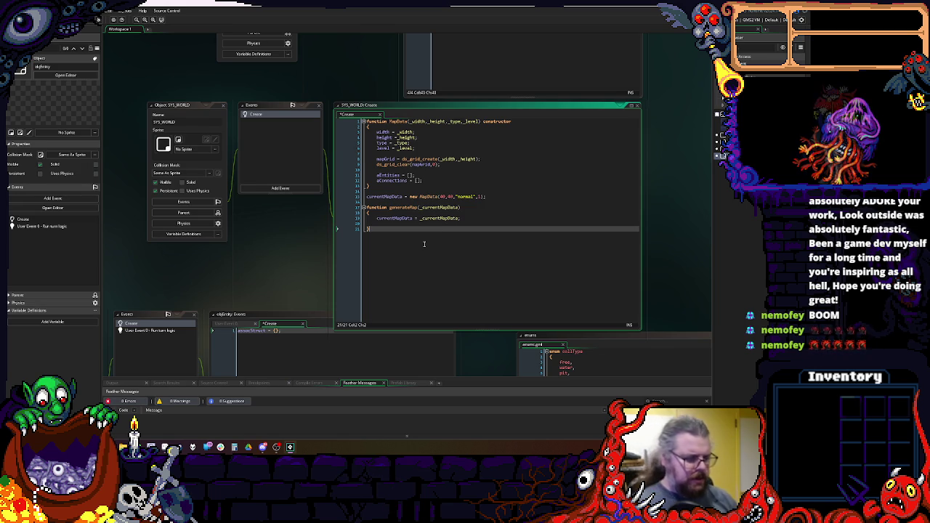
{"action": "key", "text": "ctrl+z"}
{"action": "key", "text": "ctrl+z"}
{"action": "left_click", "coordinate": [454, 214]}
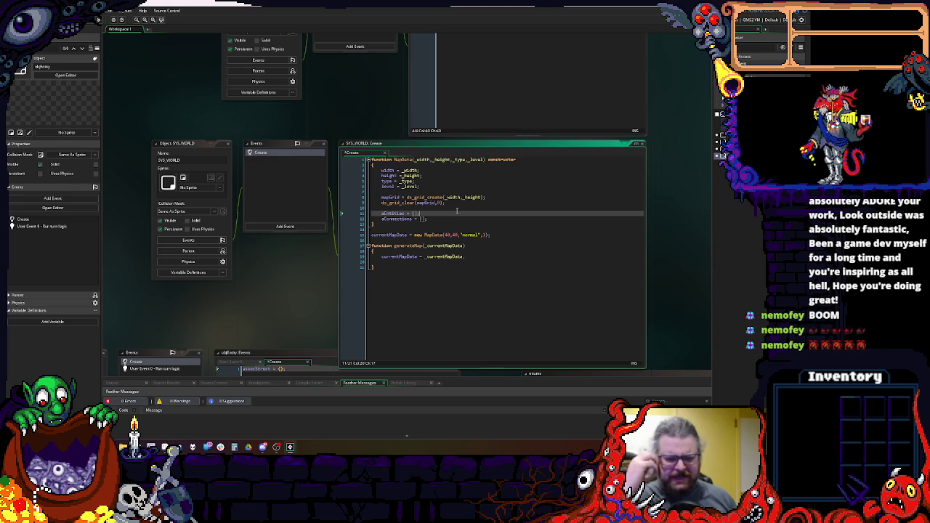
{"action": "left_click", "coordinate": [456, 219]}
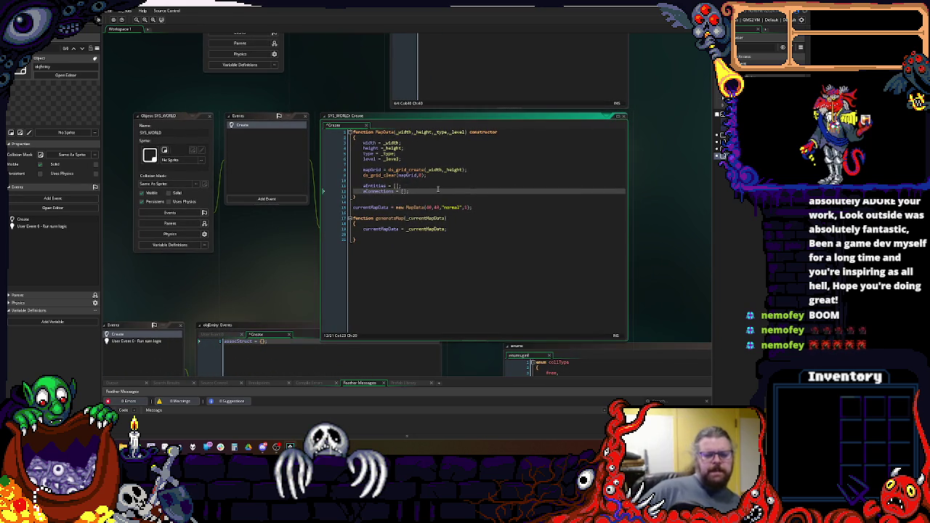
{"action": "left_click", "coordinate": [412, 236]}
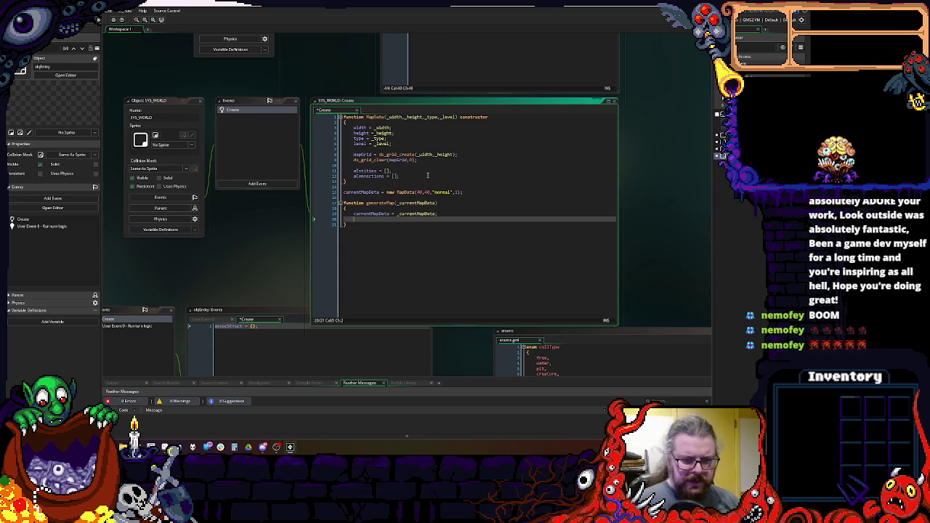
{"action": "double_click", "coordinate": [402, 159]}
{"action": "left_click", "coordinate": [441, 256]}
- Start a new enum block with braces below the entityType enum
{"action": "left_click", "coordinate": [432, 326]}
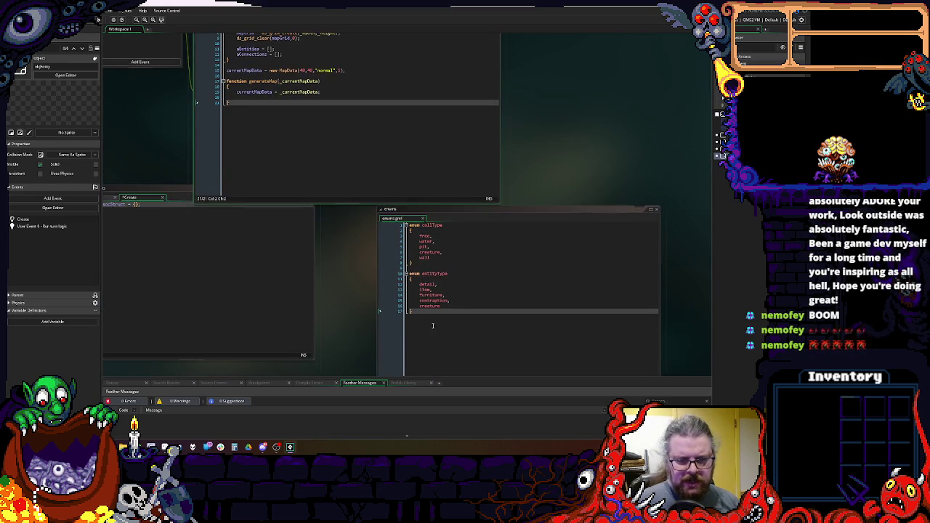
{"action": "key", "text": "Return"}
{"action": "key", "text": "Return"}
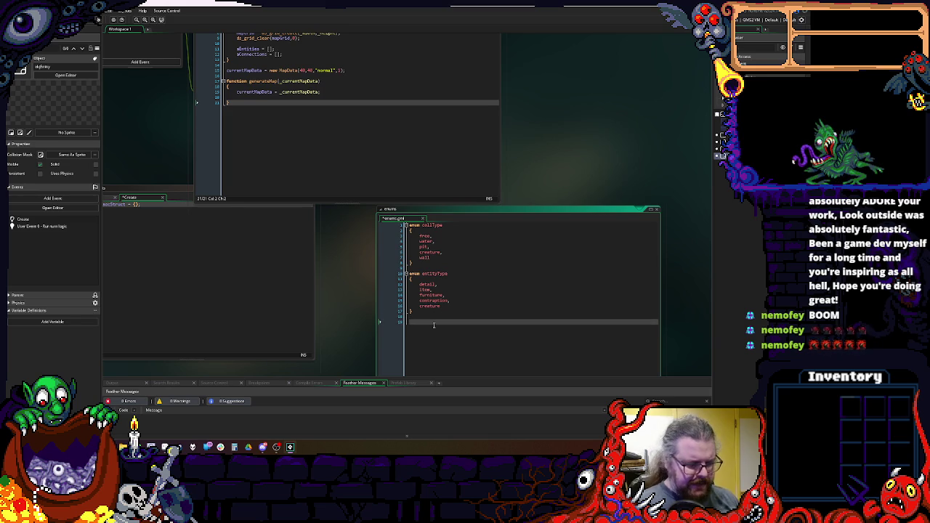
{"action": "type", "text": "enum"}
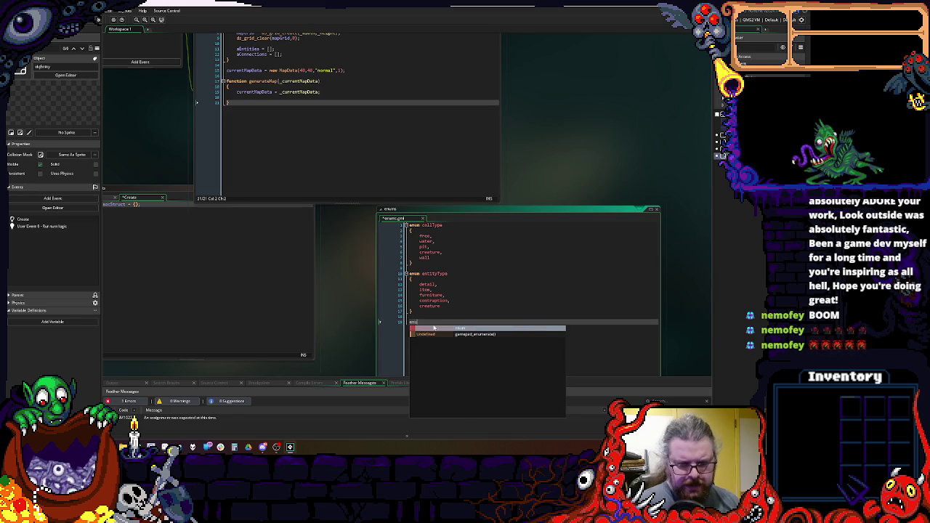
{"action": "key", "text": "Escape"}
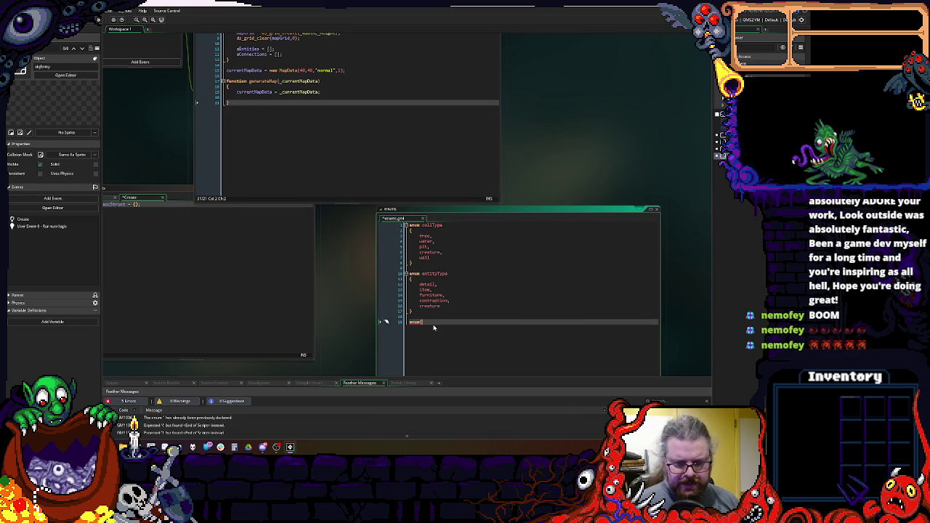
{"action": "key", "text": "Return"}
{"action": "type", "text": "{"}
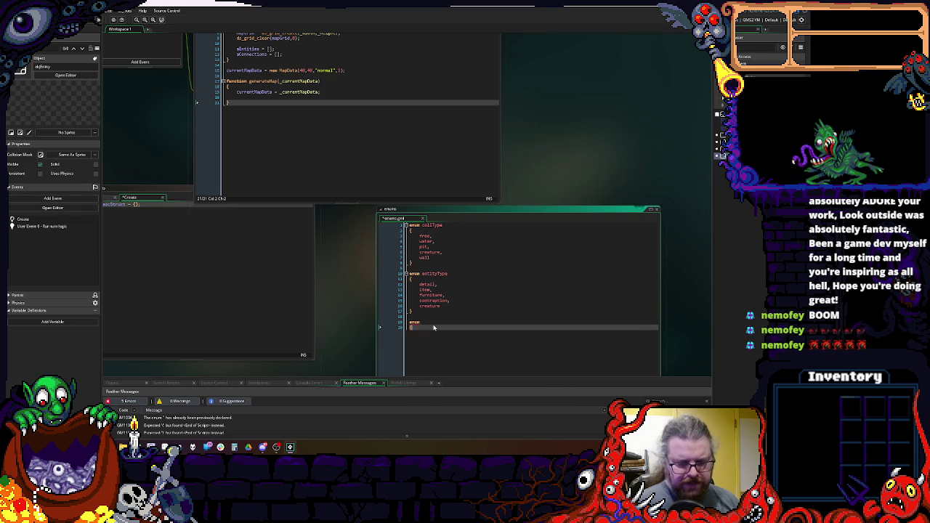
{"action": "key", "text": "Return"}
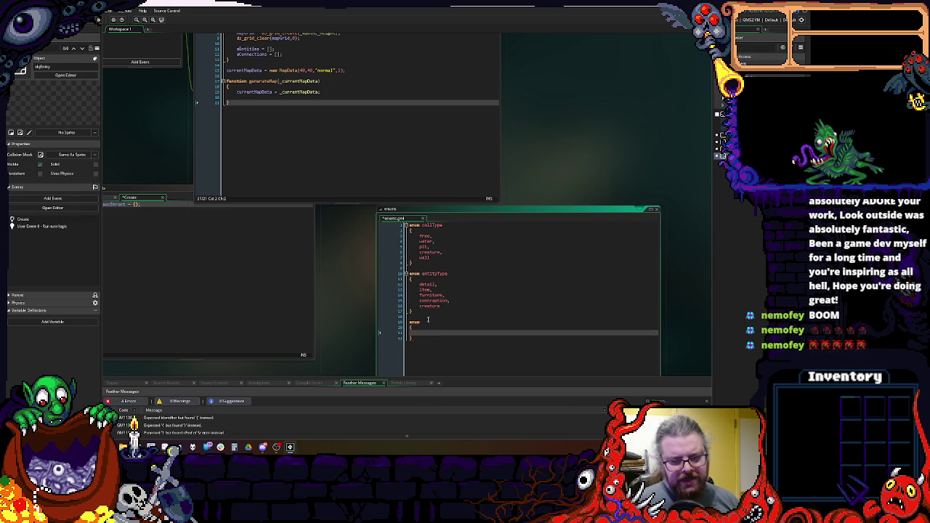
- Place the enums window beside the Create code and name the new enum tiles
{"action": "left_click", "coordinate": [392, 175]}
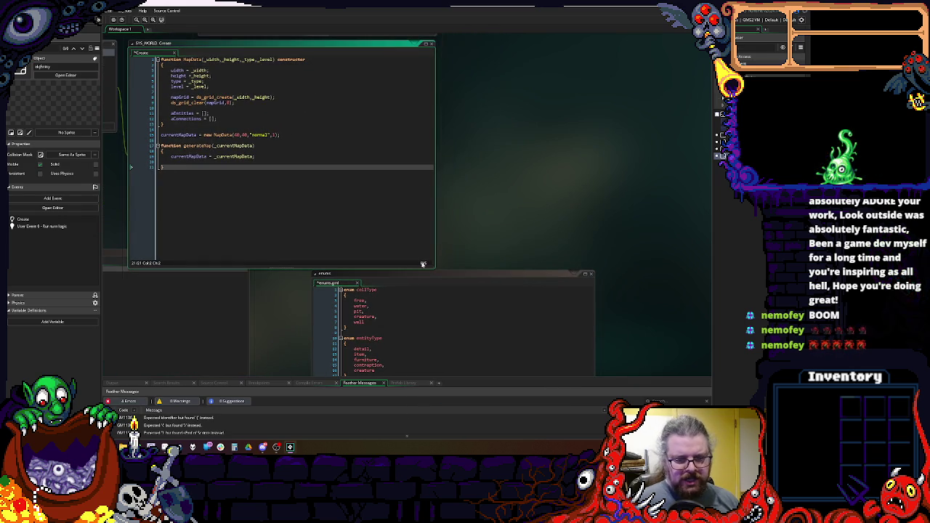
{"action": "left_click_drag", "start_coordinate": [434, 269], "coordinate": [334, 232]}
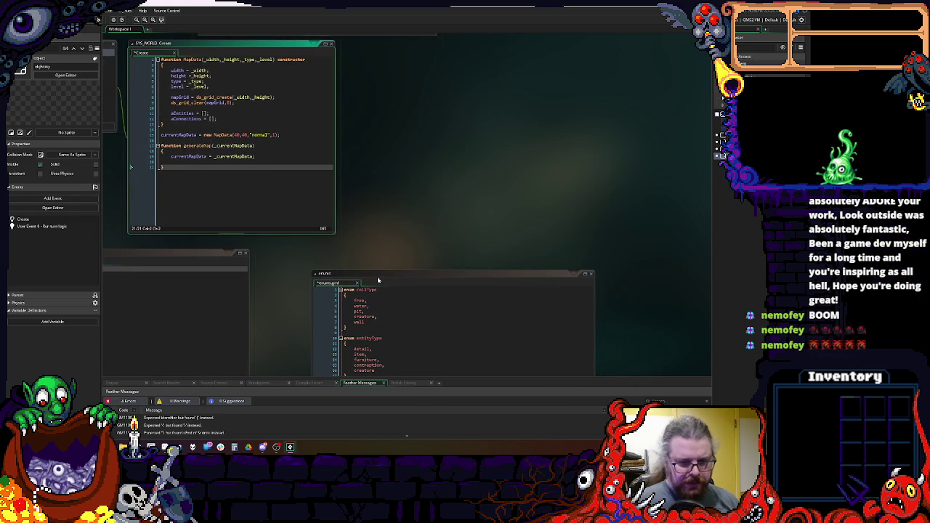
{"action": "left_click", "coordinate": [456, 175]}
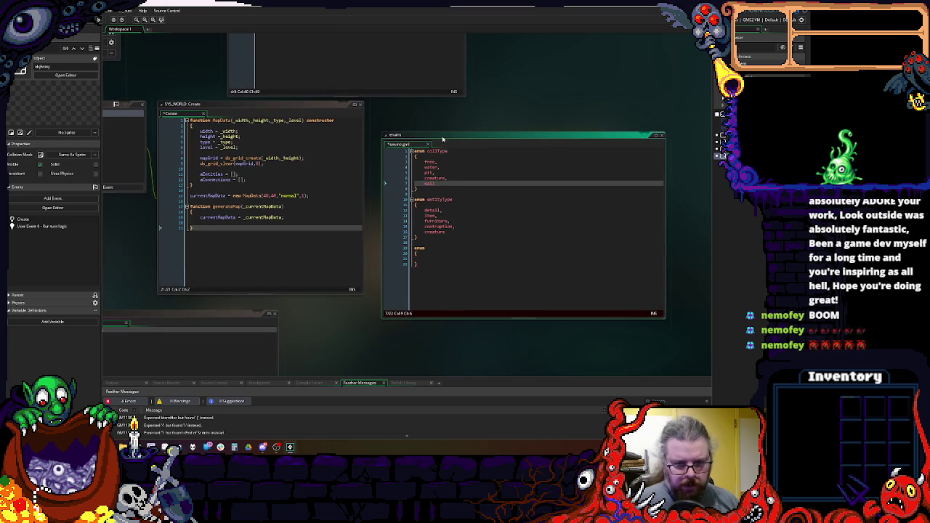
{"action": "left_click_drag", "start_coordinate": [442, 139], "coordinate": [433, 122]}
{"action": "left_click", "coordinate": [443, 242]}
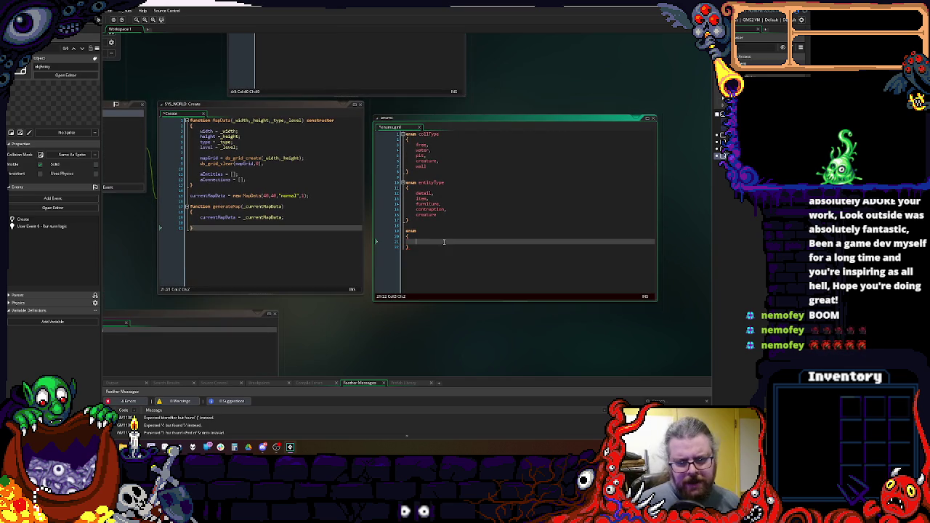
{"action": "key", "text": "Up"}
{"action": "key", "text": "Up"}
{"action": "key", "text": "End"}
{"action": "type", "text": "t"}
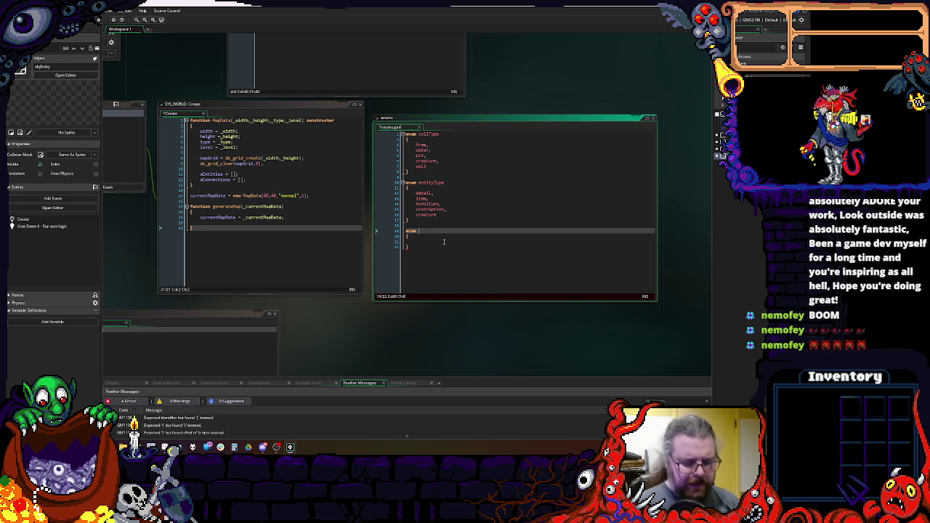
{"action": "type", "text": "i"}
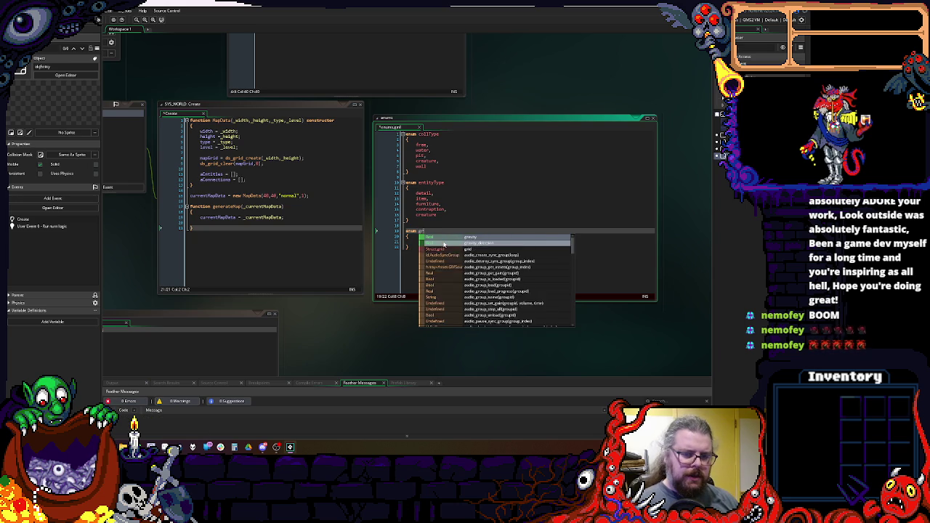
{"action": "type", "text": "le"}
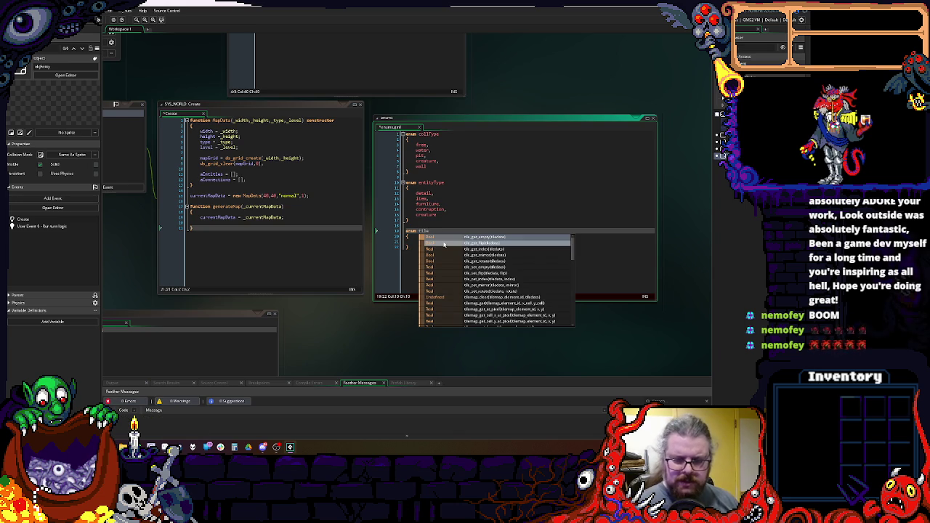
{"action": "type", "text": "s"}
- Enter floor, as the first member of the tiles enum
{"action": "left_click", "coordinate": [433, 240]}
{"action": "key", "text": "Return"}
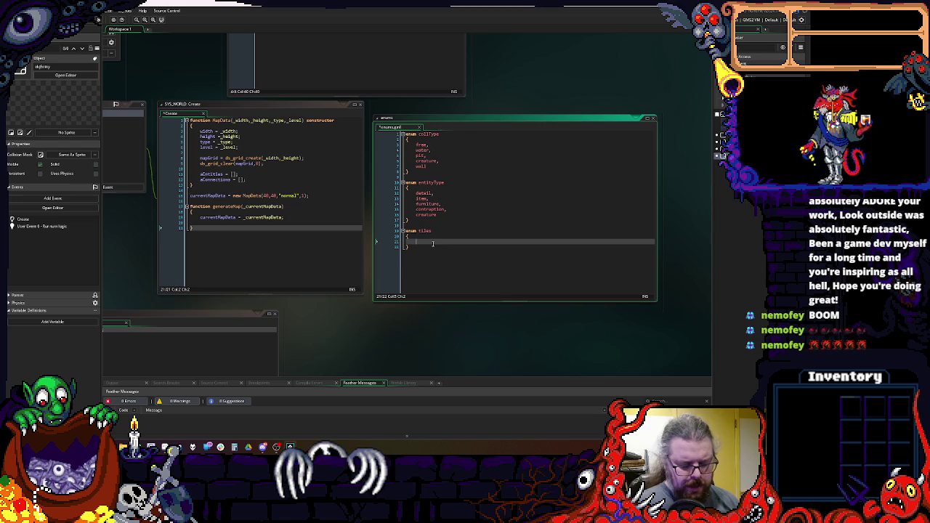
{"action": "type", "text": "floor,"}
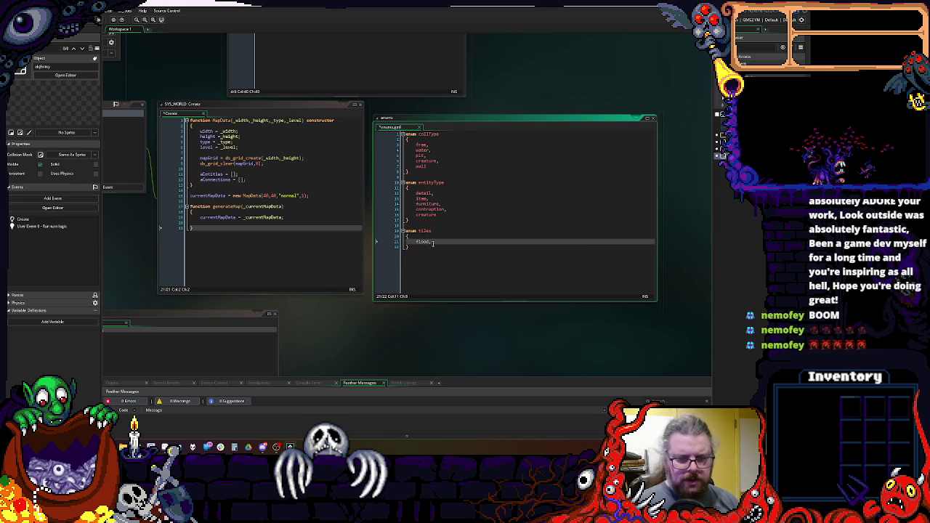
{"action": "key", "text": "Return"}
{"action": "key", "text": "BackSpace"}
{"action": "key", "text": "BackSpace"}
{"action": "key", "text": "BackSpace"}
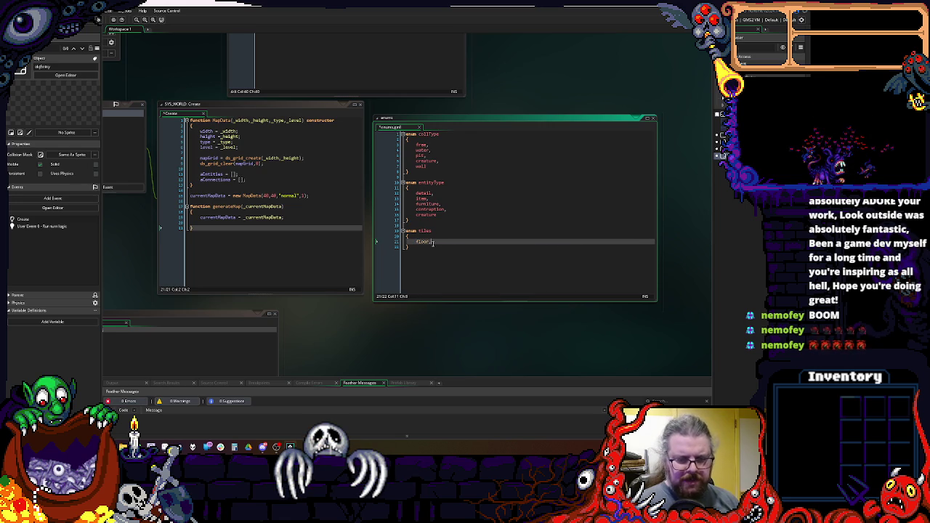
{"action": "key", "text": "Return"}
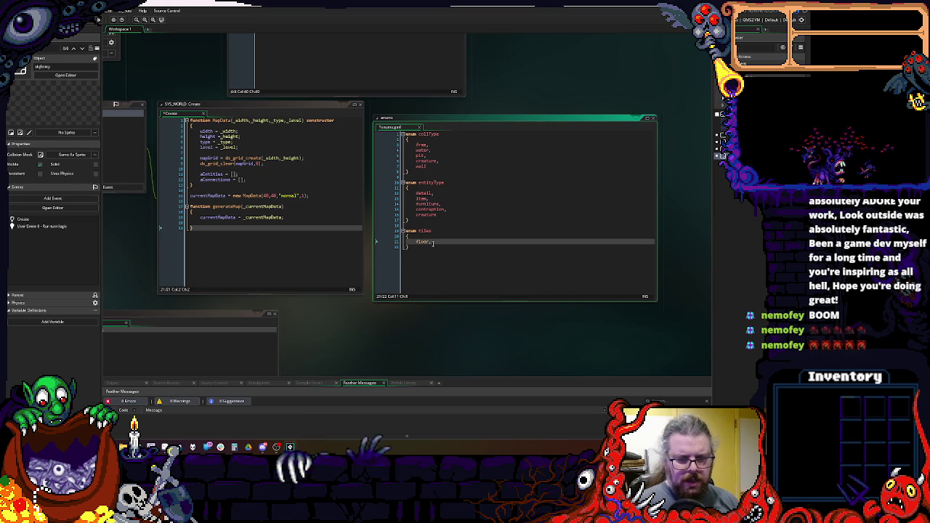
{"action": "scroll", "coordinate": [394, 228], "scroll_direction": "up", "scroll_amount": 3}
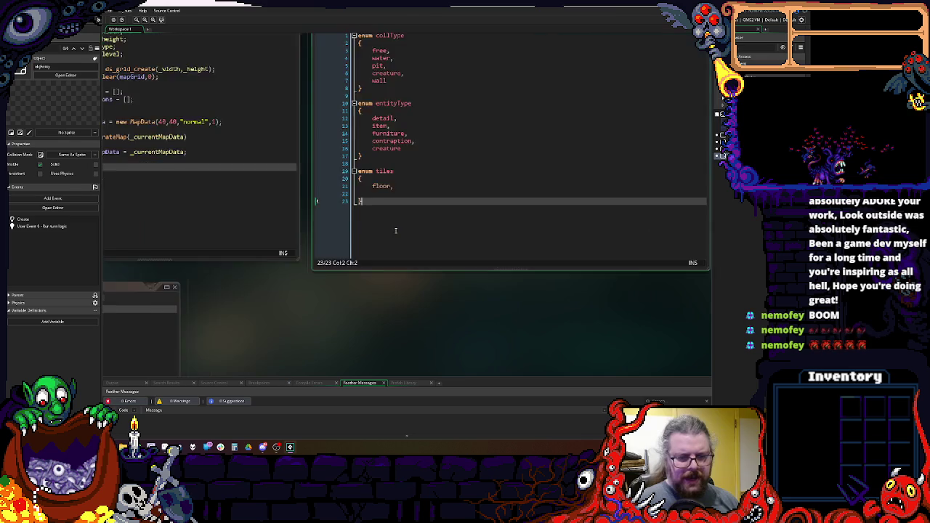
- Test a tiles.floor reference above the tiles enum, then delete the test line
{"action": "left_click", "coordinate": [370, 233]}
{"action": "key", "text": "Down"}
{"action": "key", "text": "Down"}
{"action": "key", "text": "Down"}
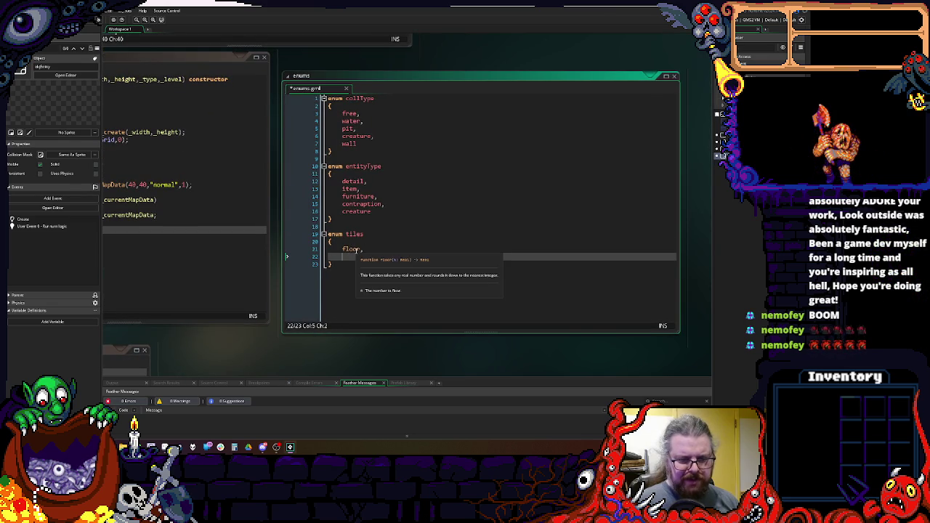
{"action": "key", "text": "Up"}
{"action": "key", "text": "Up"}
{"action": "key", "text": "Up"}
{"action": "key", "text": "Down"}
{"action": "key", "text": "Down"}
{"action": "key", "text": "Down"}
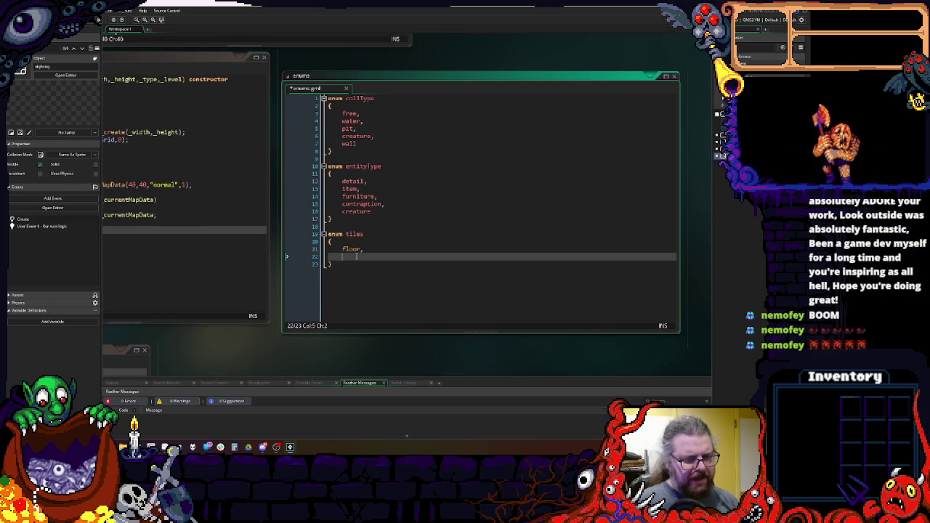
{"action": "type", "text": "dsdsd"}
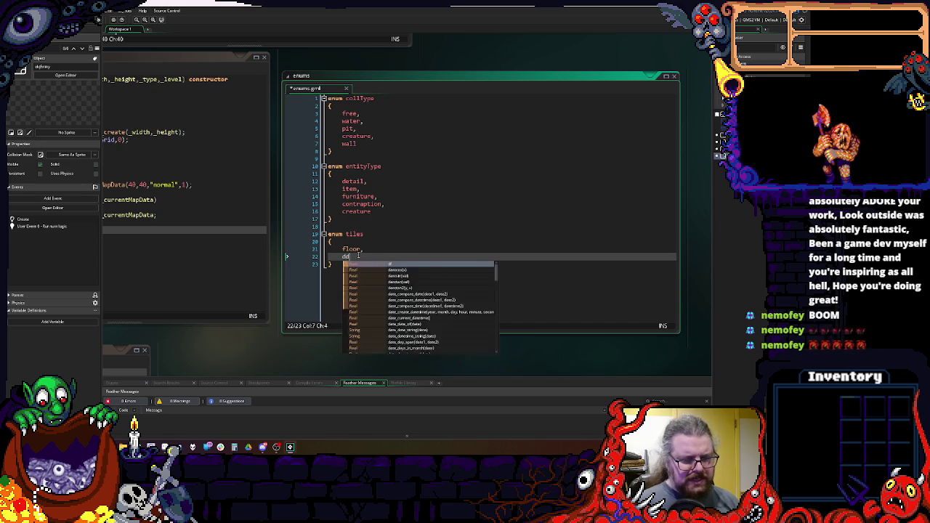
{"action": "key", "text": "Return"}
{"action": "key", "text": "BackSpace"}
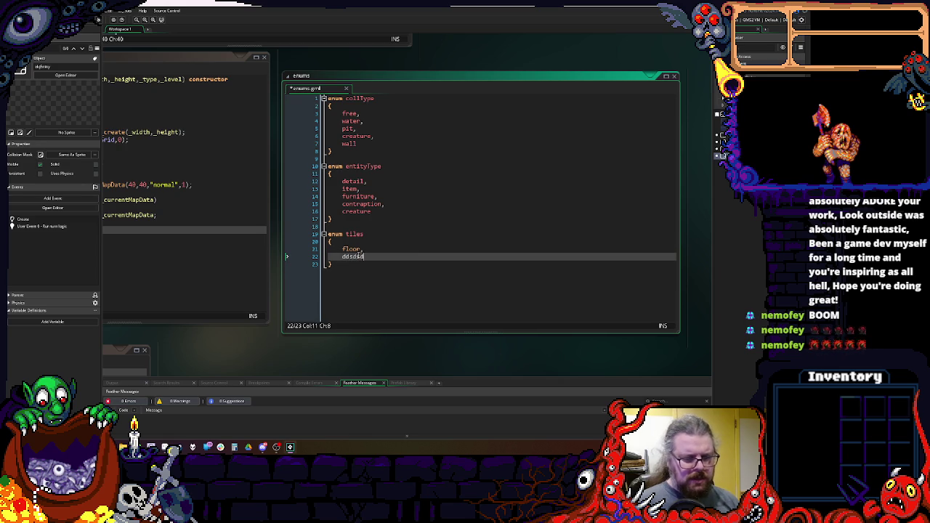
{"action": "key", "text": "Down"}
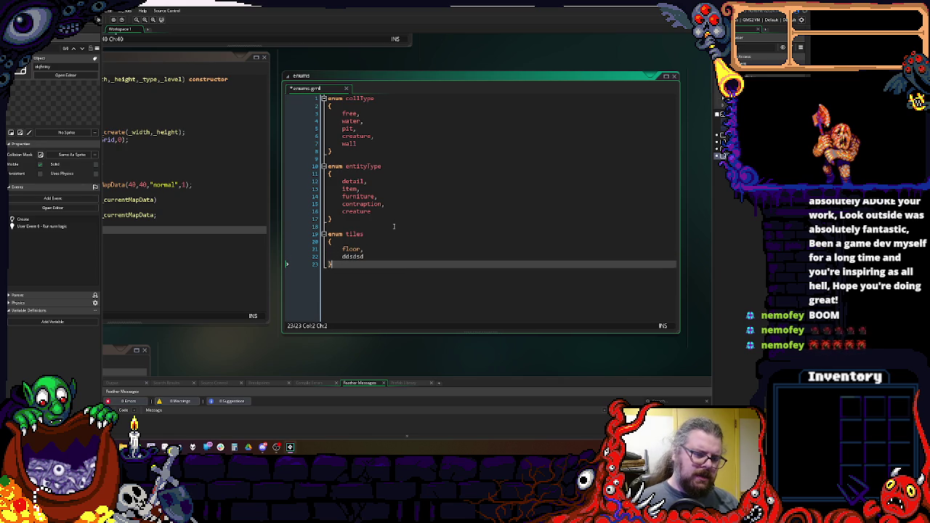
{"action": "left_click", "coordinate": [394, 226]}
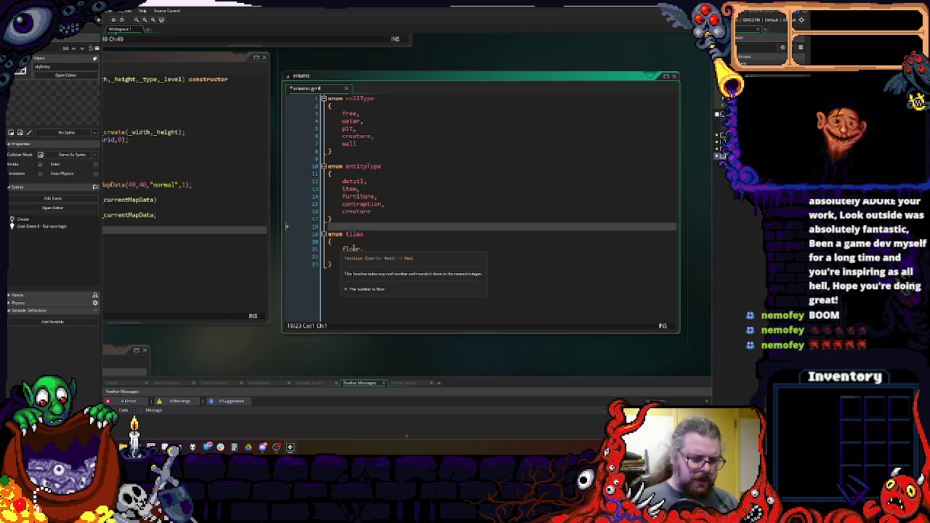
{"action": "left_click", "coordinate": [357, 234]}
{"action": "left_click", "coordinate": [369, 255]}
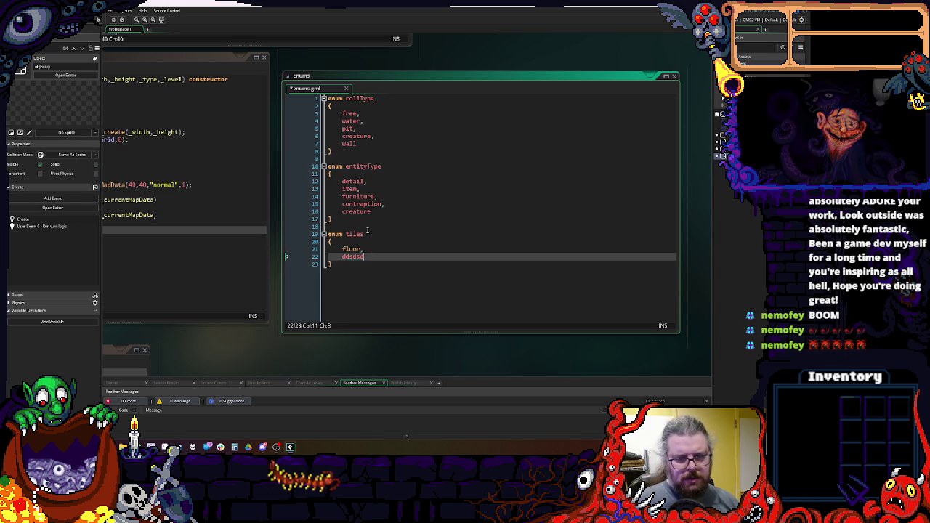
{"action": "left_click", "coordinate": [368, 228]}
{"action": "key", "text": "Return"}
{"action": "key", "text": "Return"}
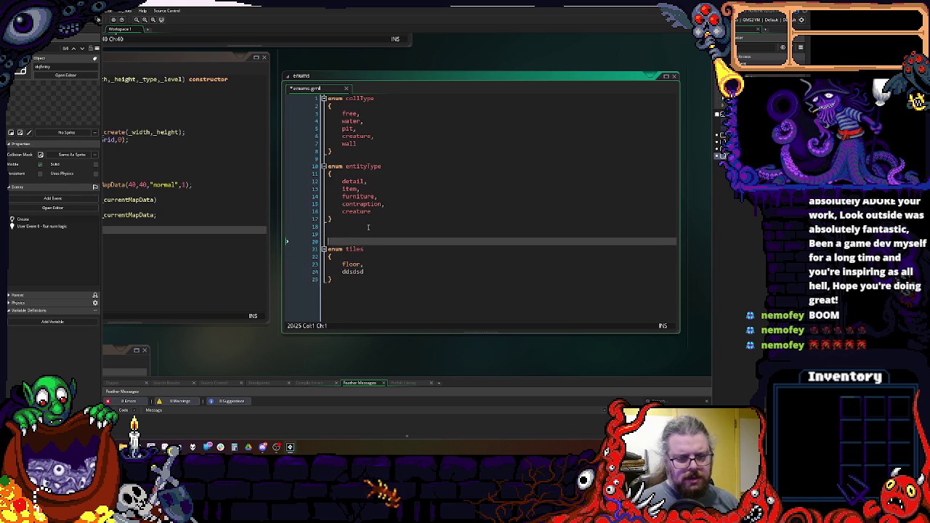
{"action": "type", "text": "tiles"}
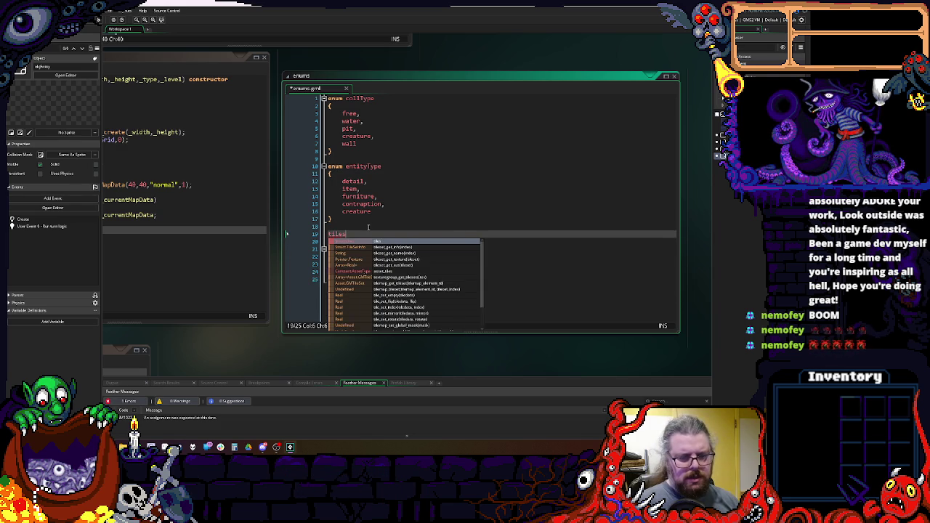
{"action": "type", "text": ".floo"}
{"action": "key", "text": "Return"}
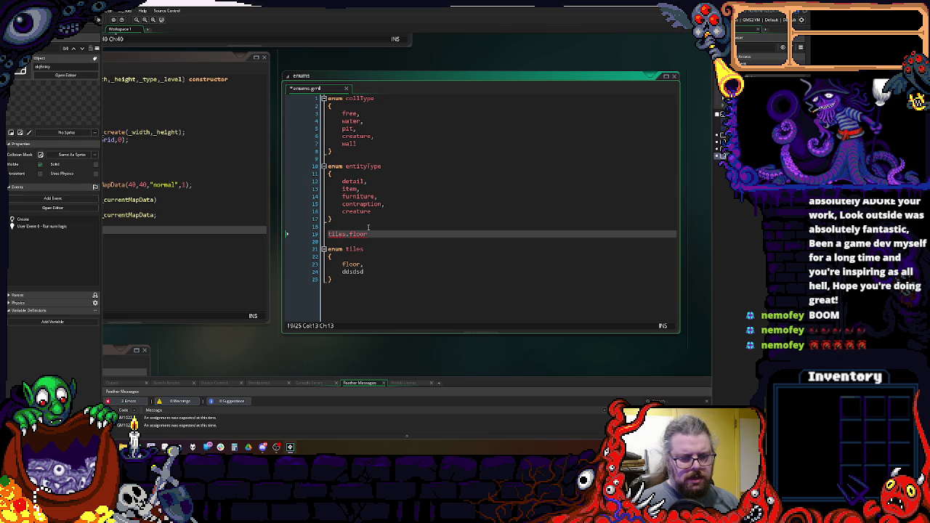
{"action": "left_click", "coordinate": [378, 272]}
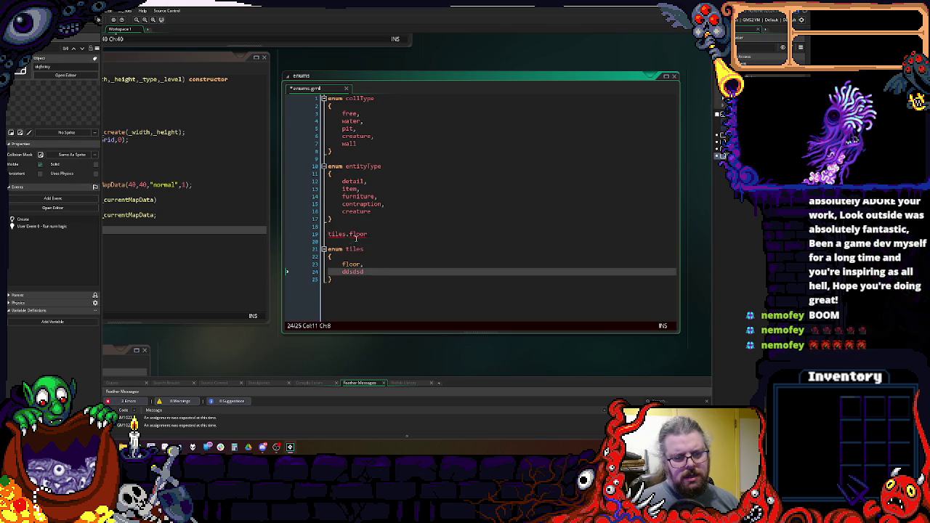
{"action": "key", "text": "Down"}
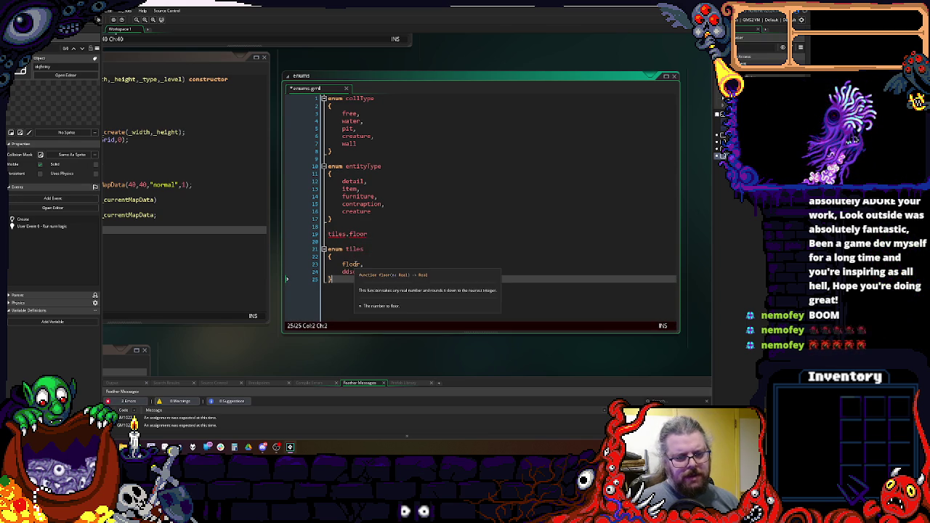
{"action": "key", "text": "Up"}
{"action": "key", "text": "Up"}
{"action": "key", "text": "Up"}
{"action": "key", "text": "End"}
{"action": "key", "text": "BackSpace"}
{"action": "key", "text": "BackSpace"}
{"action": "key", "text": "BackSpace"}
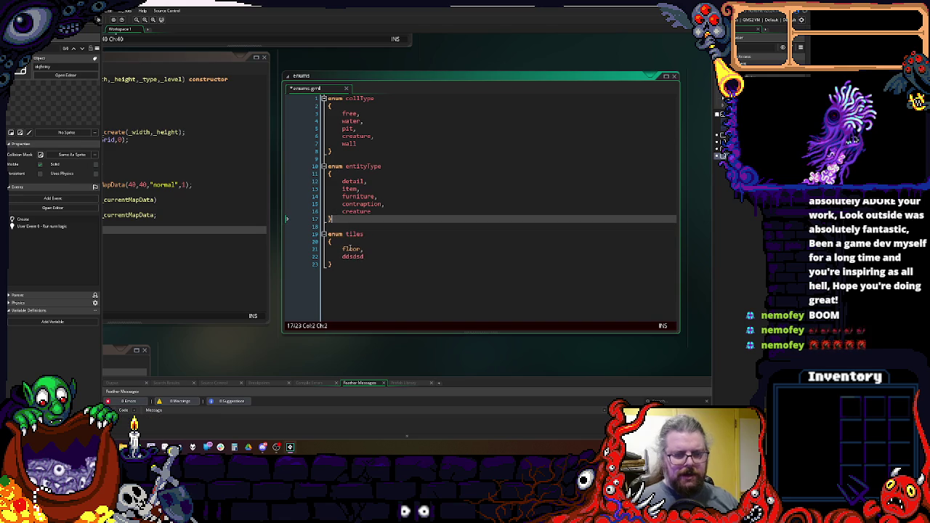
- Replace the placeholder enum entries with ground, wall, pit, water and lava
{"action": "left_click", "coordinate": [360, 248]}
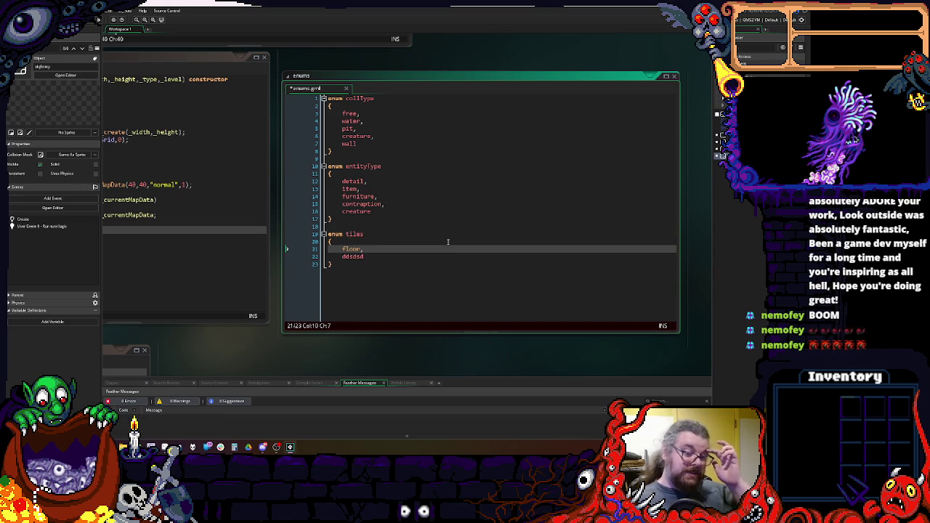
{"action": "key", "text": "BackSpace"}
{"action": "key", "text": "BackSpace"}
{"action": "key", "text": "BackSpace"}
{"action": "type", "text": "grou8nd"}
{"action": "key", "text": "BackSpace"}
{"action": "key", "text": "BackSpace"}
{"action": "key", "text": "BackSpace"}
{"action": "type", "text": "nd, "}
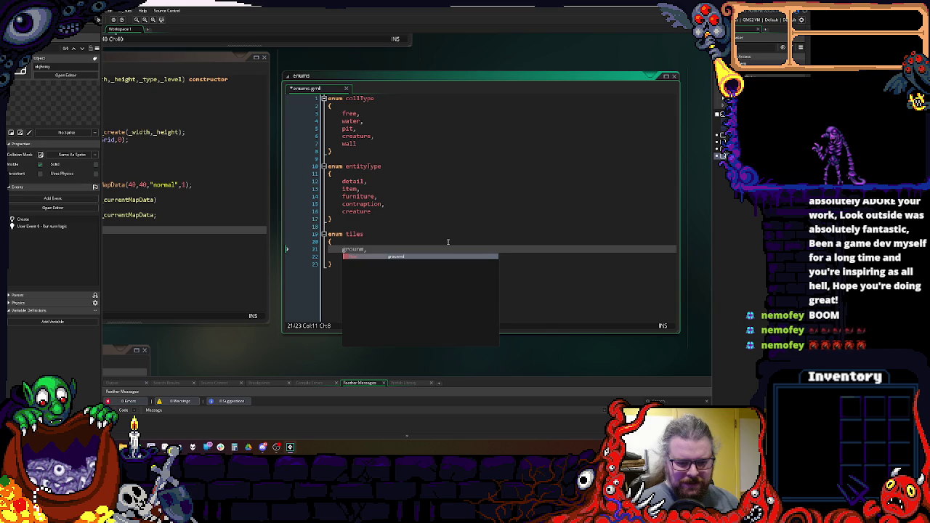
{"action": "type", "text": "ddsds"}
{"action": "key", "text": "End"}
{"action": "key", "text": "Return"}
{"action": "type", "text": "d"}
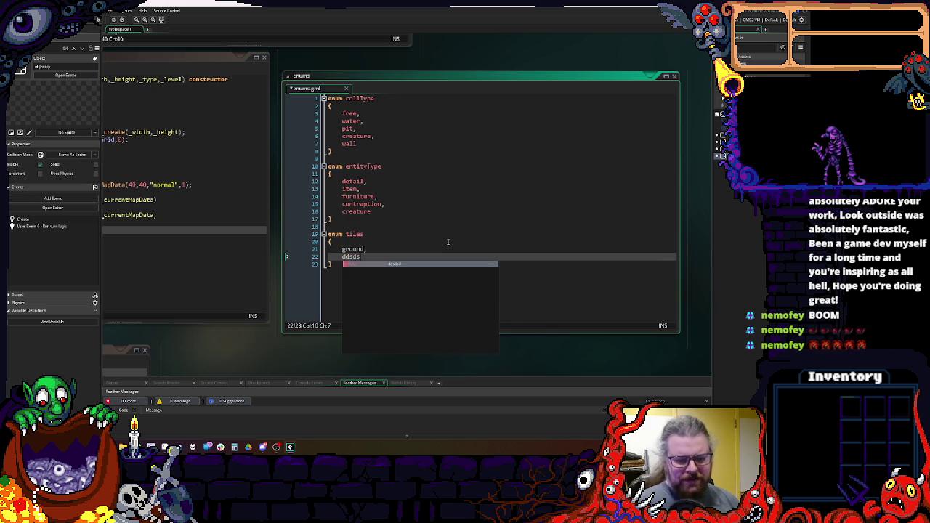
{"action": "key", "text": "BackSpace"}
{"action": "type", "text": ","}
{"action": "key", "text": "BackSpace"}
{"action": "type", "text": "wall,"}
{"action": "key", "text": "Return"}
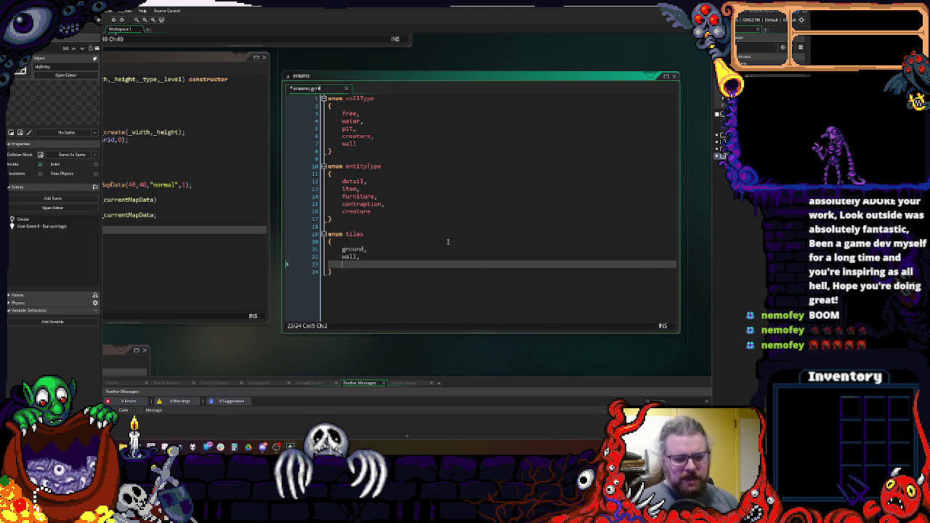
{"action": "type", "text": "pit,"}
{"action": "key", "text": "Return"}
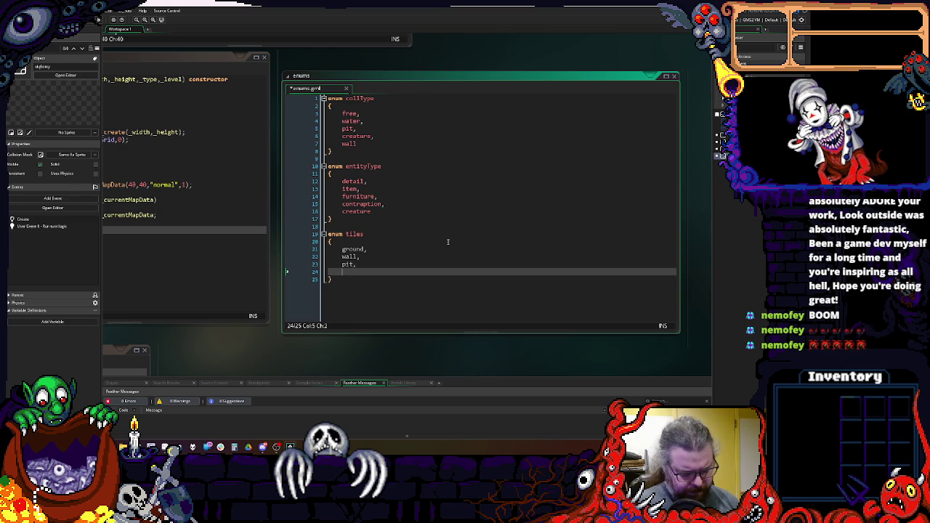
{"action": "type", "text": "water,"}
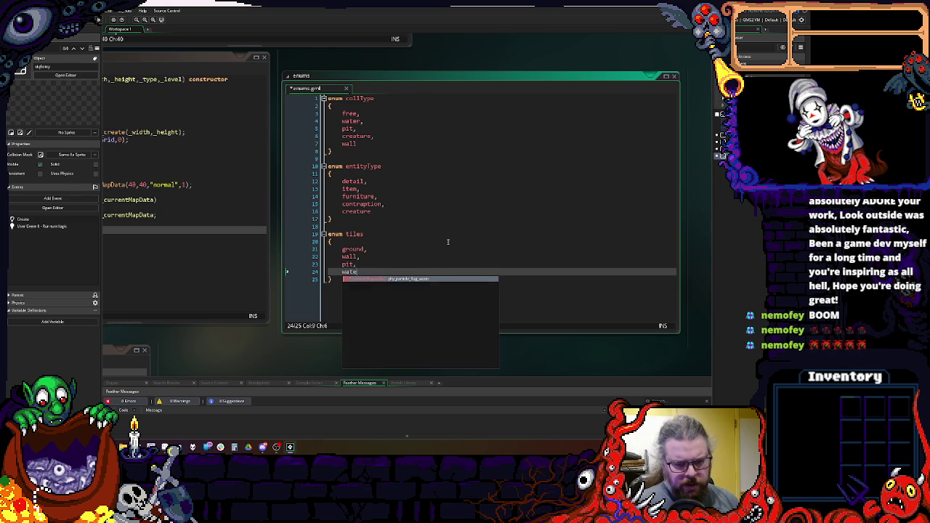
{"action": "key", "text": "Return"}
{"action": "type", "text": "lava"}
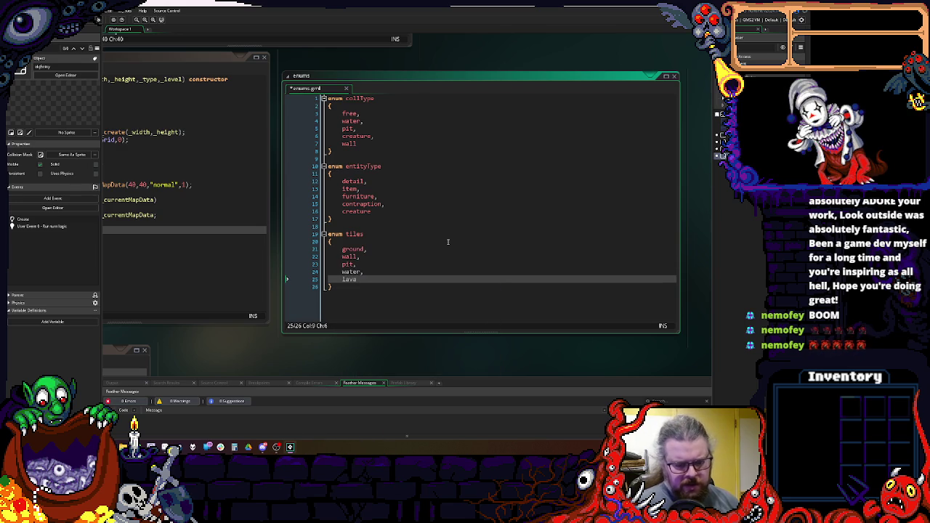
{"action": "type", "text": ","}
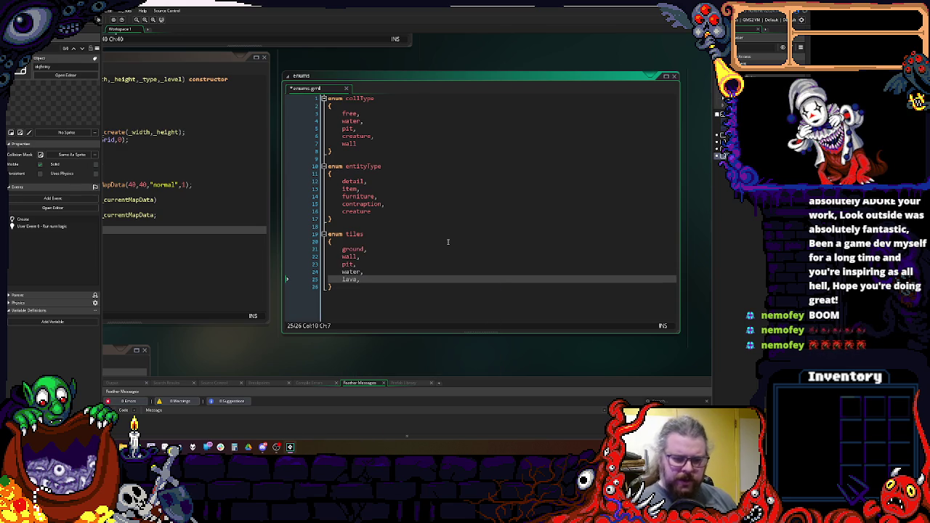
{"action": "key", "text": "BackSpace"}
- Insert grass after ground and bars after wall in the tiles enum
{"action": "key", "text": "Up"}
{"action": "key", "text": "Up"}
{"action": "key", "text": "Up"}
{"action": "key", "text": "End"}
{"action": "key", "text": "Return"}
{"action": "type", "text": "grass,"}
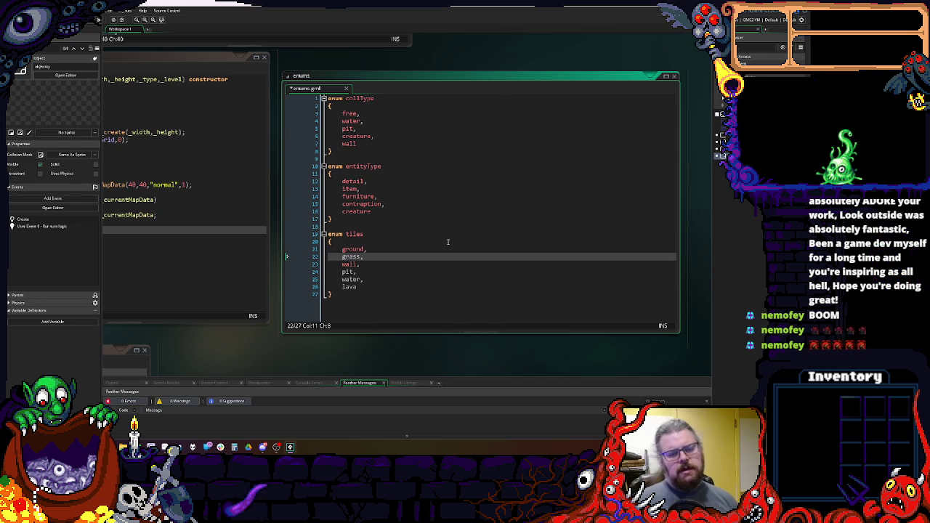
{"action": "key", "text": "Down"}
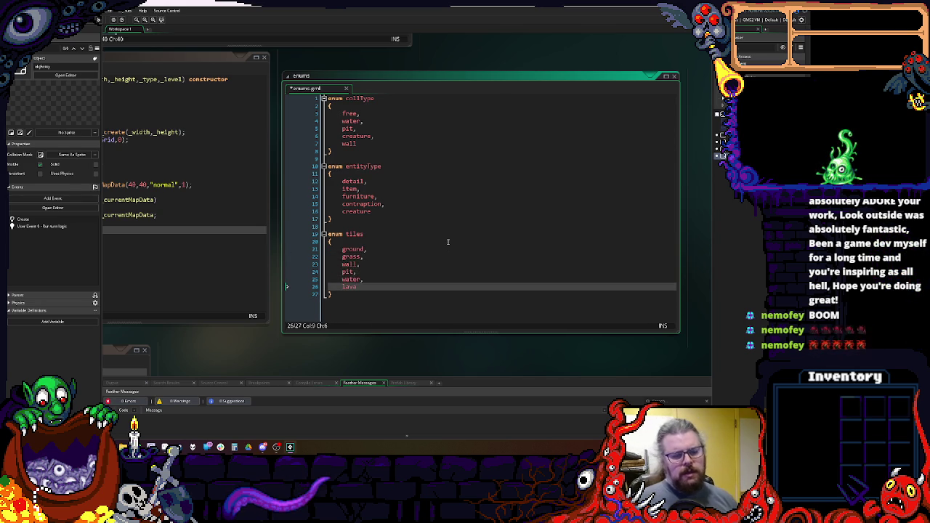
{"action": "key", "text": "Up"}
{"action": "key", "text": "Up"}
{"action": "key", "text": "Up"}
{"action": "key", "text": "Return"}
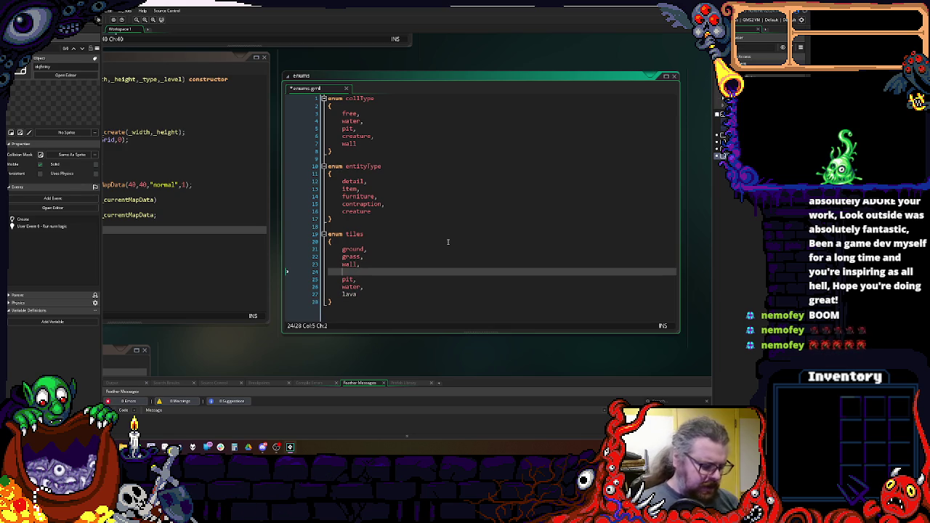
{"action": "type", "text": "bars,"}
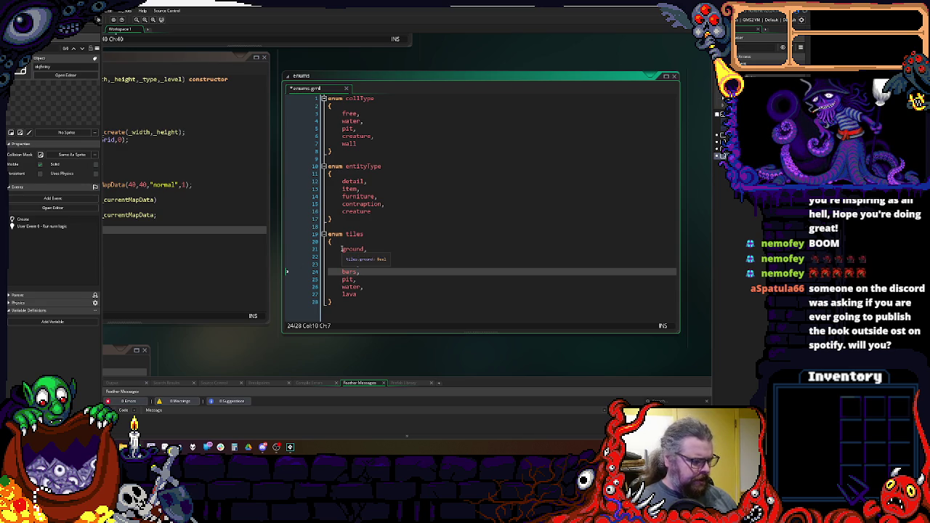
{"action": "left_click", "coordinate": [341, 248]}
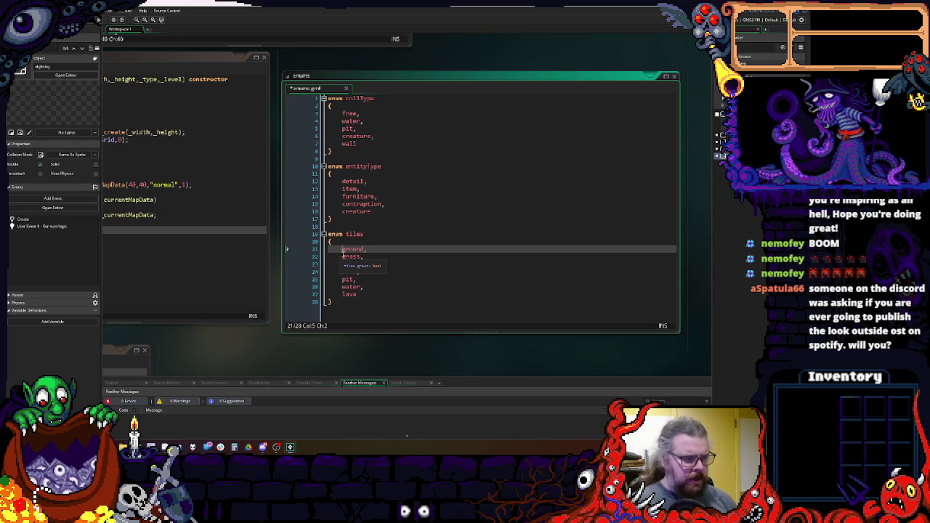
{"action": "left_click", "coordinate": [439, 248]}
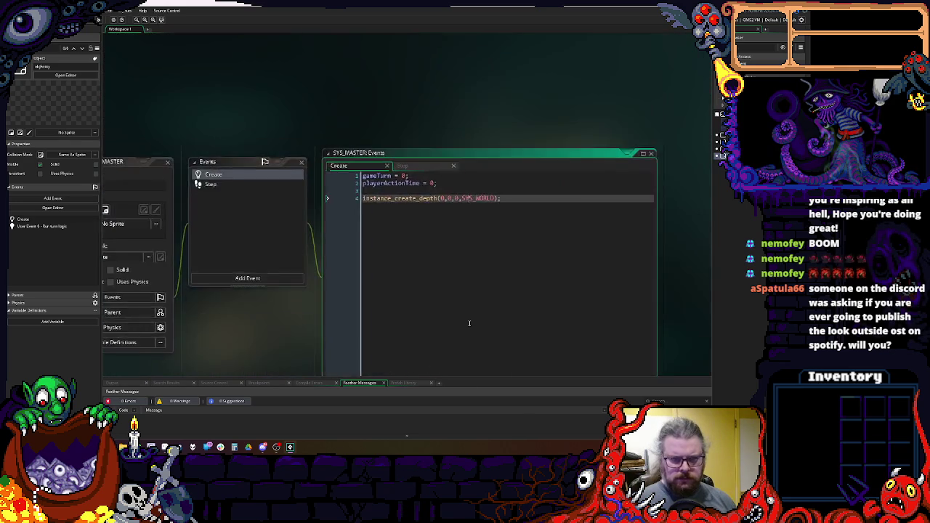
- In SYS_WORLD Create, add generateMap(currentMapData); below the generateMap function
{"action": "key", "text": "F12"}
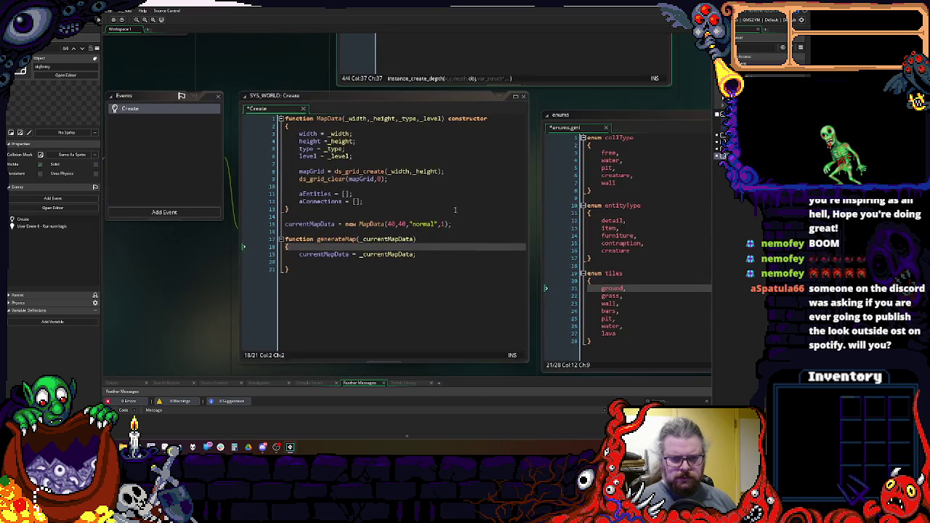
{"action": "left_click", "coordinate": [607, 272]}
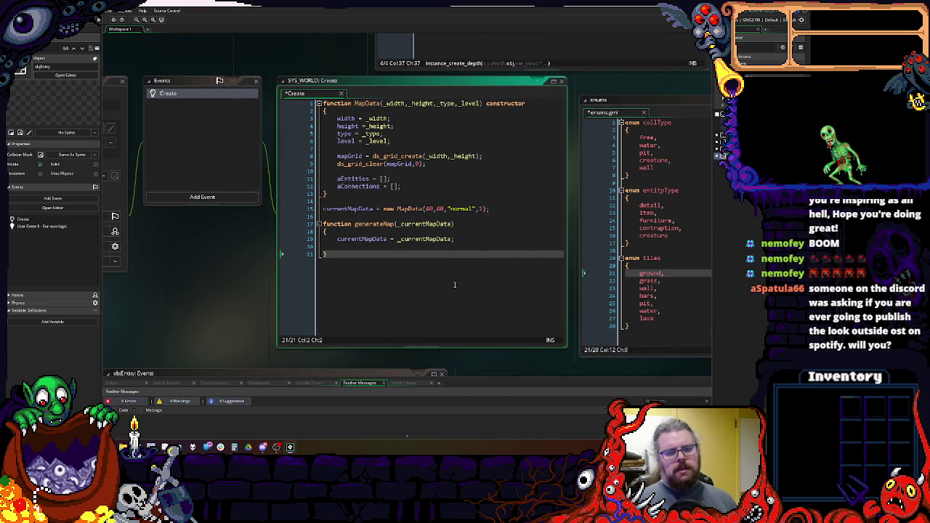
{"action": "key", "text": "Return"}
{"action": "key", "text": "Return"}
{"action": "type", "text": "generateM"}
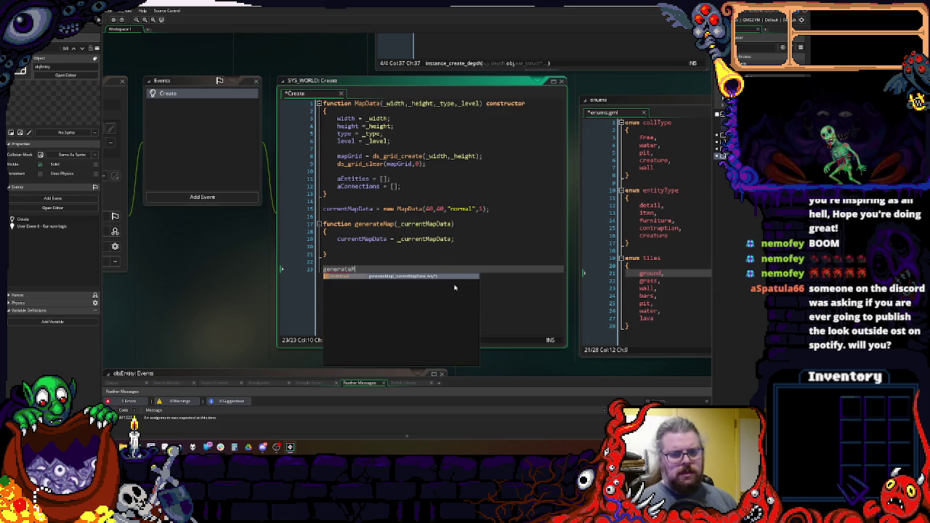
{"action": "key", "text": "Return"}
{"action": "type", "text": "()"}
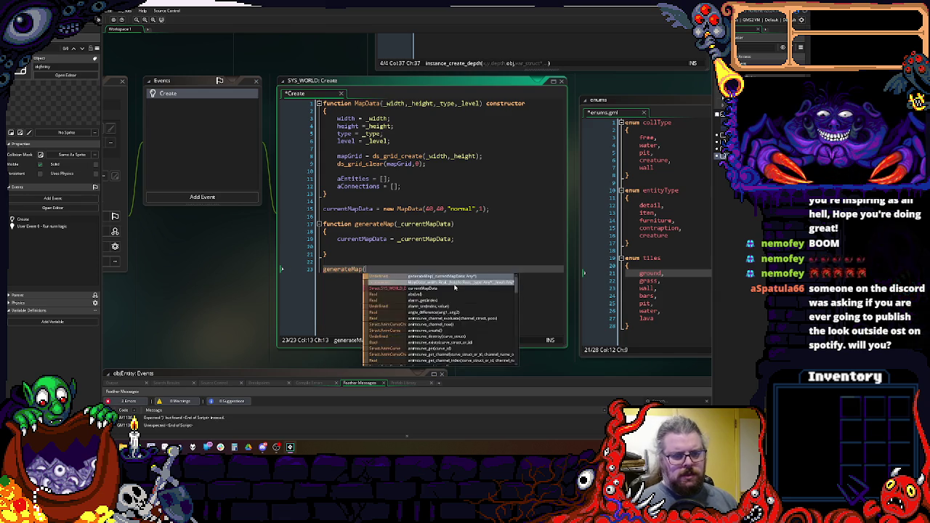
{"action": "key", "text": "Left"}
{"action": "type", "text": "currentMapD"}
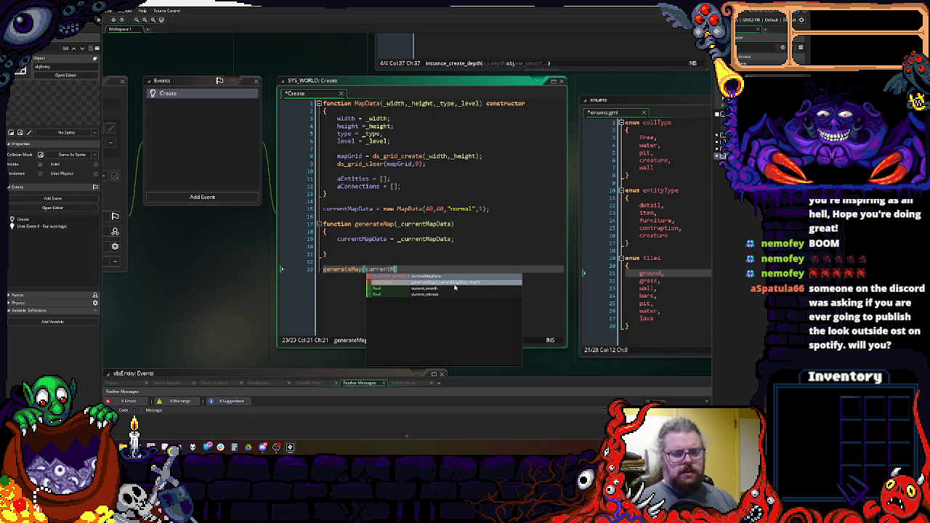
{"action": "type", "text": "ata);"}
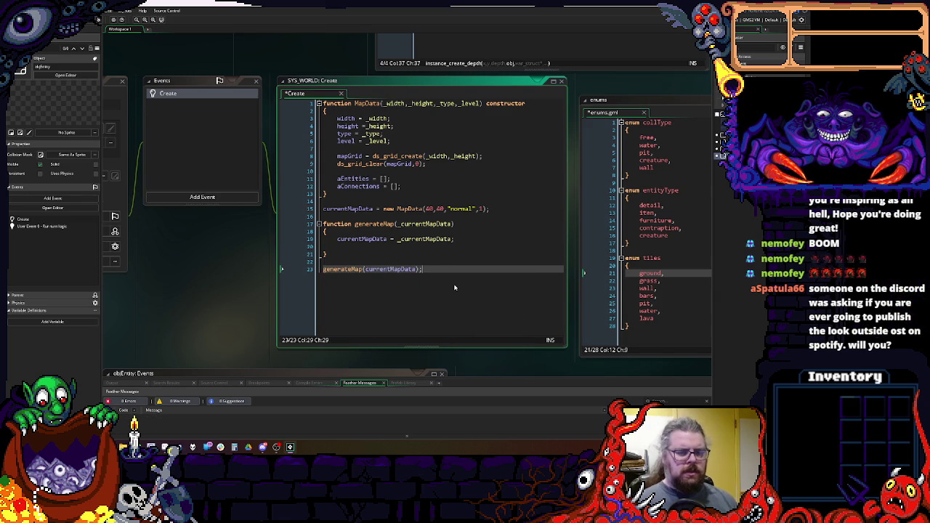
- Insert an empty ds_grid_set_region() call on a new line inside generateMap
{"action": "left_click", "coordinate": [472, 239]}
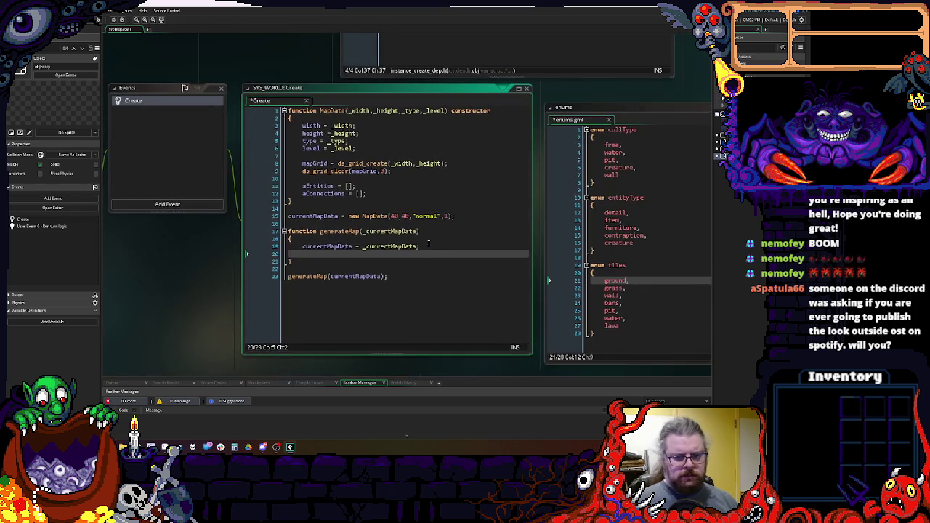
{"action": "key", "text": "Return"}
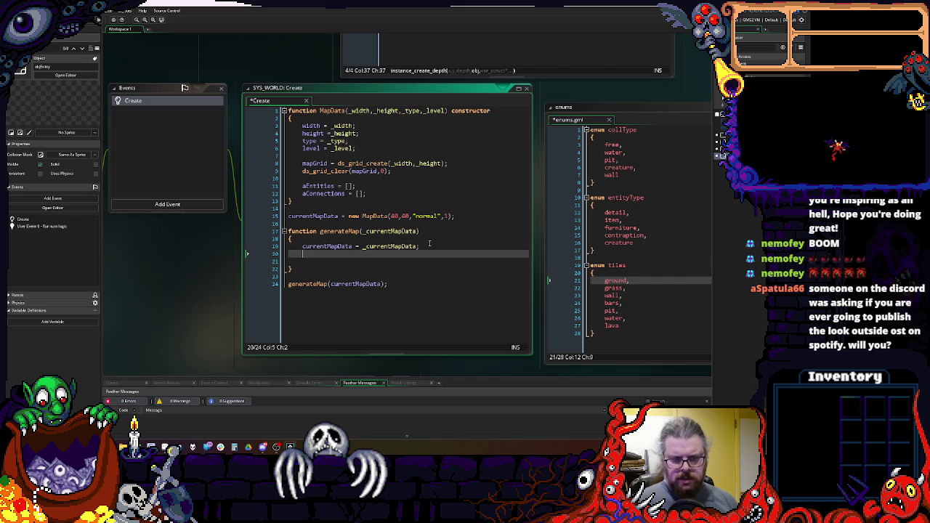
{"action": "key", "text": "Down"}
{"action": "type", "text": "grid"}
{"action": "key", "text": "BackSpace"}
{"action": "key", "text": "BackSpace"}
{"action": "key", "text": "BackSpace"}
{"action": "type", "text": "ds_grid_"}
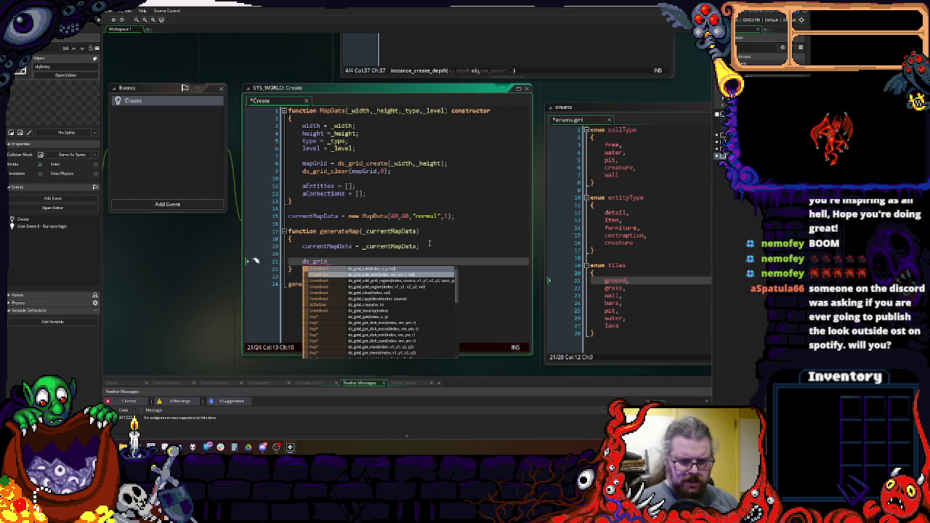
{"action": "type", "text": "s"}
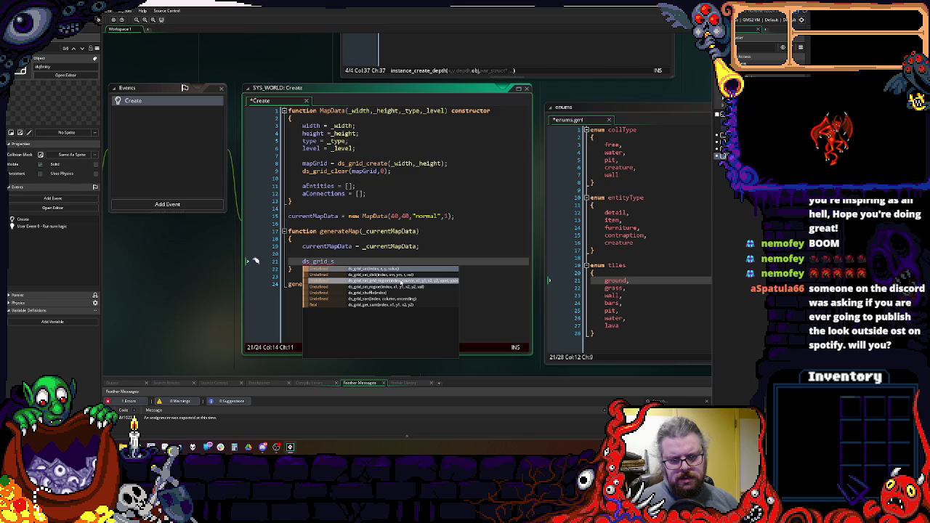
{"action": "left_click", "coordinate": [394, 287]}
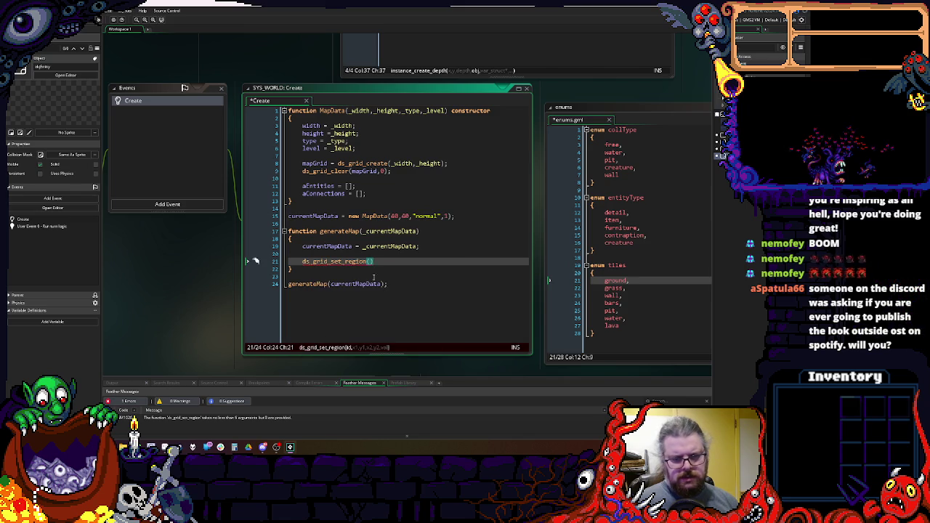
{"action": "left_click", "coordinate": [377, 246]}
{"action": "double_click", "coordinate": [390, 231]}
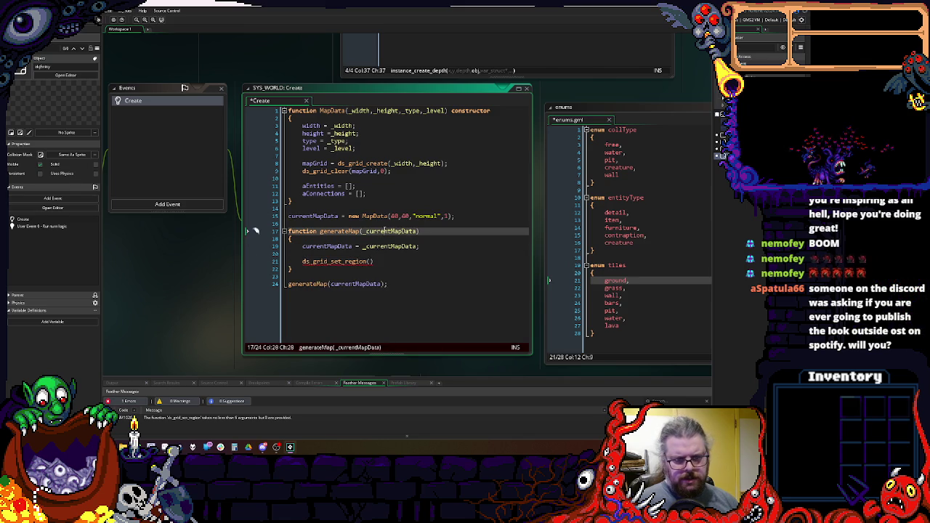
{"action": "left_click", "coordinate": [369, 261]}
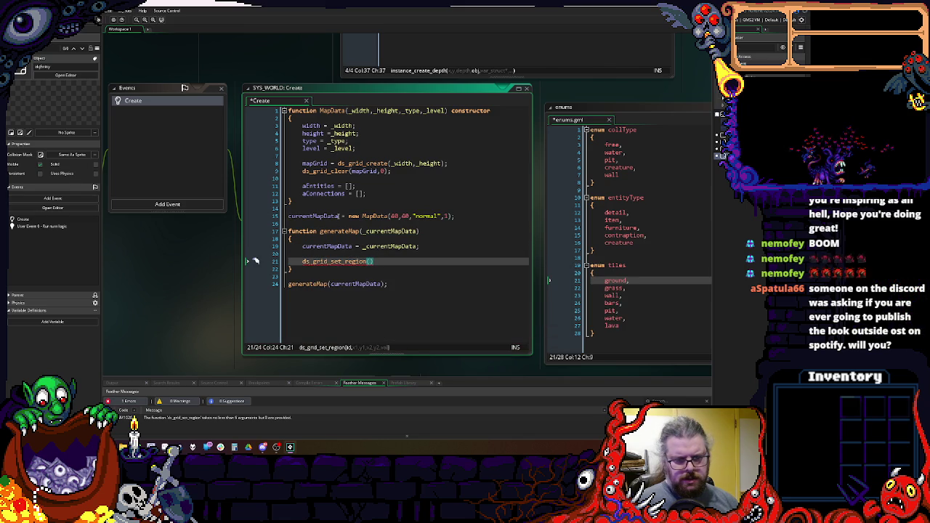
{"action": "left_click", "coordinate": [340, 216]}
{"action": "key", "text": "BackSpace"}
{"action": "key", "text": "BackSpace"}
{"action": "key", "text": "BackSpace"}
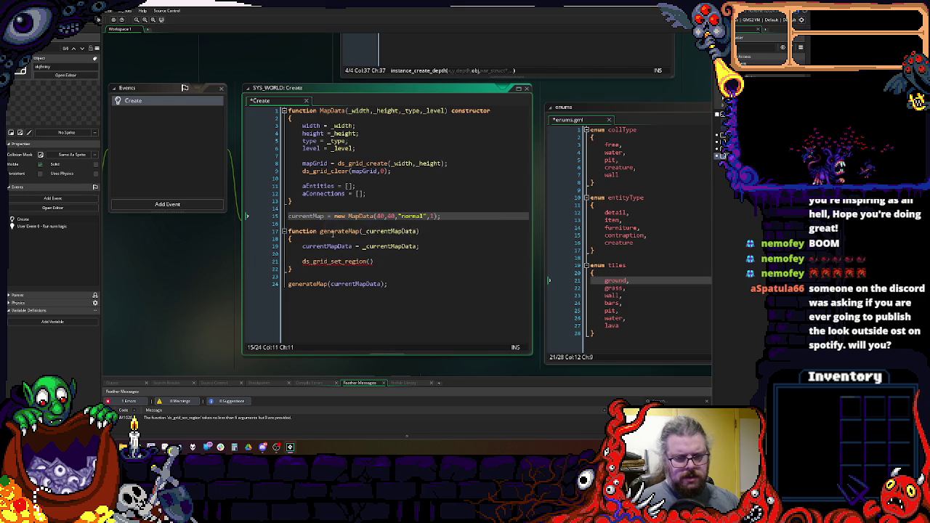
- Rename currentMapData to currentMap in the assignment and the generateMap call
{"action": "left_click", "coordinate": [324, 187]}
{"action": "left_click_drag", "start_coordinate": [354, 247], "coordinate": [339, 246]}
{"action": "key", "text": "BackSpace"}
{"action": "left_click", "coordinate": [327, 209]}
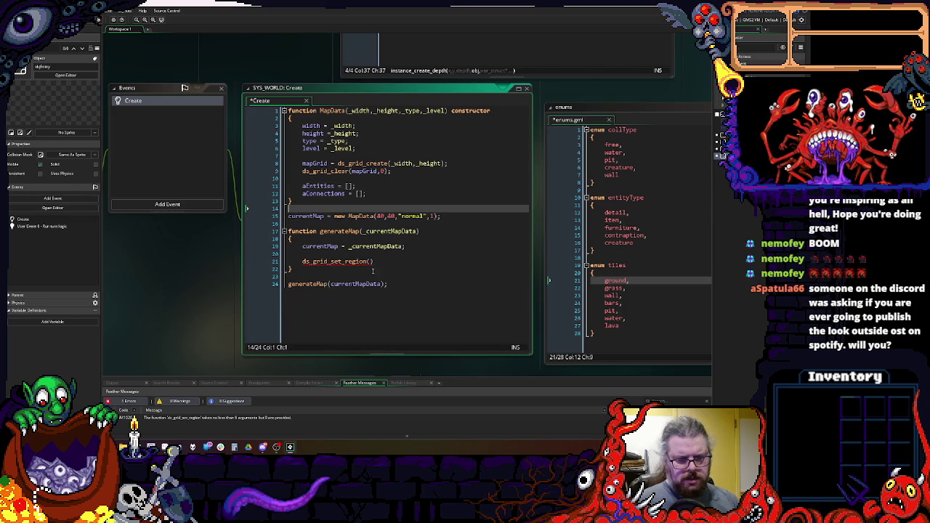
{"action": "left_click_drag", "start_coordinate": [382, 284], "coordinate": [365, 283]}
{"action": "key", "text": "BackSpace"}
- Fill ds_grid_set_region with currentMap.mapGrid, 1, 1, currentMap.width-2, currentMap.height-2
{"action": "left_click", "coordinate": [372, 261]}
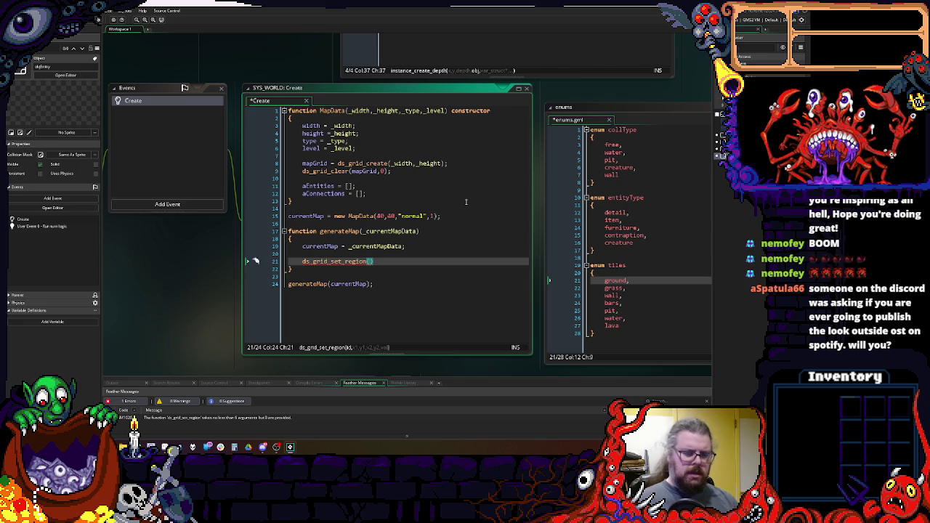
{"action": "key", "text": "Up"}
{"action": "key", "text": "Up"}
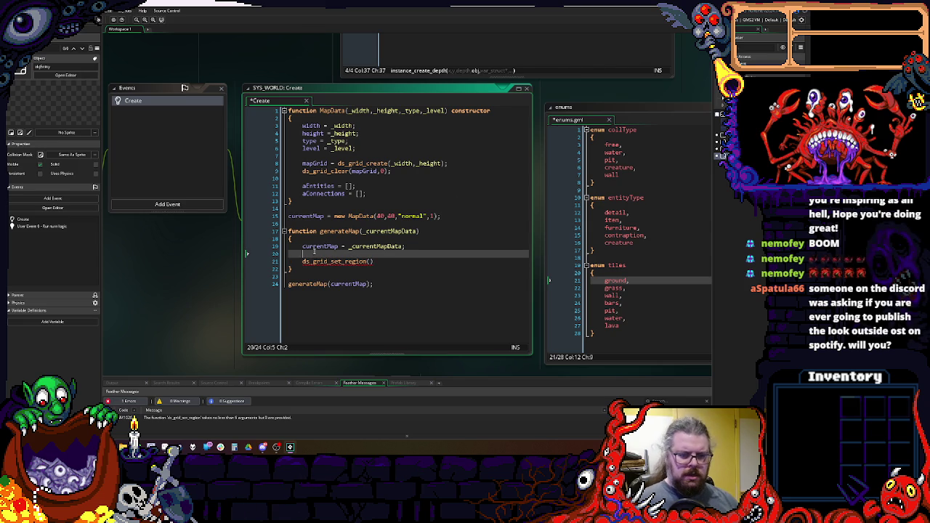
{"action": "left_click", "coordinate": [371, 261]}
{"action": "type", "text": "currentMap.mapGrid"}
{"action": "type", "text": "d"}
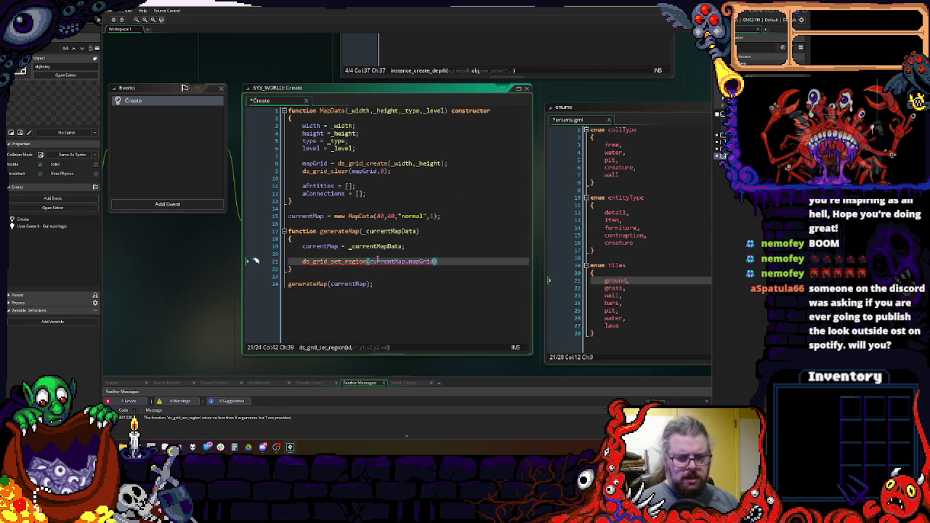
{"action": "type", "text": ","}
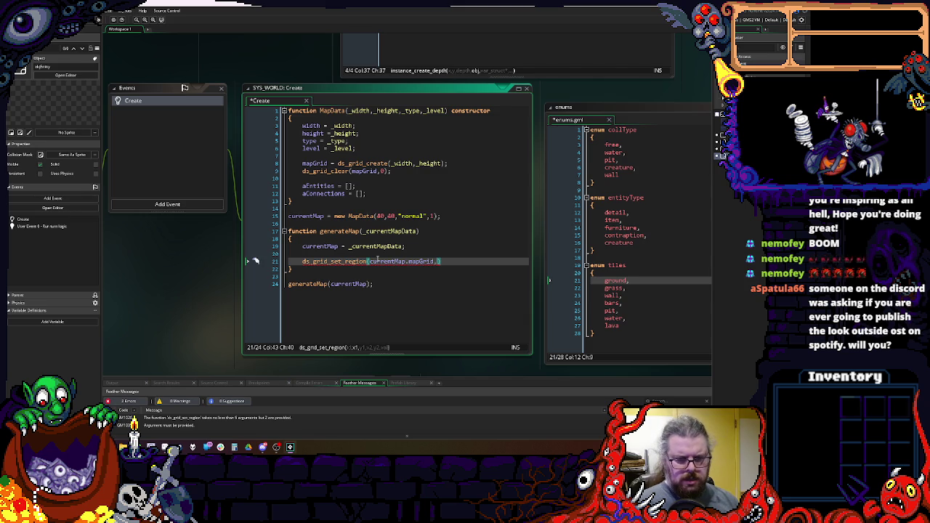
{"action": "type", "text": "1,"}
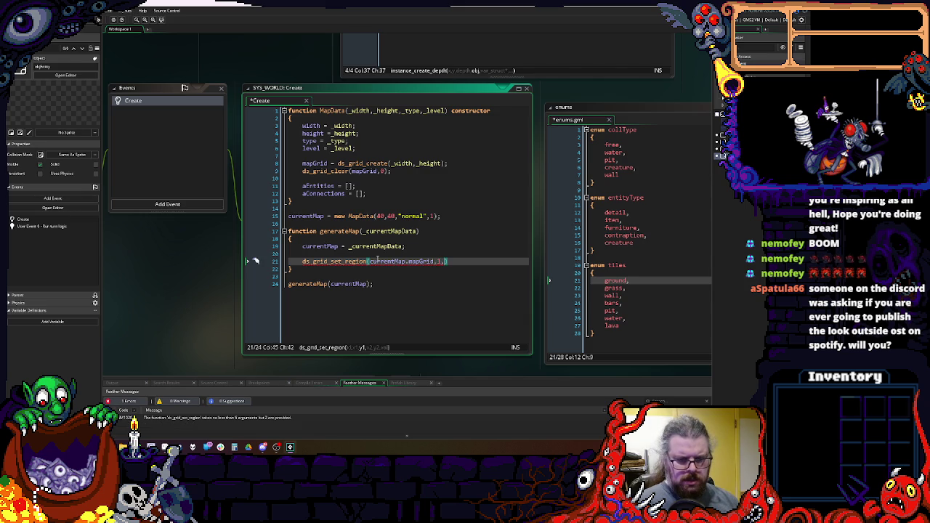
{"action": "type", "text": "1,"}
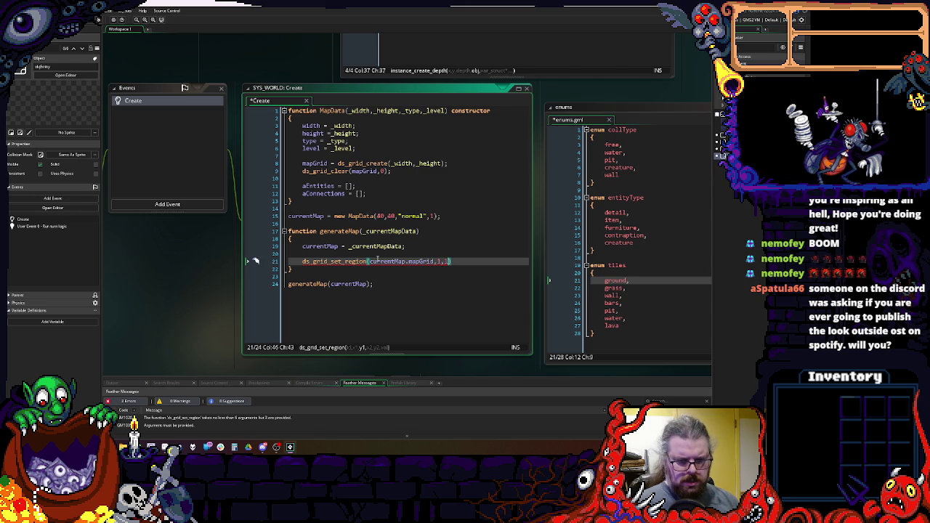
{"action": "type", "text": "currentMap.width-2,cur"}
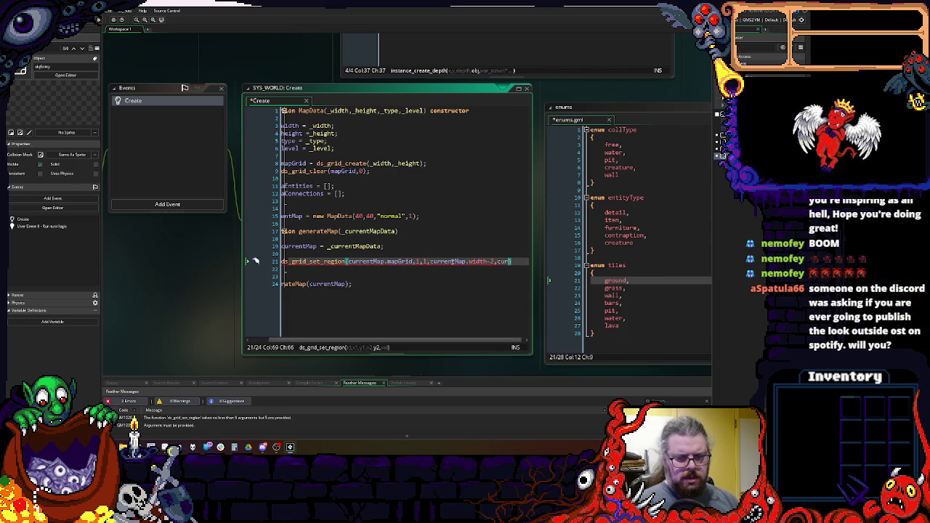
{"action": "type", "text": "rentMap.height-2"}
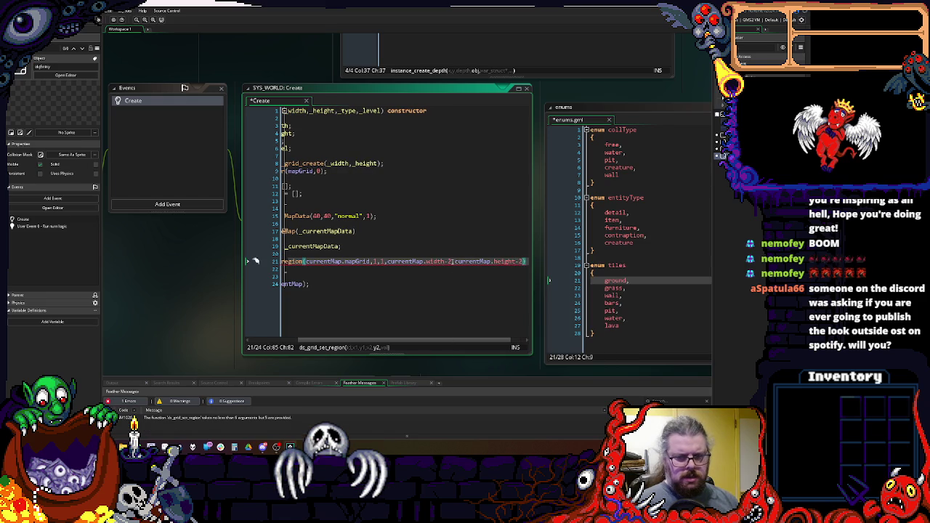
{"action": "type", "text": ","}
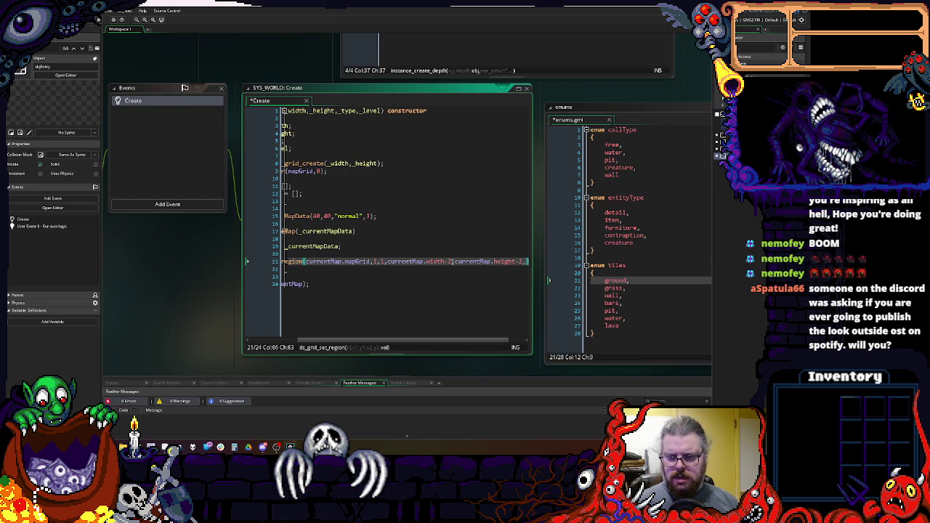
- Copy ds_grid_clear(mapGrid,0) above the region call and change its value to wall
{"action": "key", "text": "Up"}
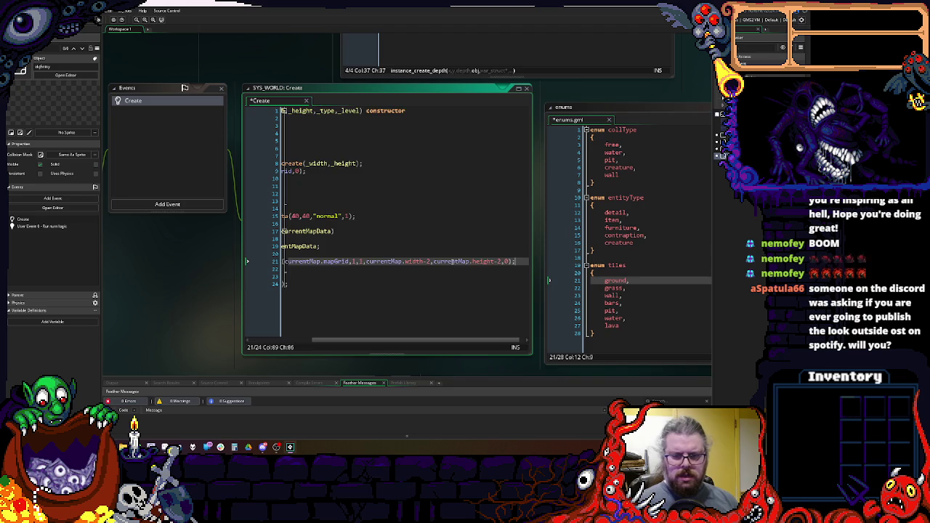
{"action": "key", "text": "Return"}
{"action": "left_click", "coordinate": [396, 171]}
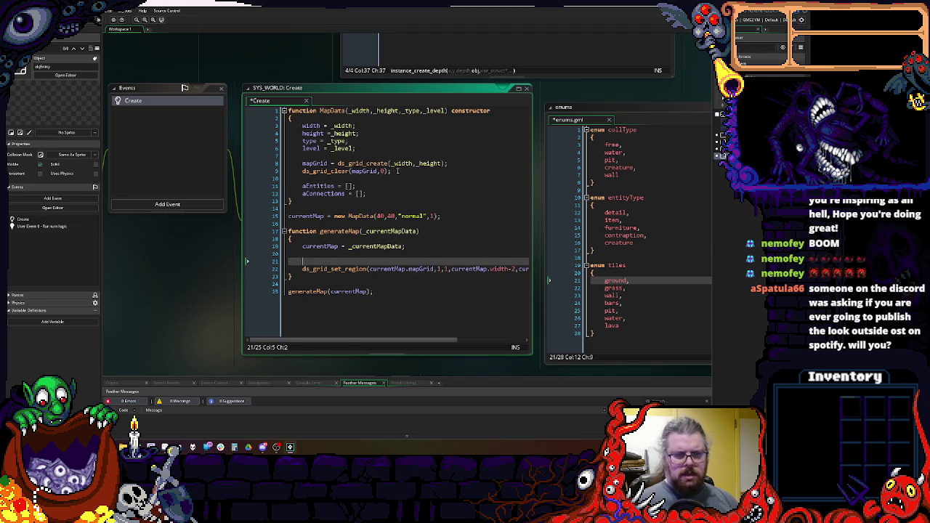
{"action": "key", "text": "shift+Home"}
{"action": "key", "text": "ctrl+c"}
{"action": "left_click", "coordinate": [312, 261]}
{"action": "key", "text": "ctrl+v"}
{"action": "key", "text": "Left"}
{"action": "key", "text": "Left"}
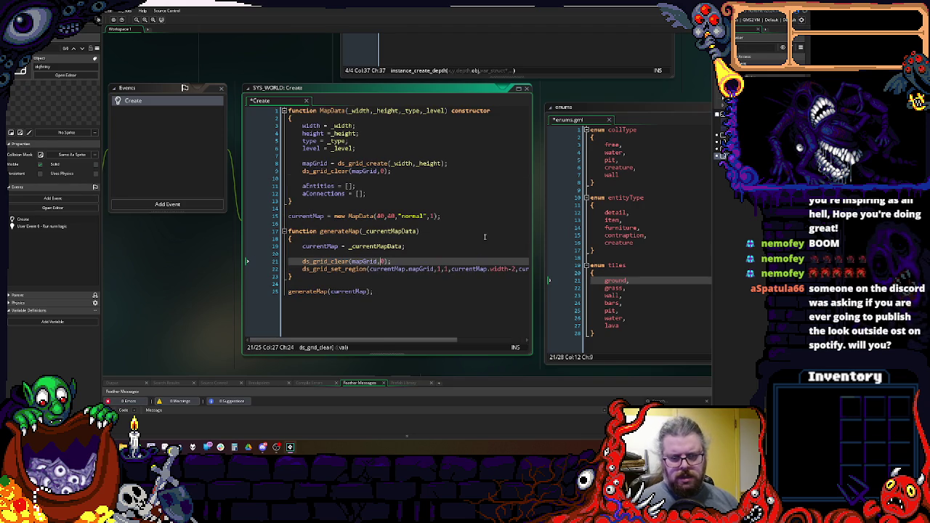
{"action": "double_click", "coordinate": [612, 295]}
{"action": "key", "text": "ctrl+c"}
{"action": "double_click", "coordinate": [383, 260]}
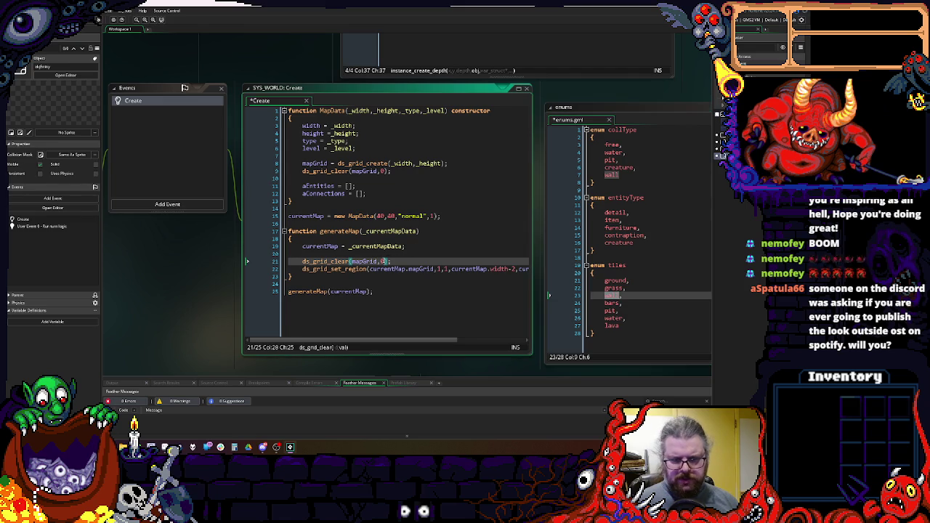
{"action": "key", "text": "ctrl+v"}
{"action": "left_click", "coordinate": [430, 269]}
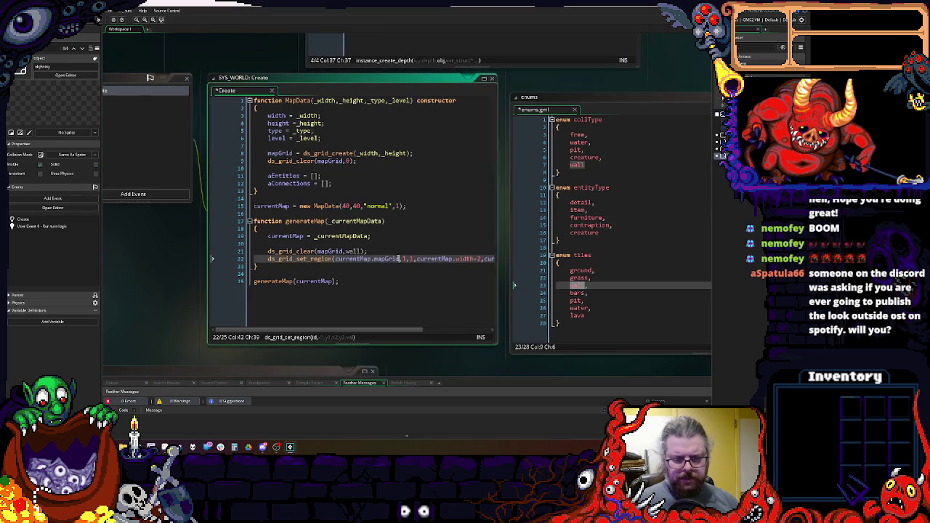
- Turn the duplicated mapStartX line into mapStartY, replacing both width references with height
{"action": "left_click_drag", "start_coordinate": [411, 336], "coordinate": [440, 337]}
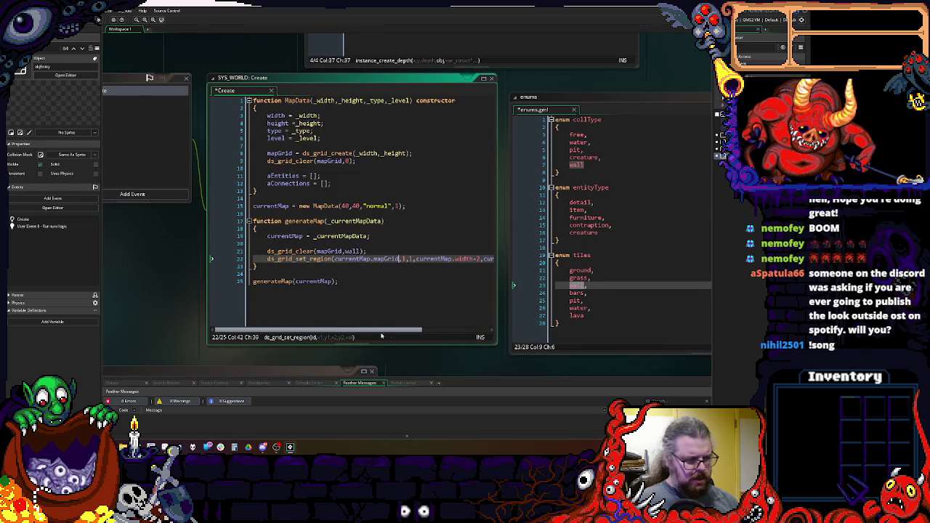
{"action": "left_click", "coordinate": [391, 264]}
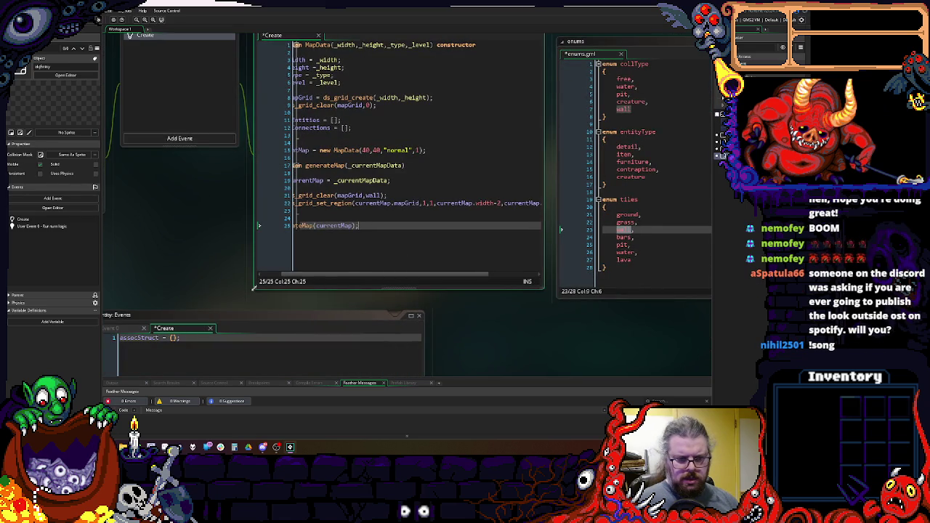
{"action": "left_click", "coordinate": [420, 219]}
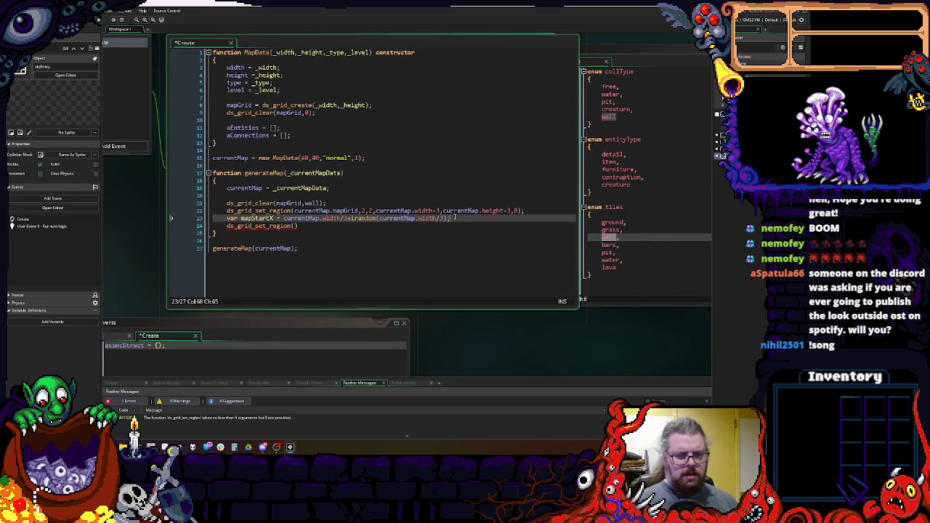
{"action": "left_click", "coordinate": [274, 226]}
{"action": "key", "text": "BackSpace"}
{"action": "type", "text": "Y"}
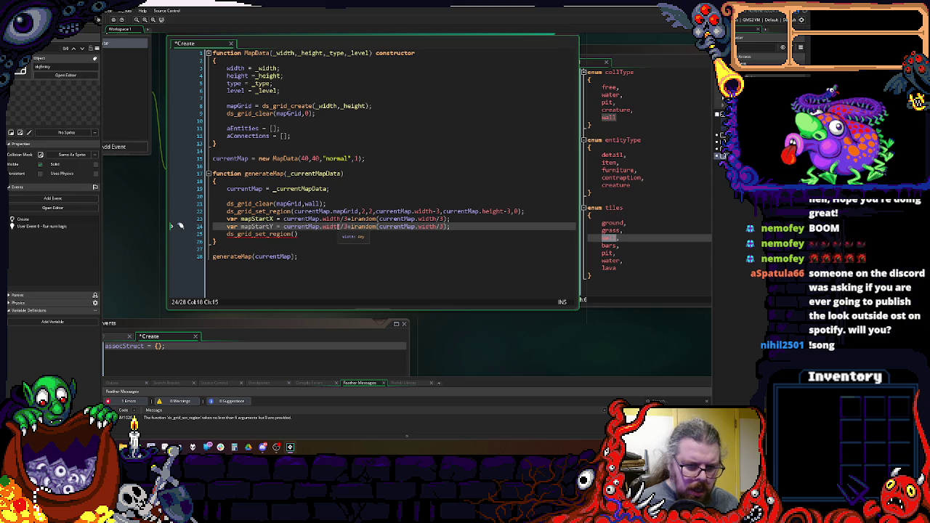
{"action": "double_click", "coordinate": [330, 227]}
{"action": "type", "text": "height"}
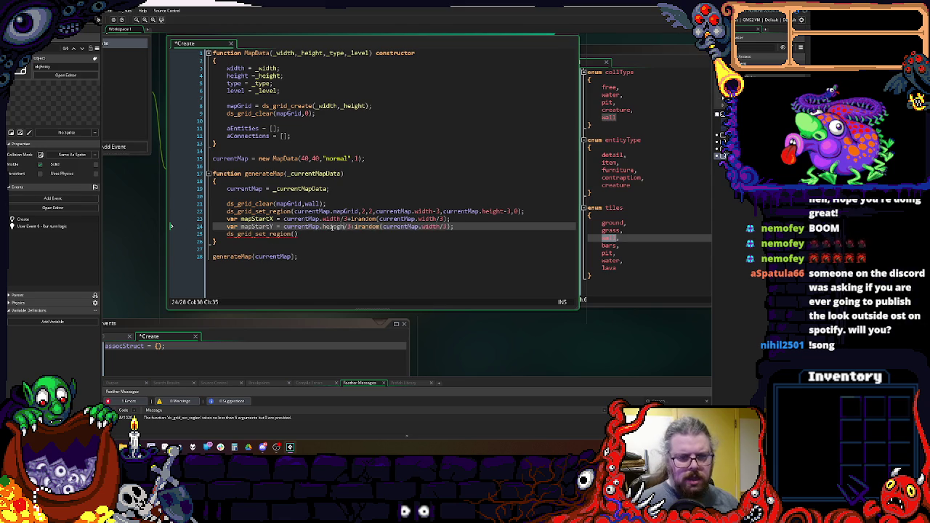
{"action": "left_click", "coordinate": [346, 227]}
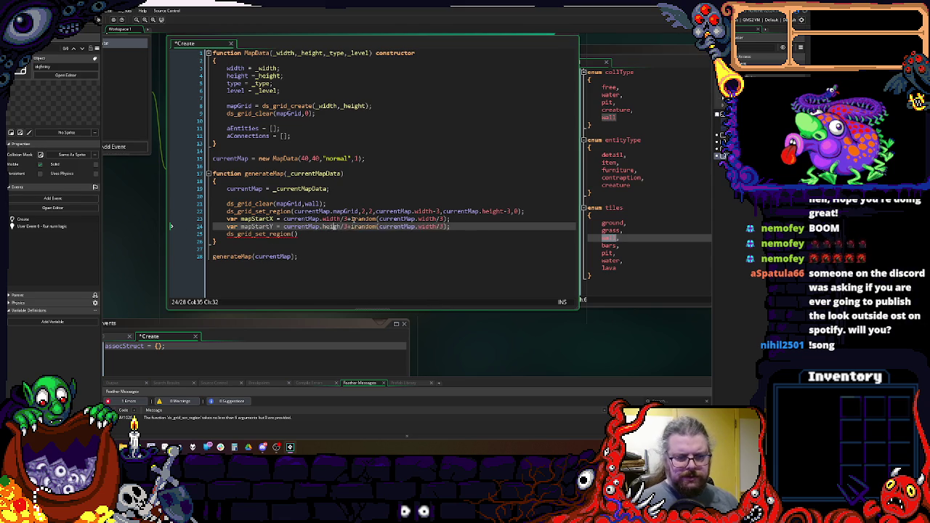
{"action": "double_click", "coordinate": [432, 227]}
{"action": "type", "text": "height"}
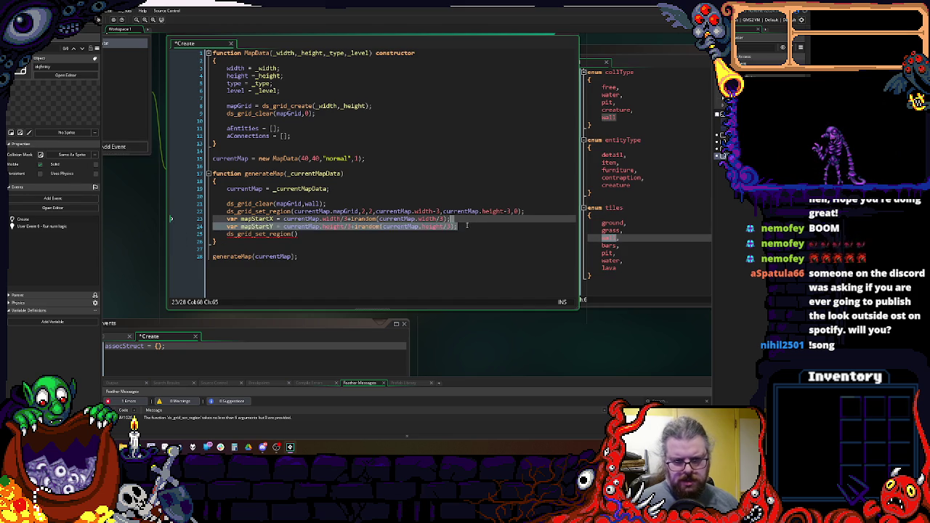
{"action": "key", "text": "Return"}
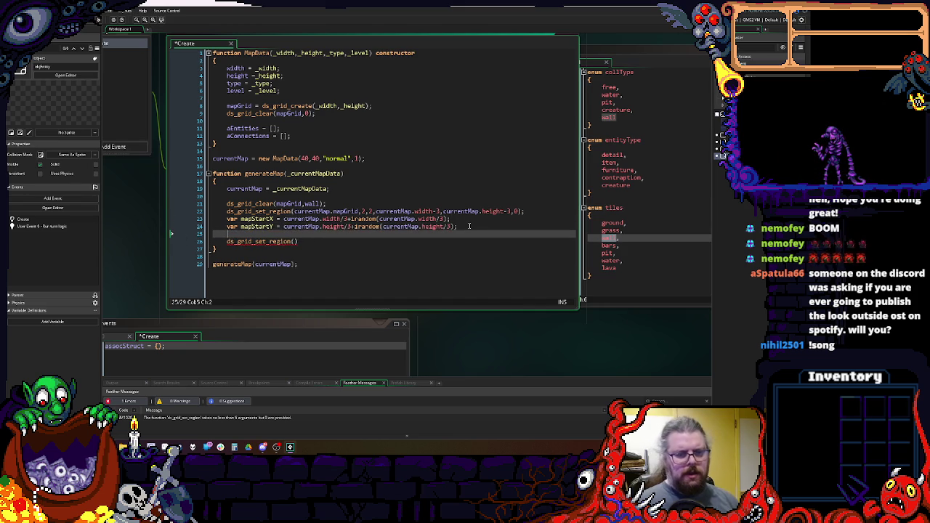
- Wrap the mapStartX and mapStartY expressions in floor() to round them down
{"action": "left_click", "coordinate": [283, 218]}
{"action": "type", "text": "floor("}
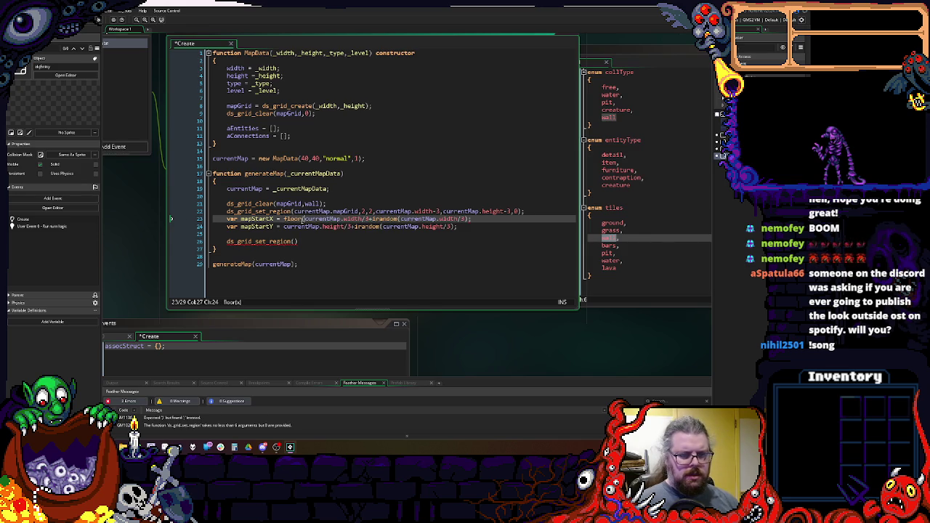
{"action": "left_click", "coordinate": [283, 226]}
{"action": "type", "text": "floor("}
{"action": "left_click", "coordinate": [480, 226]}
{"action": "type", "text": ")"}
{"action": "key", "text": "Up"}
{"action": "type", "text": ")"}
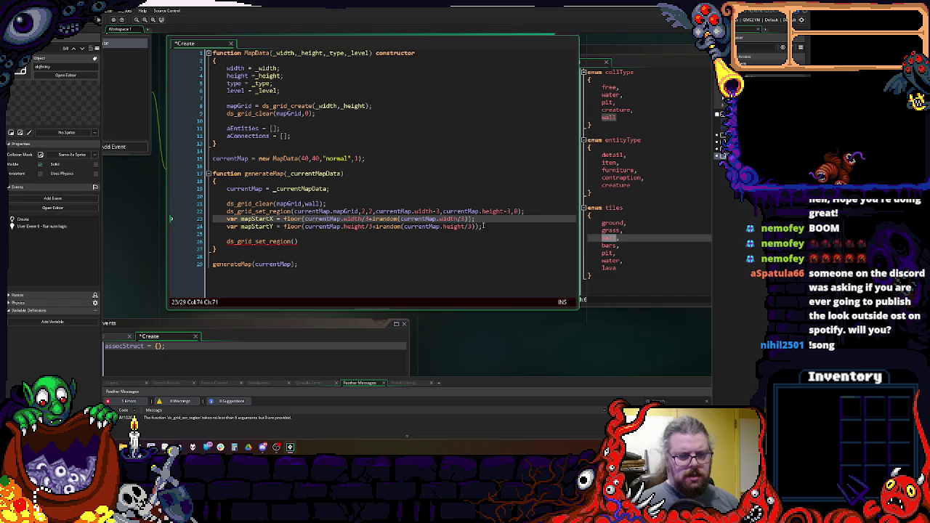
- Add a second region call on currentMap.mapGrid from mapStartX-2,mapStartY-2 to mapStartX+2,mapStartY+2
{"action": "left_click", "coordinate": [531, 211]}
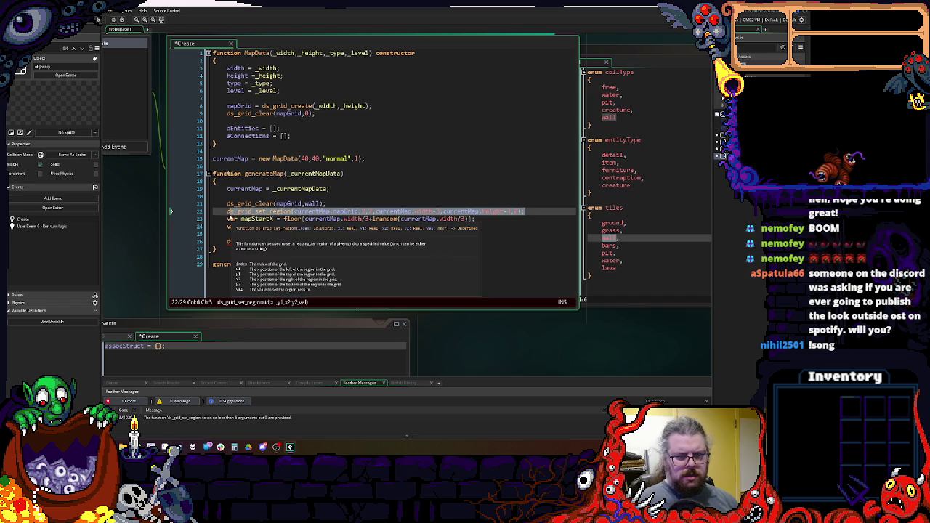
{"action": "left_click", "coordinate": [241, 234]}
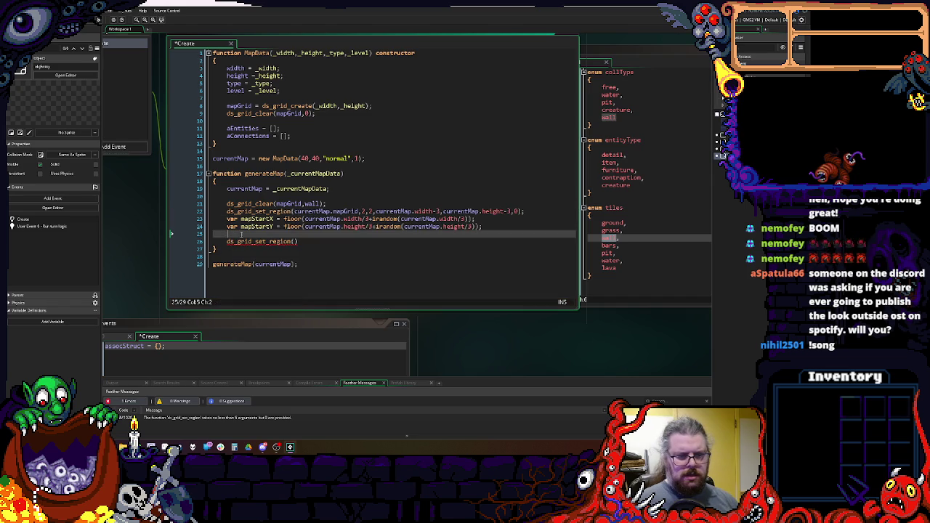
{"action": "key", "text": "Up"}
{"action": "key", "text": "Up"}
{"action": "key", "text": "ctrl+Right"}
{"action": "key", "text": "ctrl+shift+Right"}
{"action": "left_click", "coordinate": [293, 241]}
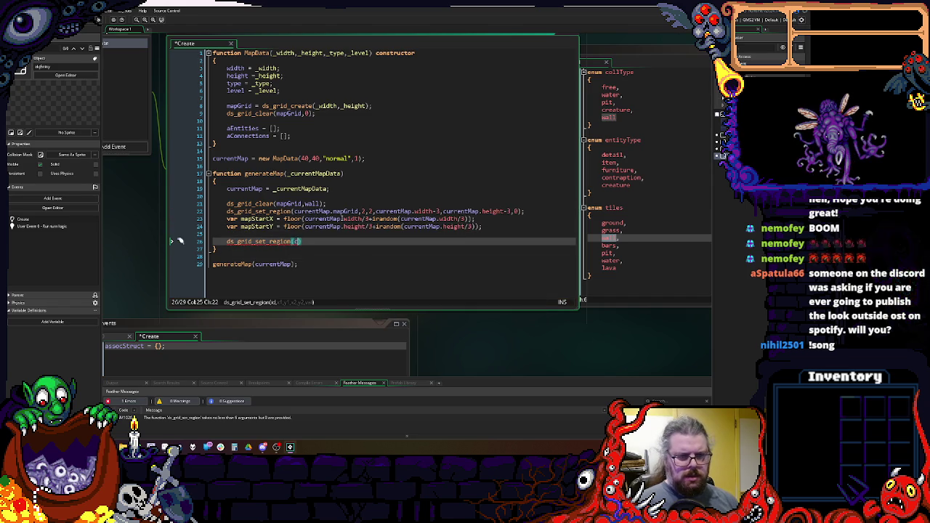
{"action": "type", "text": "currentMap."}
{"action": "type", "text": "map"}
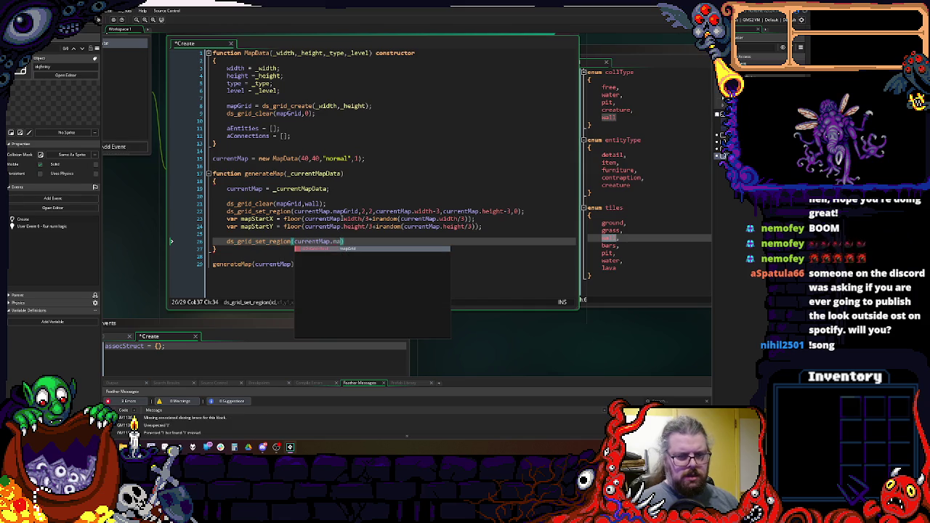
{"action": "type", "text": "d,mapStartX"}
{"action": "type", "text": ",mapStartY,"}
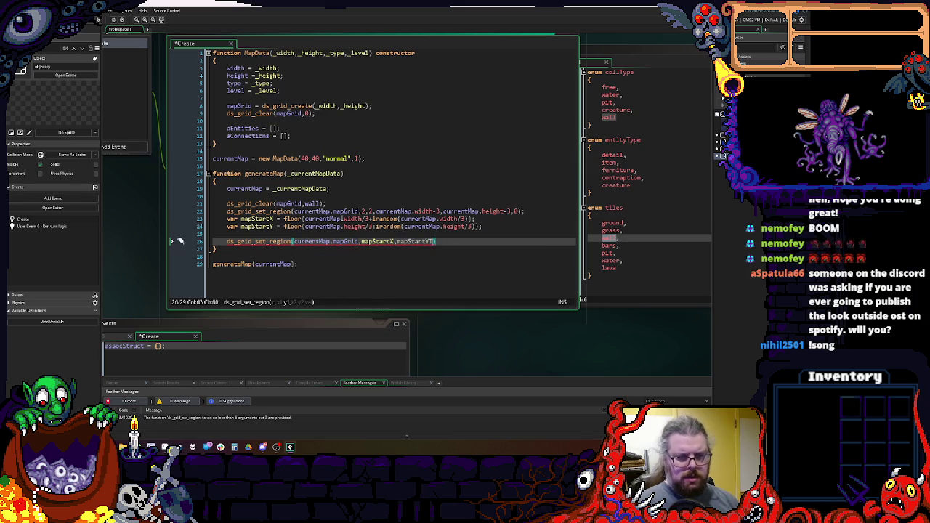
{"action": "type", "text": ",mapStartX,mapStartY"}
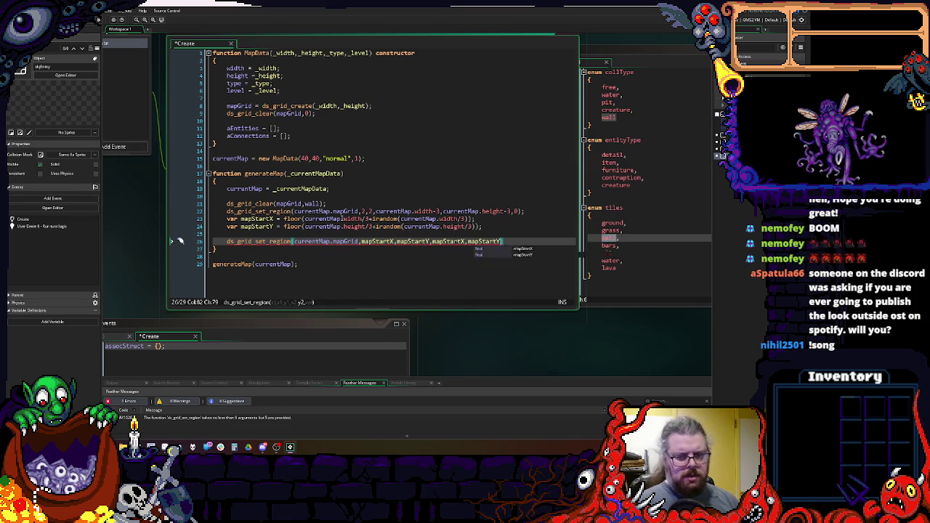
{"action": "type", "text": "+2"}
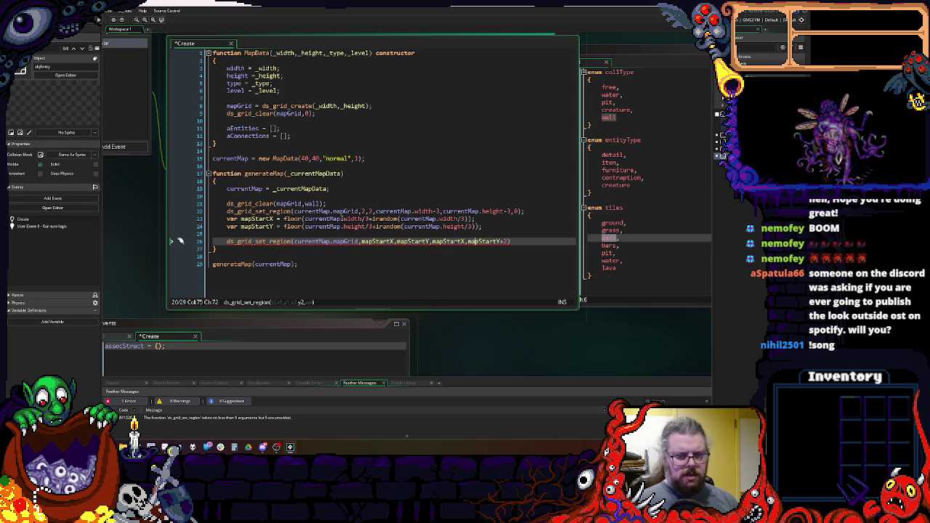
{"action": "type", "text": "+2"}
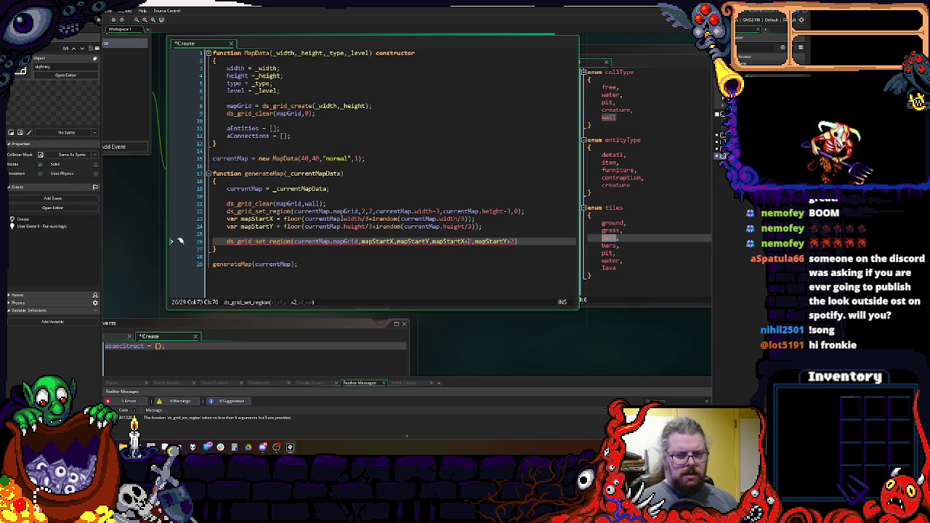
{"action": "type", "text": "-2"}
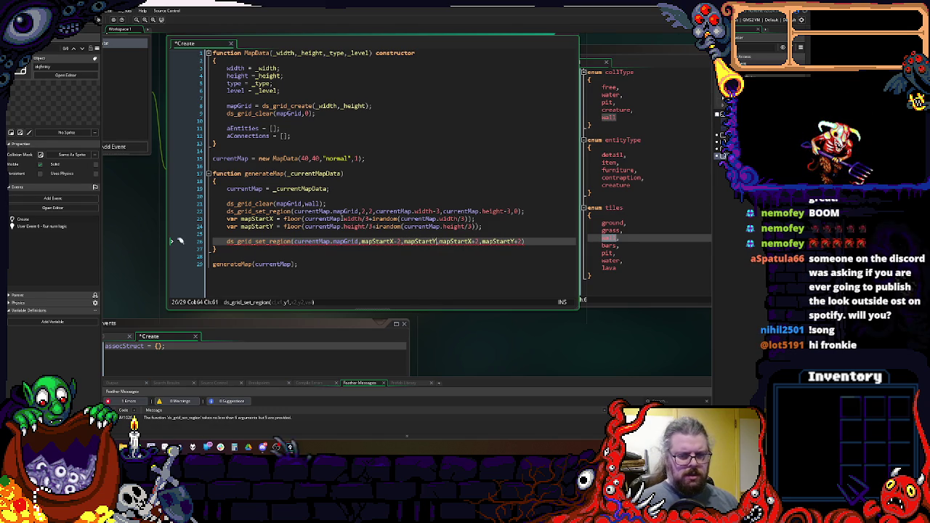
{"action": "key", "text": "Right"}
{"action": "key", "text": "Right"}
{"action": "type", "text": "-2"}
{"action": "type", "text": "2"}
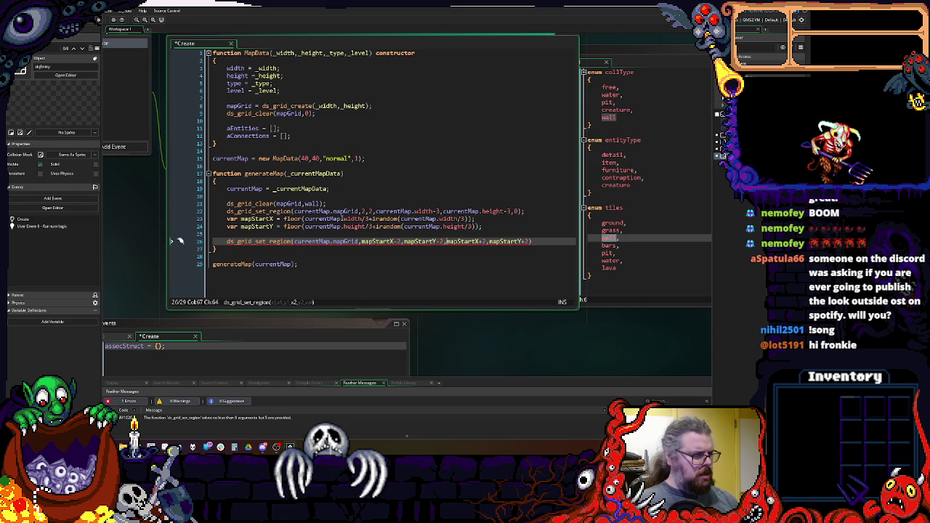
{"action": "type", "text": ","}
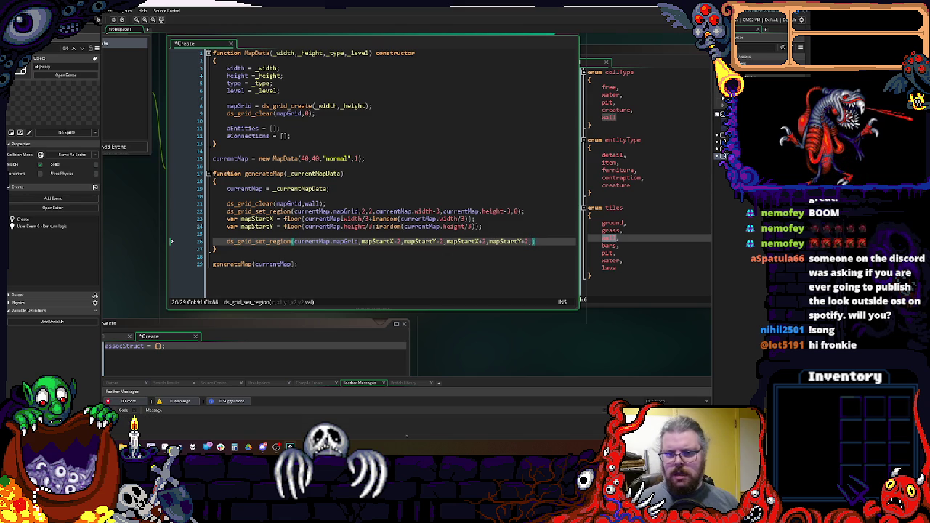
{"action": "type", "text": "tiles."}
{"action": "type", "text": "gr"}
- Set the tile values: tiles.grass for the start area, tiles.ground for the inner region, tiles.wall for the clear
{"action": "key", "text": "Return"}
{"action": "left_click", "coordinate": [228, 233]}
{"action": "key", "text": "Up"}
{"action": "key", "text": "Up"}
{"action": "key", "text": "Up"}
{"action": "key", "text": "End"}
{"action": "key", "text": "Left"}
{"action": "key", "text": "Left"}
{"action": "key", "text": "BackSpace"}
{"action": "type", "text": "tiles."}
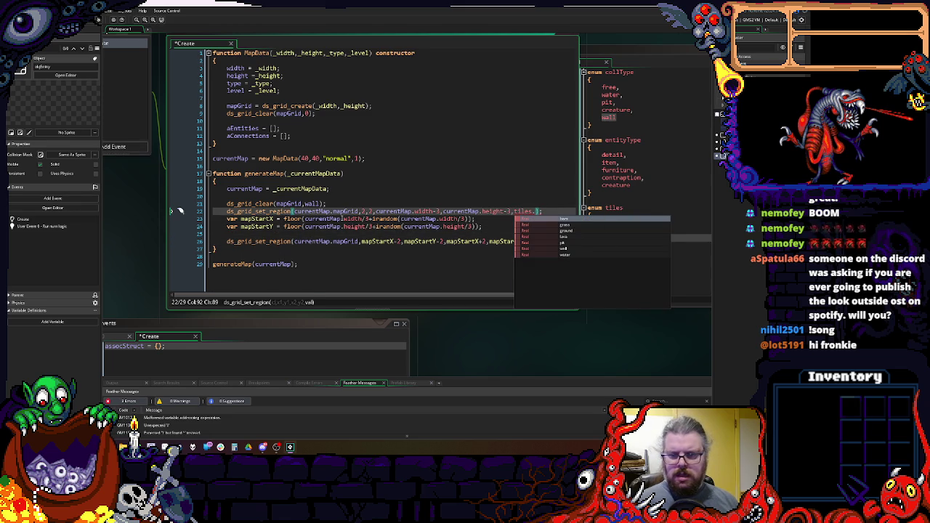
{"action": "type", "text": "grou"}
{"action": "key", "text": "Return"}
{"action": "key", "text": "Up"}
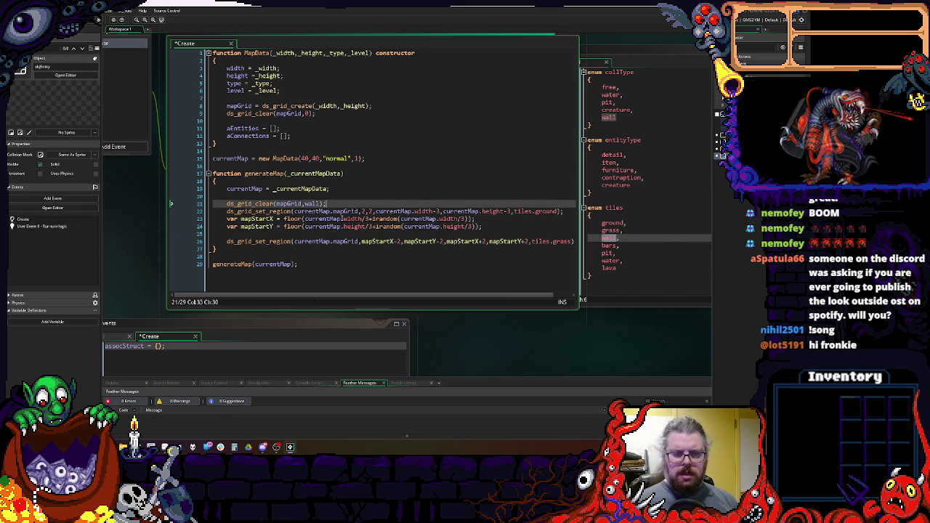
{"action": "key", "text": "Left"}
{"action": "key", "text": "Left"}
{"action": "key", "text": "Left"}
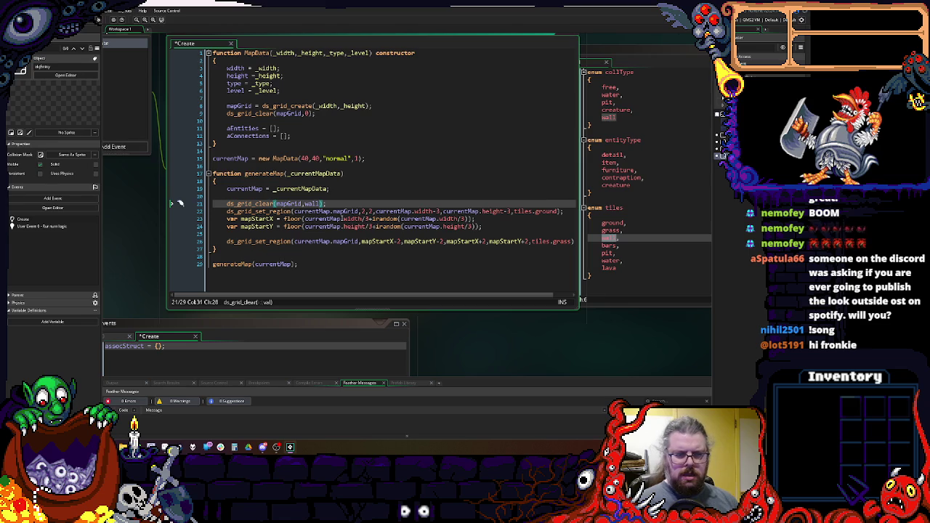
{"action": "type", "text": "tiles.wall"}
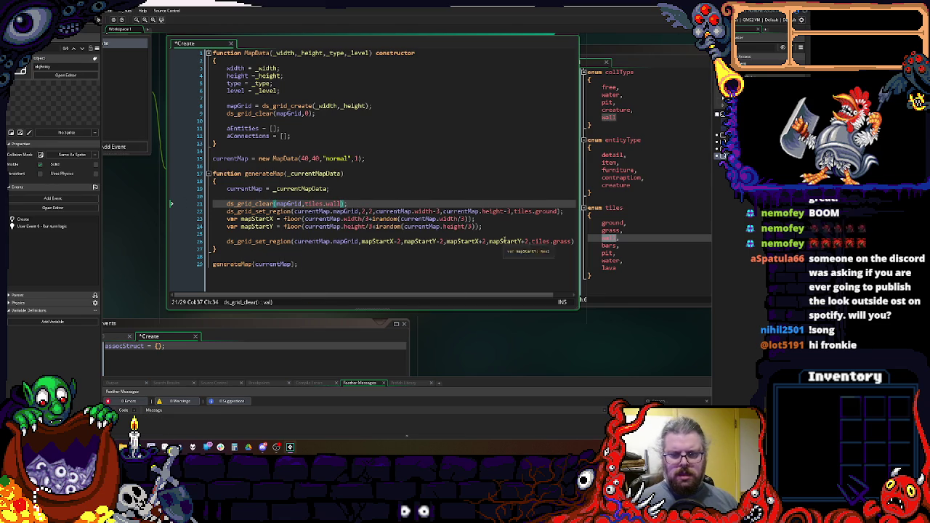
- Add two blank lines below the grass region and enlarge the code editor window
{"action": "left_click", "coordinate": [542, 235]}
{"action": "left_click_drag", "start_coordinate": [361, 203], "coordinate": [221, 209]}
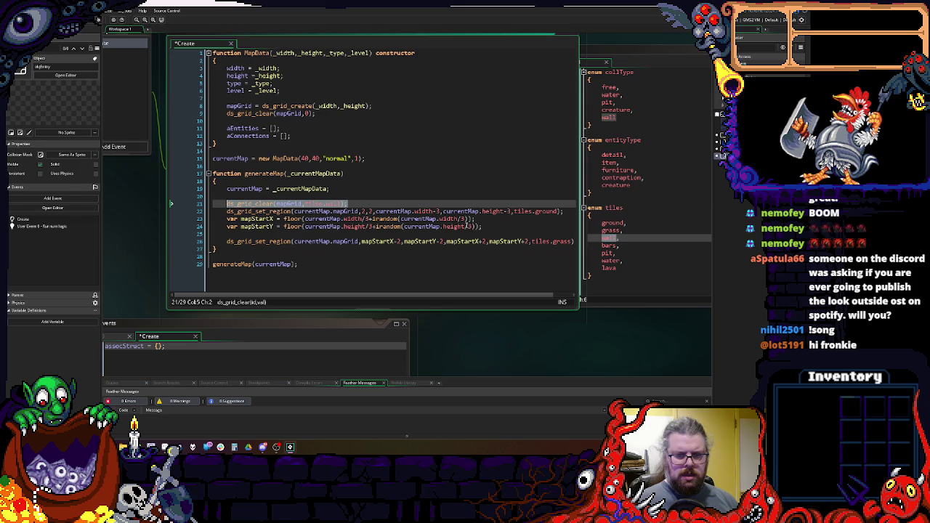
{"action": "left_click", "coordinate": [491, 231]}
{"action": "key", "text": "Return"}
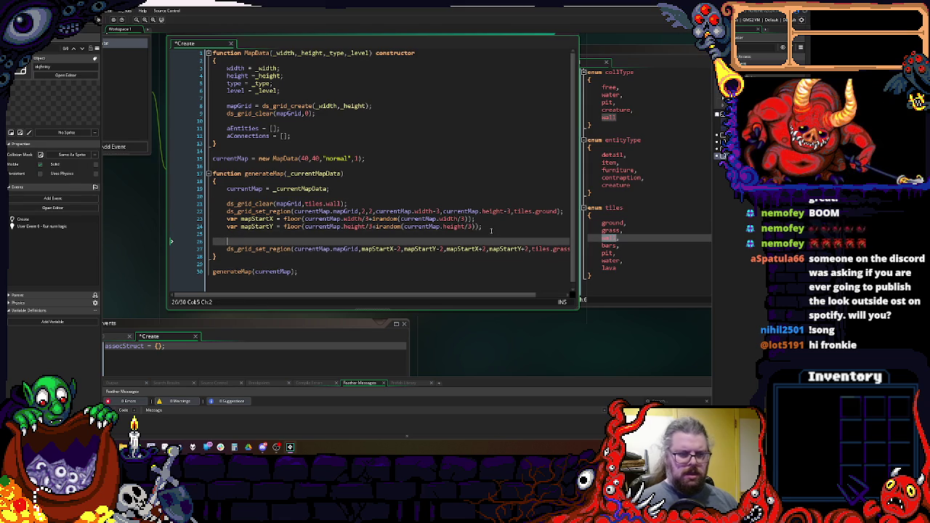
{"action": "key", "text": "Return"}
{"action": "key", "text": "Up"}
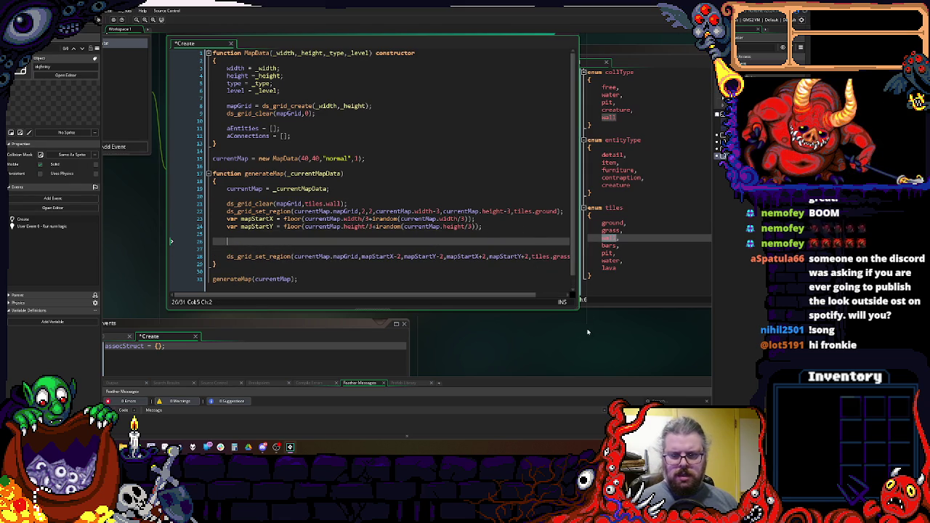
{"action": "left_click_drag", "start_coordinate": [580, 310], "coordinate": [662, 329]}
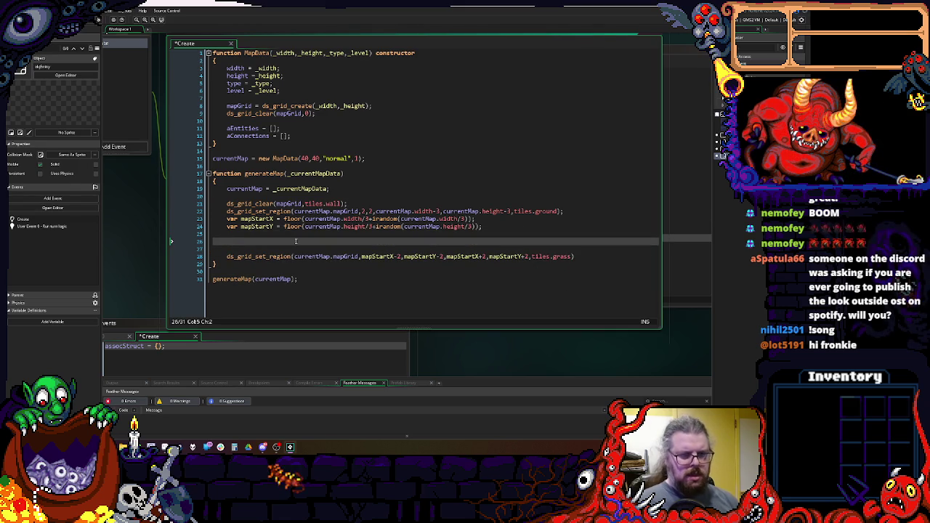
- Write a repeat(6) loop with an empty brace body in generateMap
{"action": "type", "text": "repeat("}
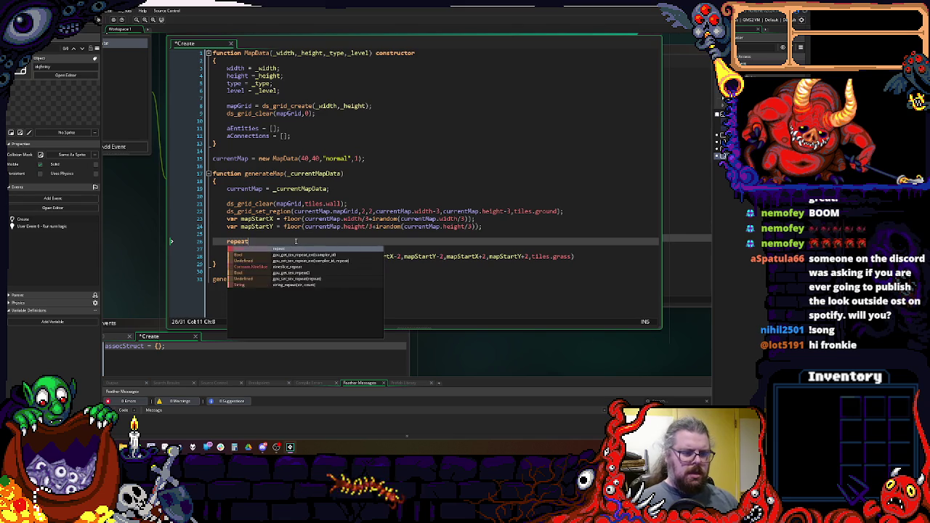
{"action": "key", "text": "Return"}
{"action": "type", "text": "()"}
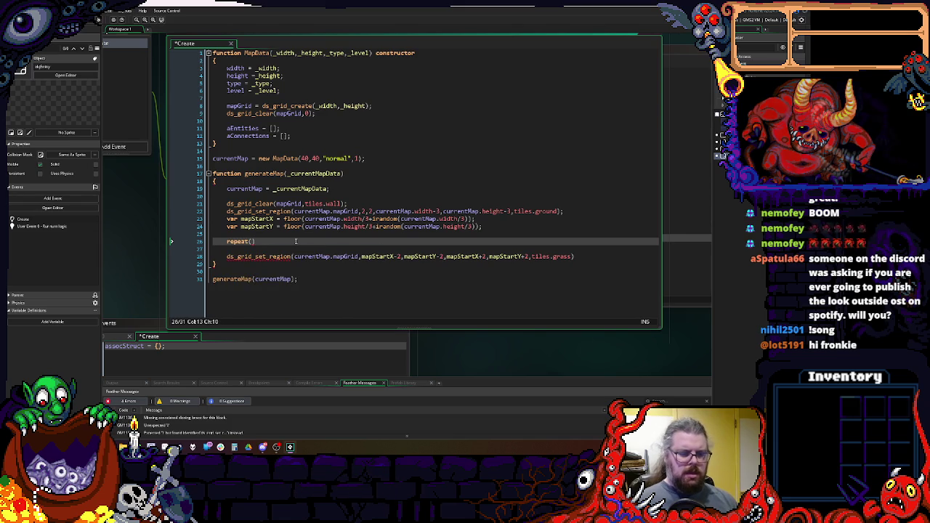
{"action": "key", "text": "Left"}
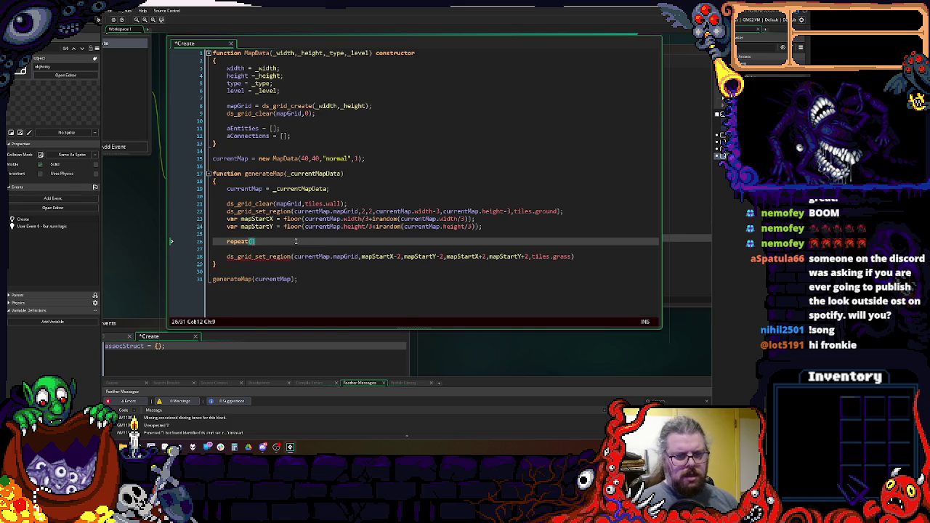
{"action": "key", "text": "BackSpace"}
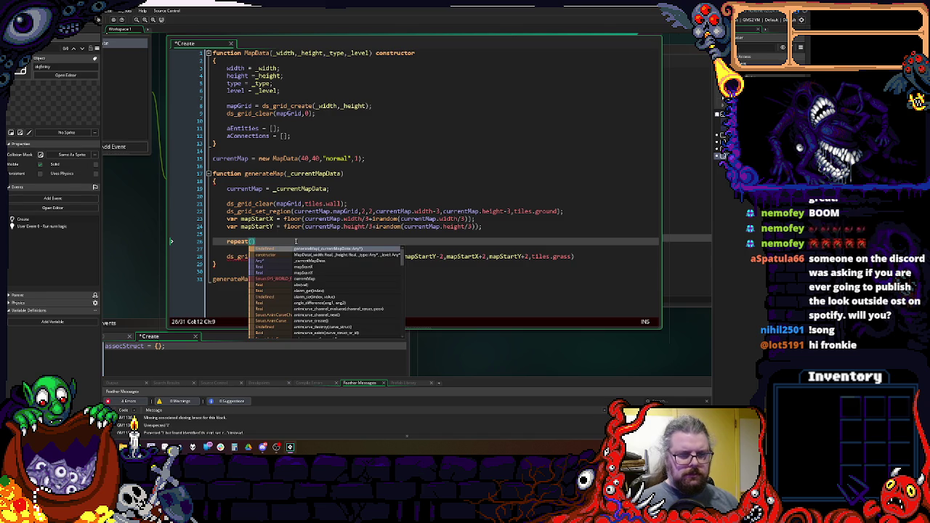
{"action": "type", "text": "6"}
{"action": "key", "text": "End"}
{"action": "key", "text": "Return"}
{"action": "type", "text": "{"}
{"action": "key", "text": "Return"}
{"action": "key", "text": "Return"}
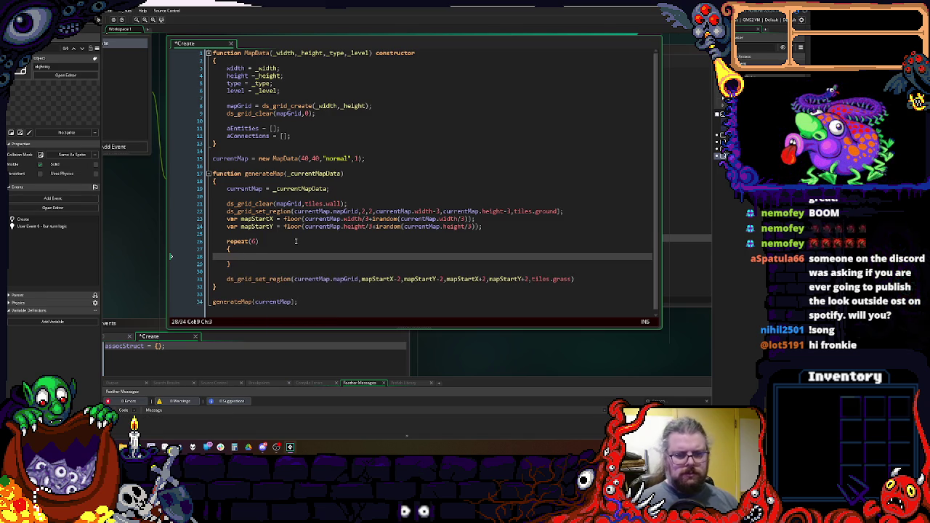
- Copy the mapStartX/mapStartY lines into the loop body, keeping the originals above the region call
{"action": "mouse_move", "coordinate": [493, 227]}
{"action": "left_mouse_down"}
{"action": "mouse_move", "coordinate": [226, 227]}
{"action": "mouse_move", "coordinate": [227, 219]}
{"action": "left_mouse_up"}
{"action": "key", "text": "BackSpace"}
{"action": "left_click", "coordinate": [245, 264]}
{"action": "type", "text": "var mapStartX = floor(currentMap.width/3+irandom(currentMap.width/3)); \tvar mapStartY = floor(currentMap.height/3+irandom(currentMap.height/3));"}
{"action": "left_click", "coordinate": [248, 249]}
{"action": "type", "text": "var mapStartX = floor(currentMap.width/3+irandom(currentMap.width/3)); var mapStartY = floor(currentMap.height/3+irandom(currentMap.height/3));"}
{"action": "left_click", "coordinate": [227, 255]}
{"action": "key", "text": "Tab"}
- Rename the loop's copies to gridPosX and gridPosY
{"action": "left_click", "coordinate": [258, 249]}
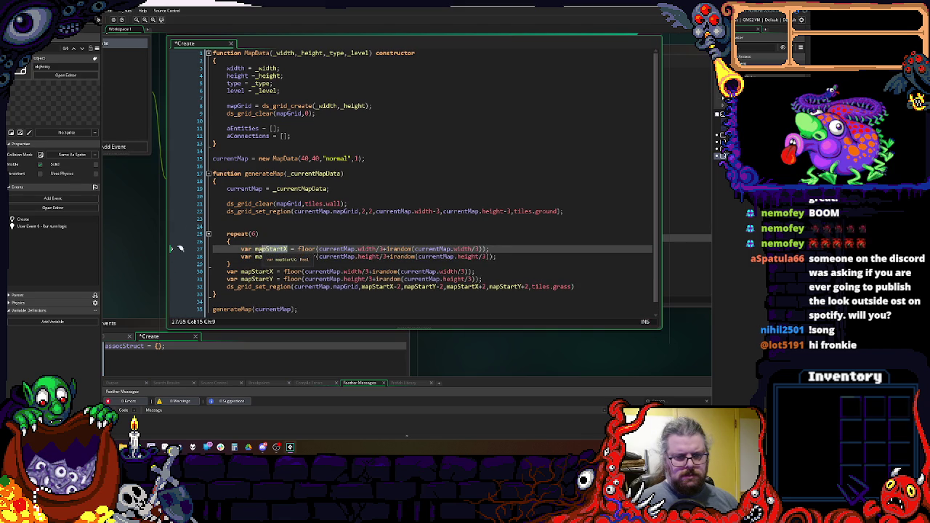
{"action": "left_click", "coordinate": [255, 250]}
{"action": "type", "text": "gridPosX"}
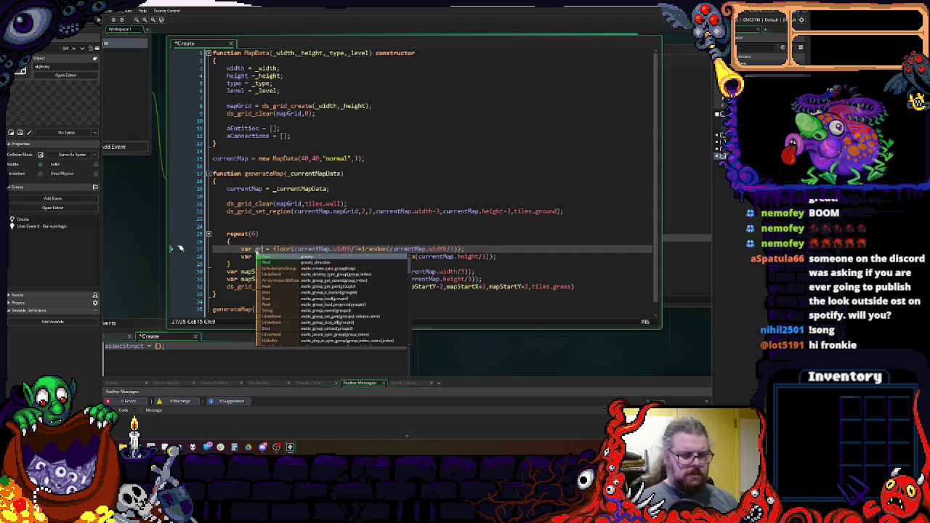
{"action": "double_click", "coordinate": [256, 256]}
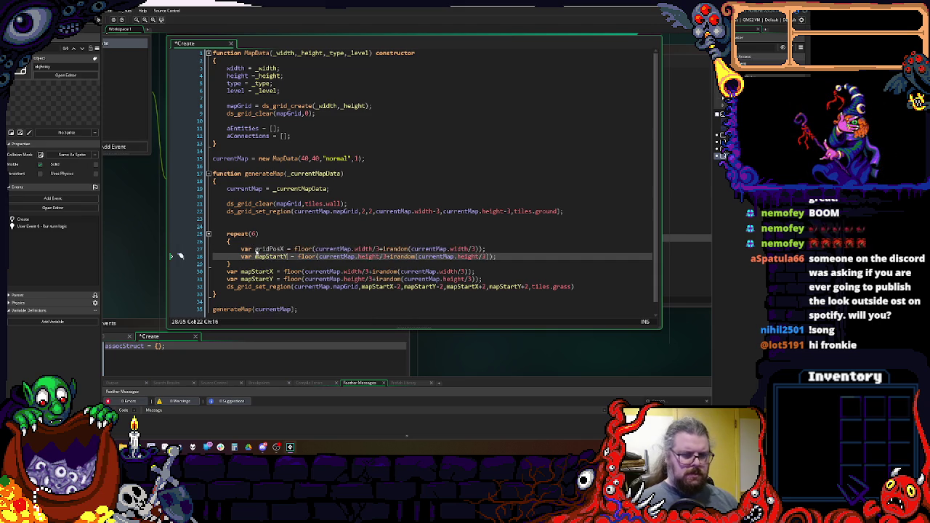
{"action": "type", "text": "gridPos"}
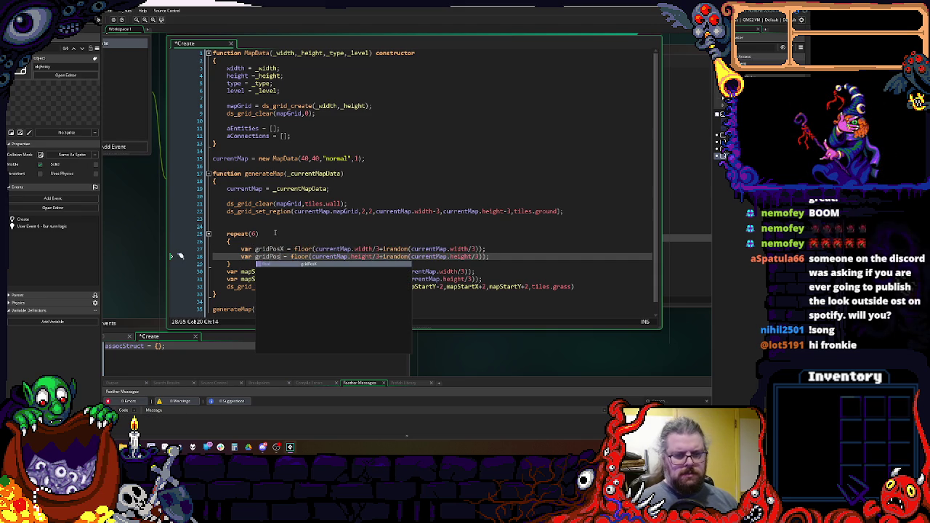
{"action": "type", "text": "X"}
{"action": "key", "text": "BackSpace"}
{"action": "type", "text": "Y"}
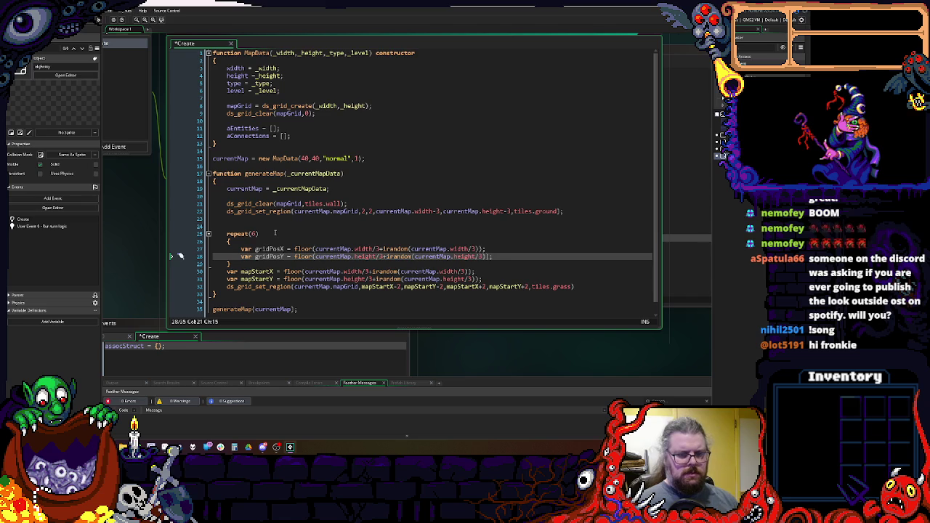
- Change the position divisors to /4 and /2, spanning the map's middle half
{"action": "left_click", "coordinate": [377, 249]}
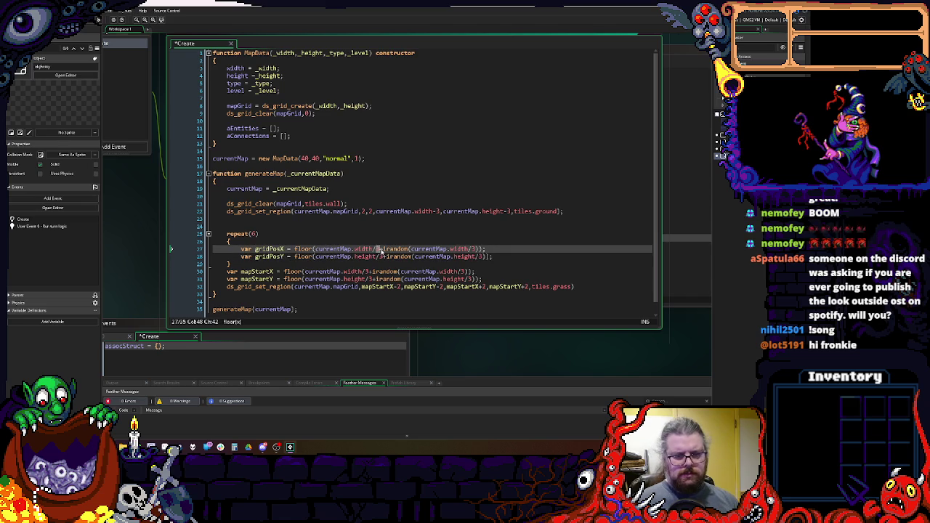
{"action": "double_click", "coordinate": [380, 256]}
{"action": "type", "text": "4"}
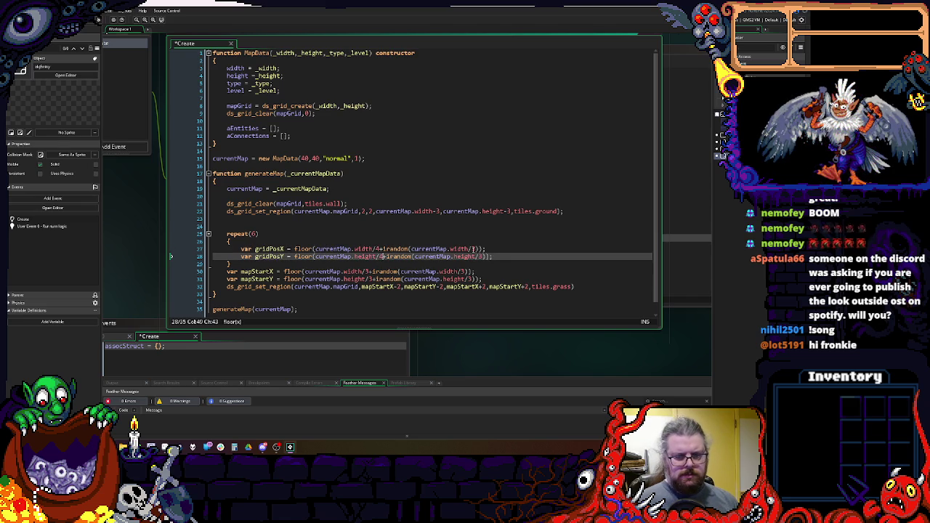
{"action": "double_click", "coordinate": [474, 248]}
{"action": "double_click", "coordinate": [481, 257]}
{"action": "type", "text": "2"}
{"action": "left_click", "coordinate": [500, 257]}
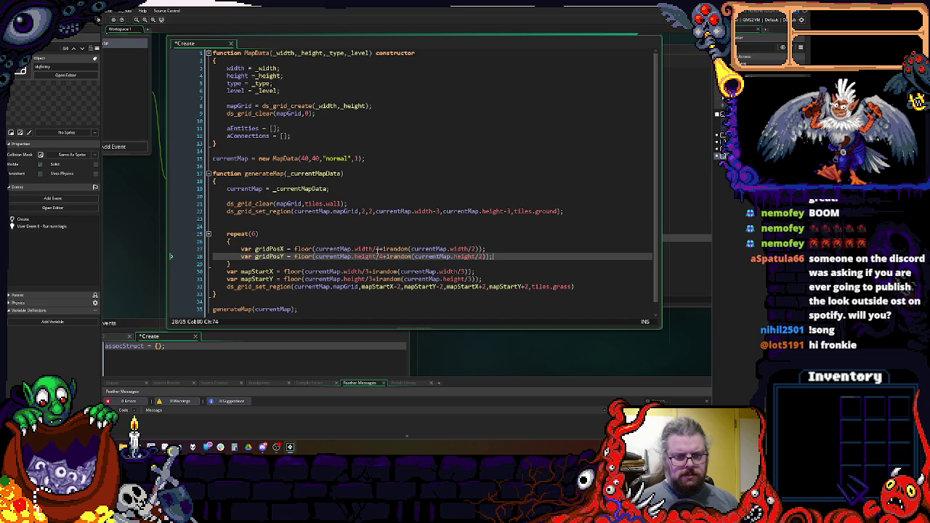
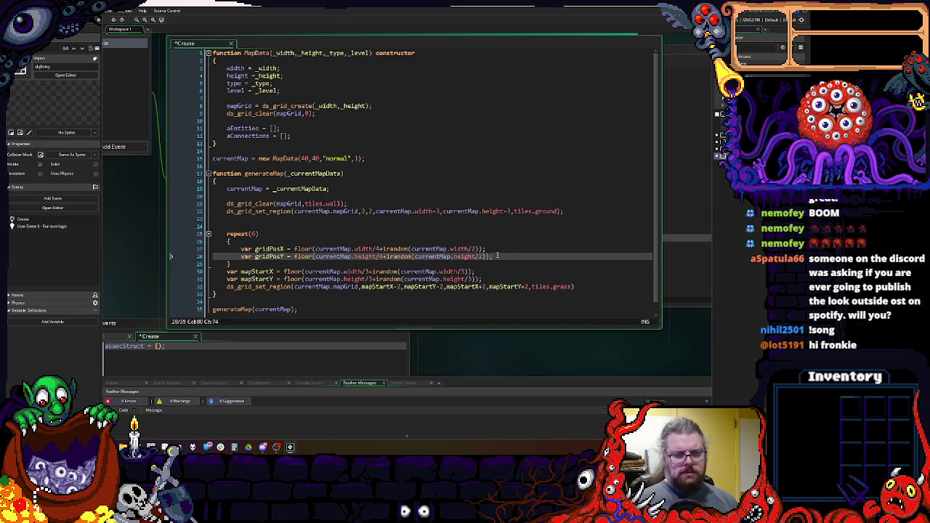
- Duplicate the grass ds_grid_set_region line into the repeat loop after the gridPosY line
{"action": "left_click", "coordinate": [578, 285]}
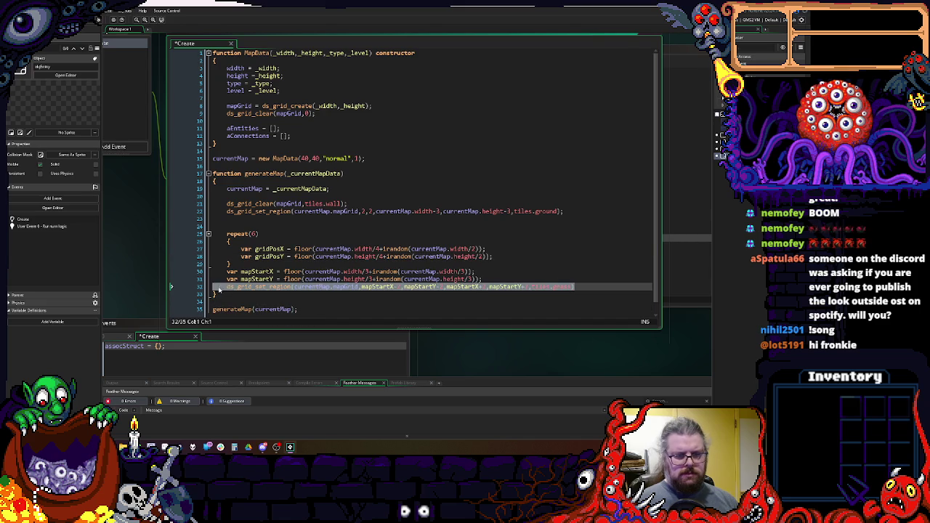
{"action": "key", "text": "shift+Home"}
{"action": "left_click", "coordinate": [517, 254]}
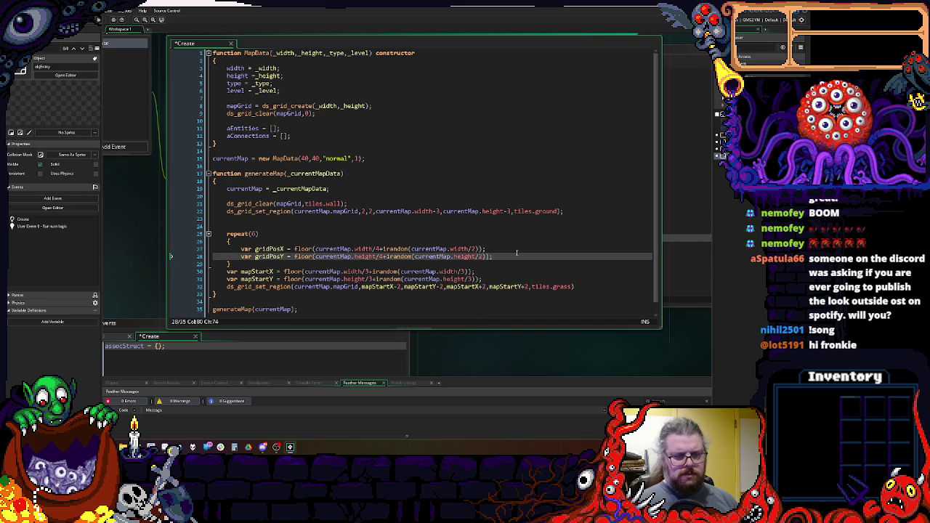
{"action": "key", "text": "Return"}
{"action": "type", "text": "ds_grid_set_region(currentMap.mapGrid,mapStartX-2,mapStartY-2,mapStartX+2,mapStartY+2,tiles.grass)"}
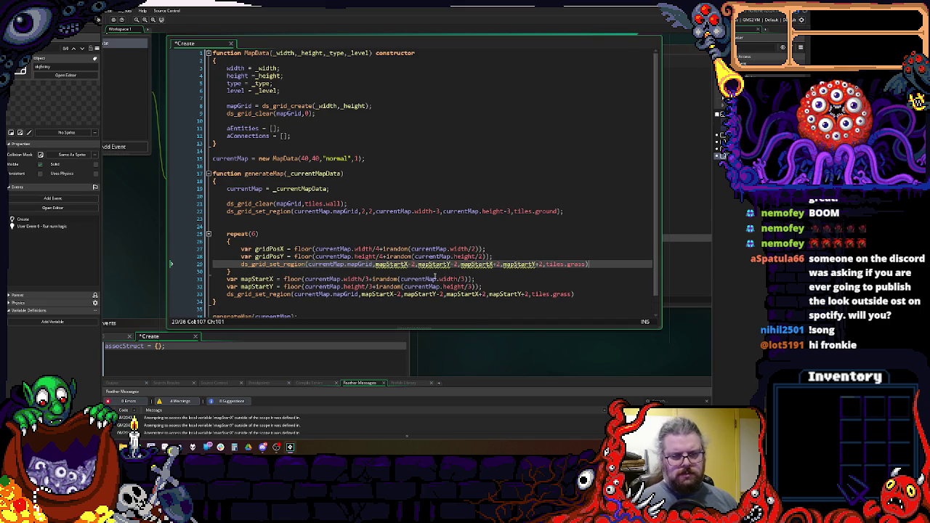
- Replace the copied line's mapStartX and mapStartY arguments with gridPosX and gridPosY
{"action": "left_click", "coordinate": [269, 249]}
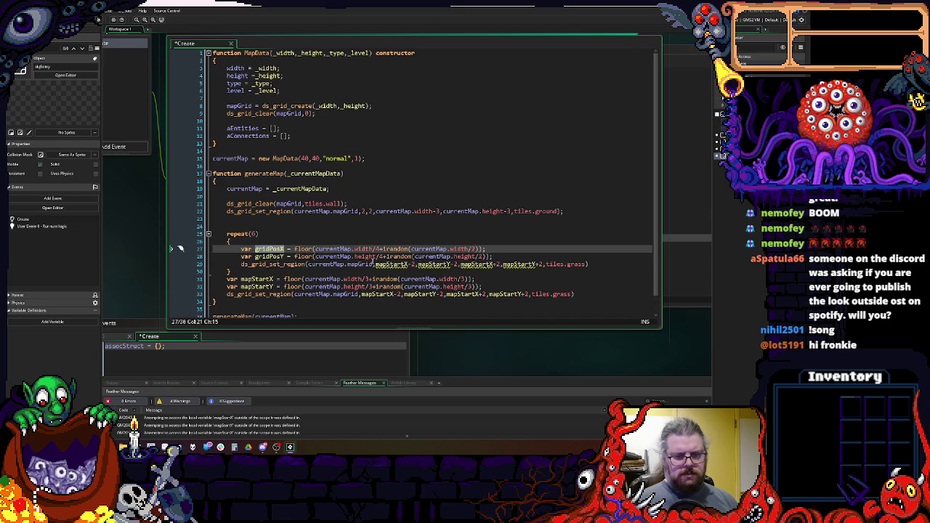
{"action": "left_click", "coordinate": [375, 264]}
{"action": "type", "text": "gridPosX"}
{"action": "left_click", "coordinate": [465, 264]}
{"action": "double_click", "coordinate": [473, 264]}
{"action": "type", "text": "gridPosX"}
{"action": "double_click", "coordinate": [269, 255]}
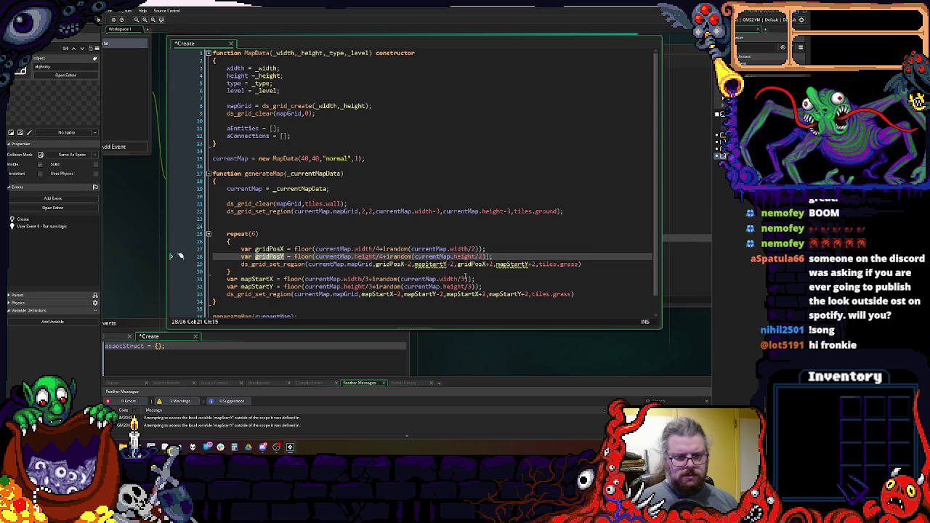
{"action": "key", "text": "ctrl+c"}
{"action": "double_click", "coordinate": [430, 264]}
{"action": "key", "text": "ctrl+v"}
{"action": "double_click", "coordinate": [508, 264]}
{"action": "key", "text": "ctrl+v"}
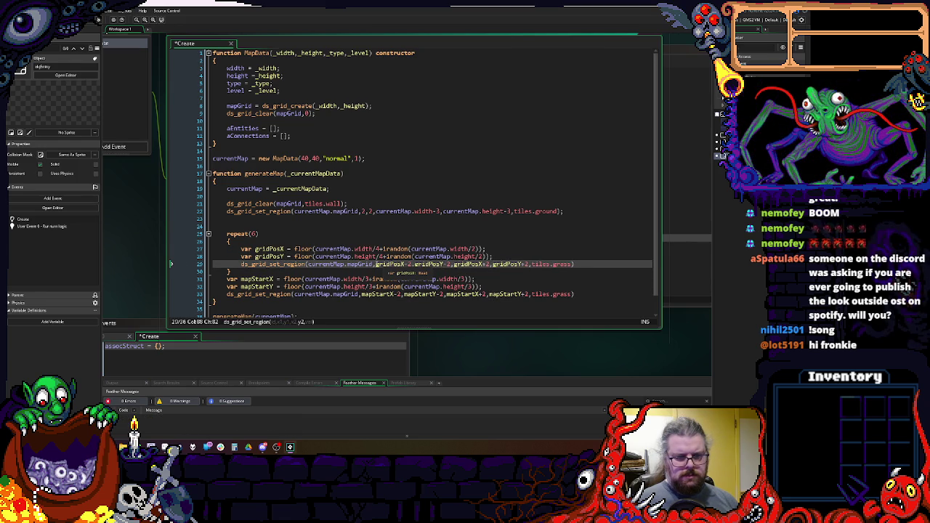
- Swap the fixed 2 offsets for irandom(4) on three of the region bounds
{"action": "left_click", "coordinate": [405, 264]}
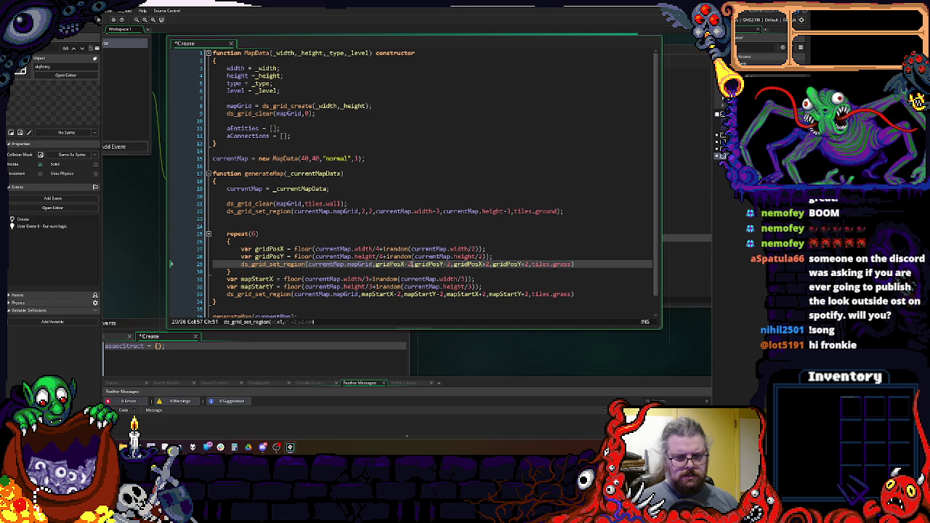
{"action": "key", "text": "BackSpace"}
{"action": "type", "text": "irandom(4"}
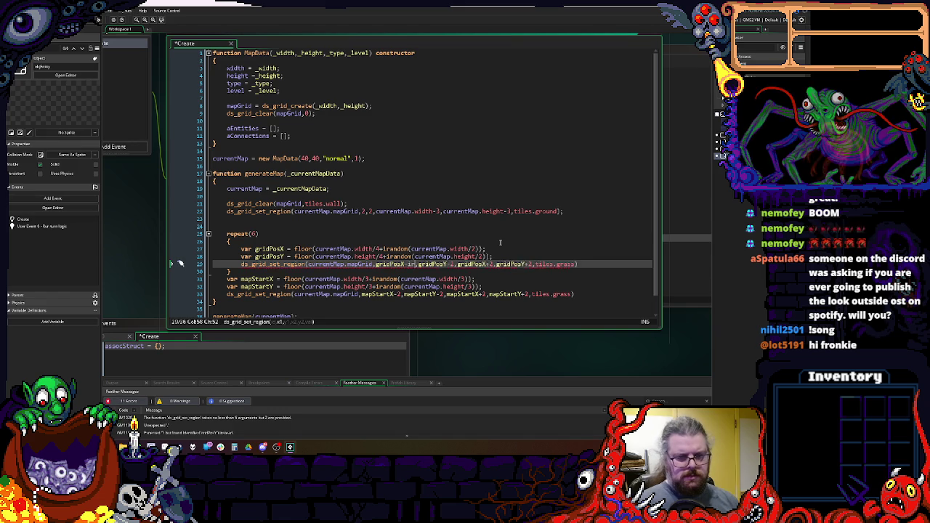
{"action": "type", "text": ")"}
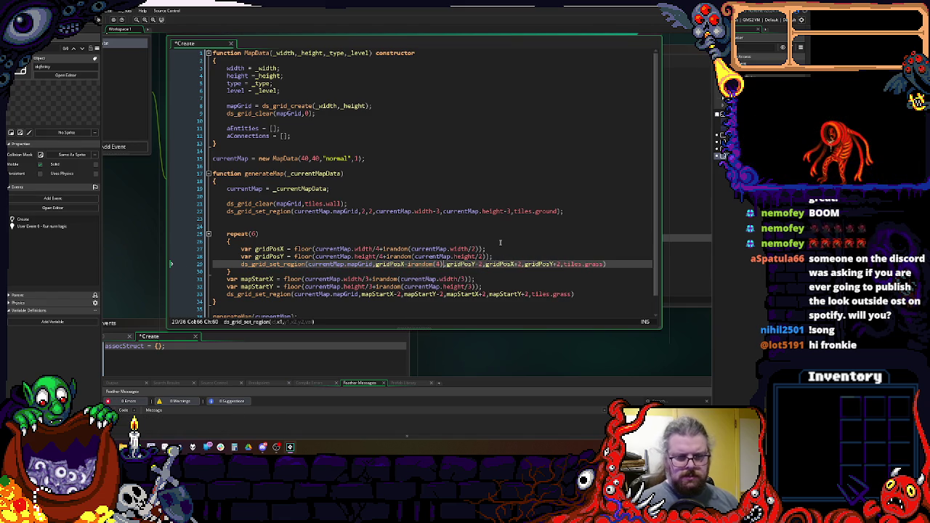
{"action": "key", "text": "shift+Left"}
{"action": "key", "text": "shift+Left"}
{"action": "key", "text": "shift+Left"}
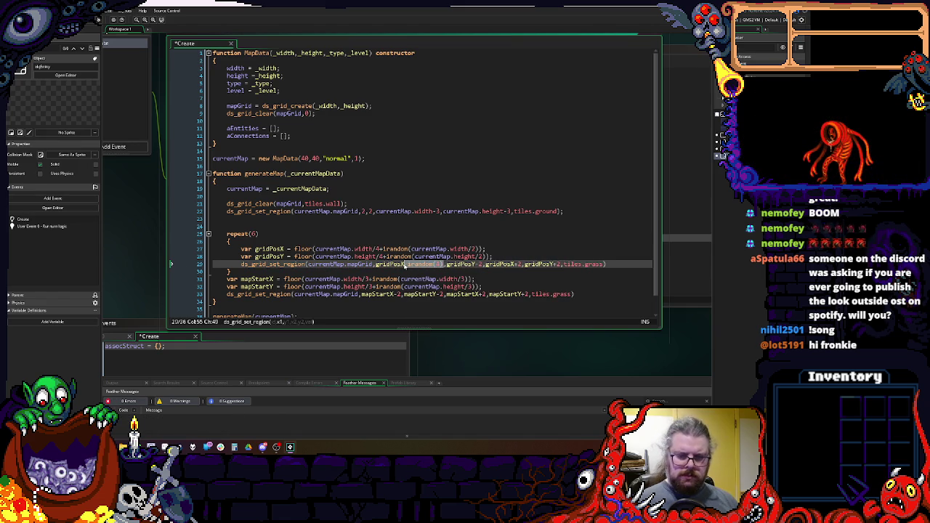
{"action": "key", "text": "ctrl+c"}
{"action": "left_click", "coordinate": [481, 263]}
{"action": "key", "text": "BackSpace"}
{"action": "key", "text": "ctrl+v"}
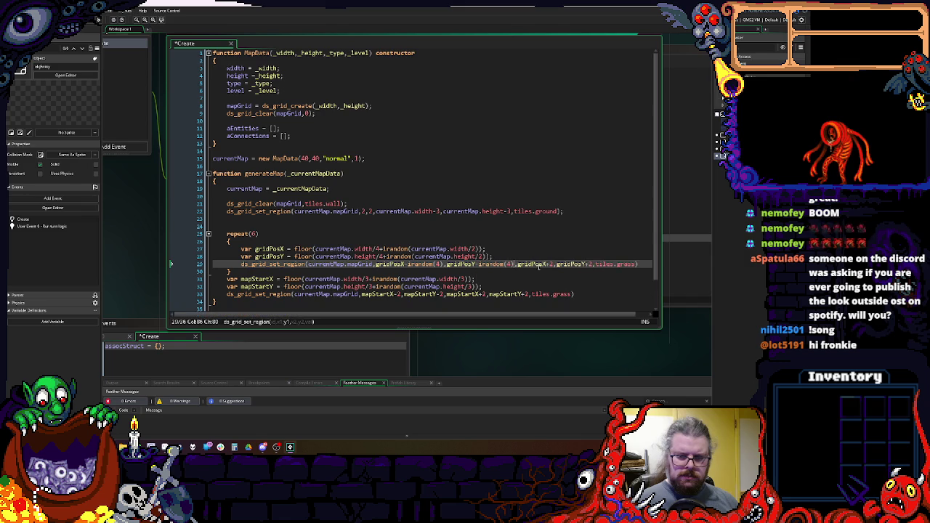
{"action": "key", "text": "ctrl+v"}
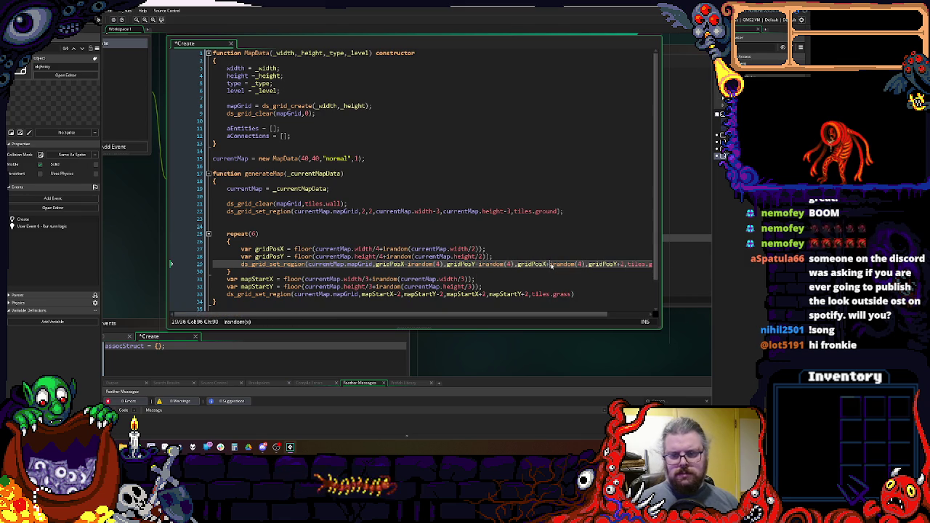
- Replace the constant after gridPosY+ with irandom(4) for the last bound
{"action": "left_click_drag", "start_coordinate": [546, 265], "coordinate": [575, 269]}
{"action": "double_click", "coordinate": [621, 264]}
{"action": "key", "text": "ctrl+v"}
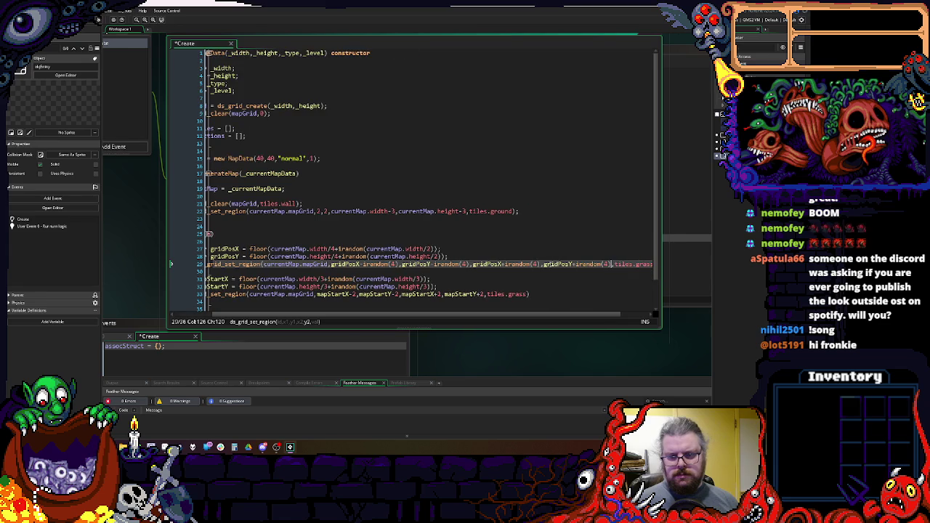
- Wrap the region's x and y start arguments in max(1, …)
{"action": "left_click", "coordinate": [331, 264]}
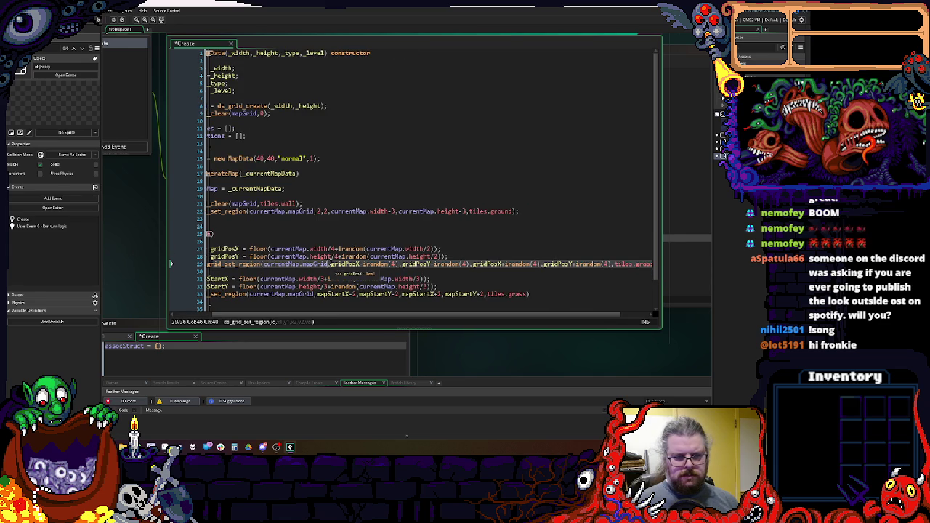
{"action": "type", "text": "max(1,"}
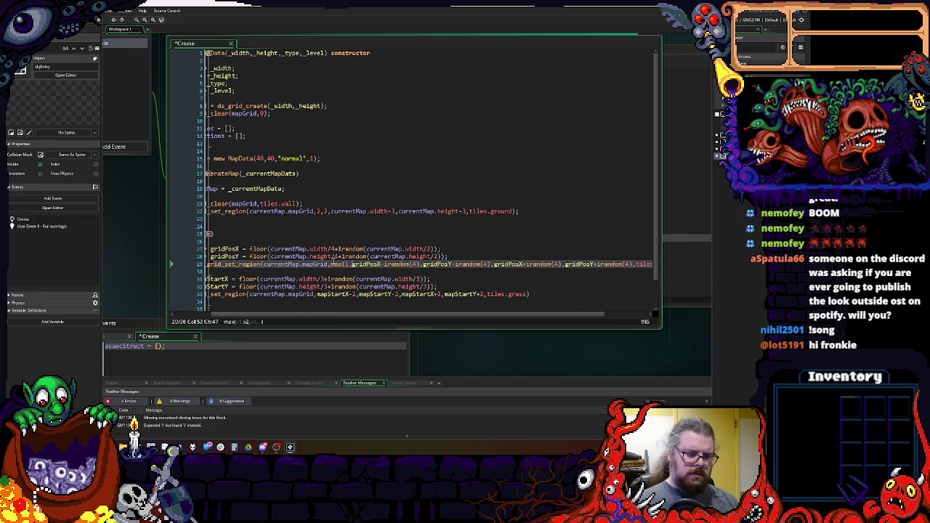
{"action": "key", "text": "ctrl+Right"}
{"action": "key", "text": "ctrl+Right"}
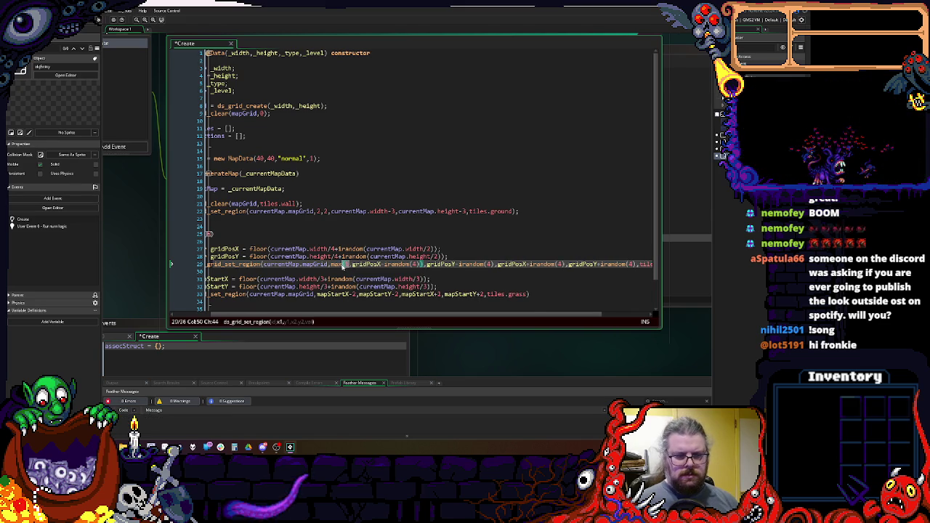
{"action": "left_click", "coordinate": [349, 265]}
{"action": "type", "text": "1,"}
{"action": "key", "text": "ctrl+Right"}
{"action": "key", "text": "ctrl+Right"}
{"action": "key", "text": "ctrl+Right"}
{"action": "type", "text": ")"}
{"action": "key", "text": "Right"}
{"action": "type", "text": "max(1,"}
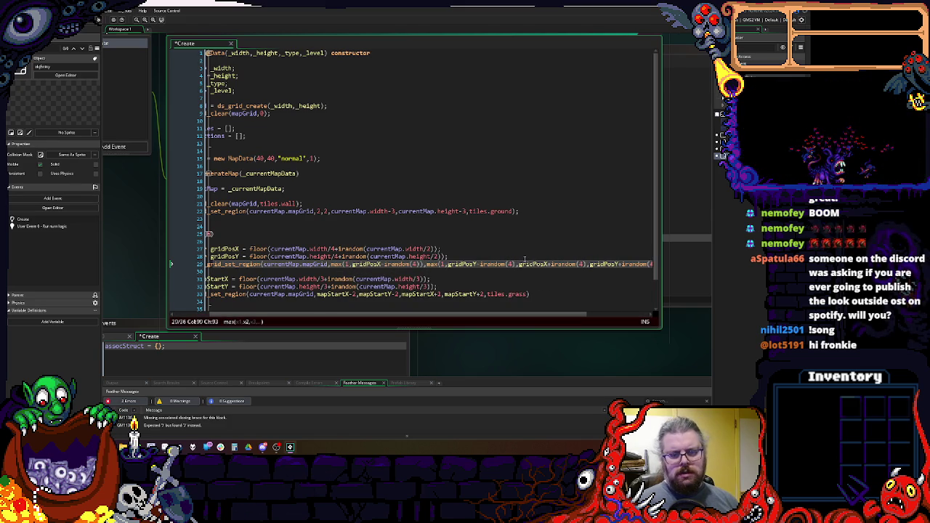
{"action": "type", "text": ")"}
{"action": "key", "text": "ctrl+Right"}
{"action": "key", "text": "ctrl+Right"}
{"action": "key", "text": "ctrl+Right"}
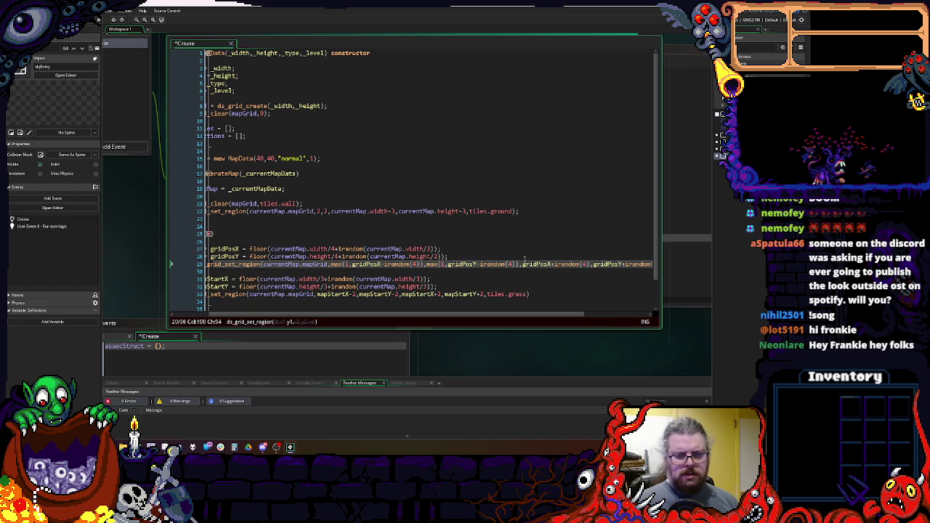
{"action": "key", "text": "Up"}
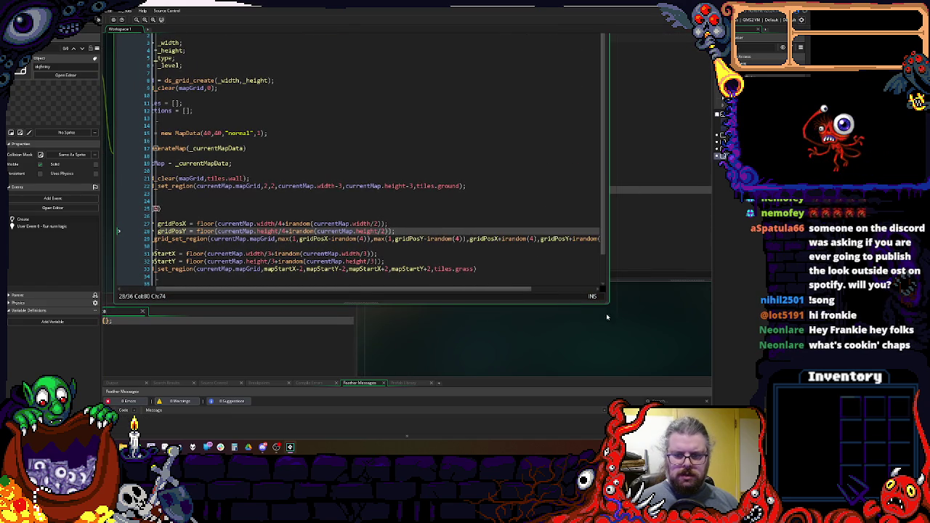
{"action": "key", "text": "Down"}
{"action": "key", "text": "Down"}
{"action": "key", "text": "Down"}
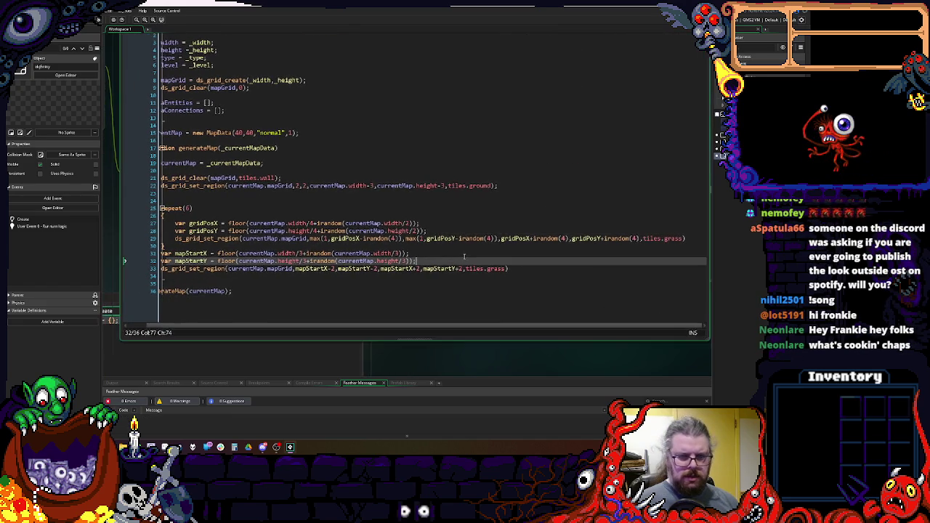
- Declare var randW = 2+irandom(6); and var randH = 2+irandom(6); inside the loop
{"action": "left_click", "coordinate": [450, 237]}
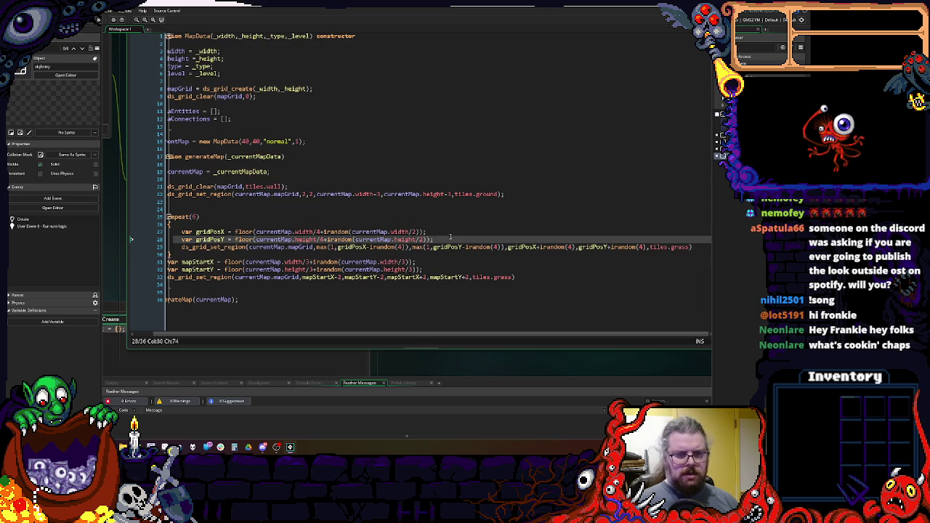
{"action": "key", "text": "Return"}
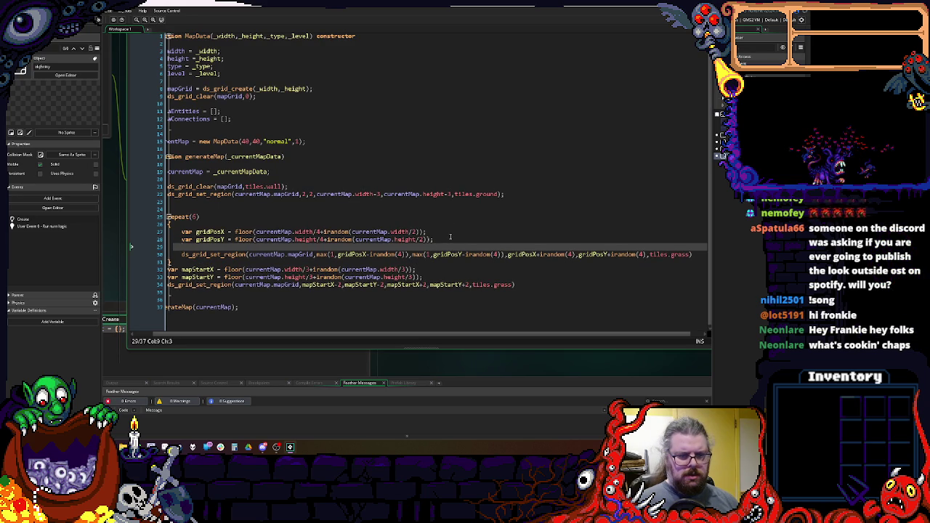
{"action": "type", "text": "var rand"}
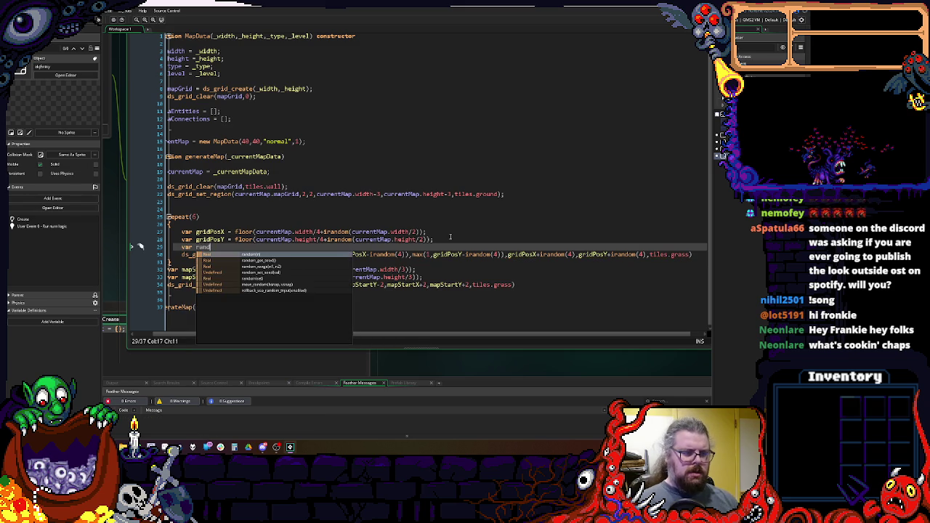
{"action": "type", "text": "X"}
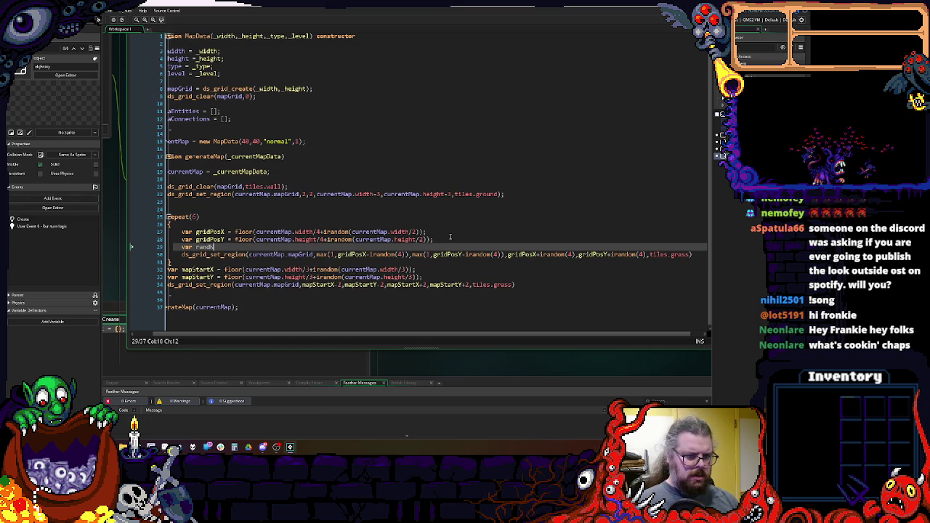
{"action": "type", "text": " = irandom(4"}
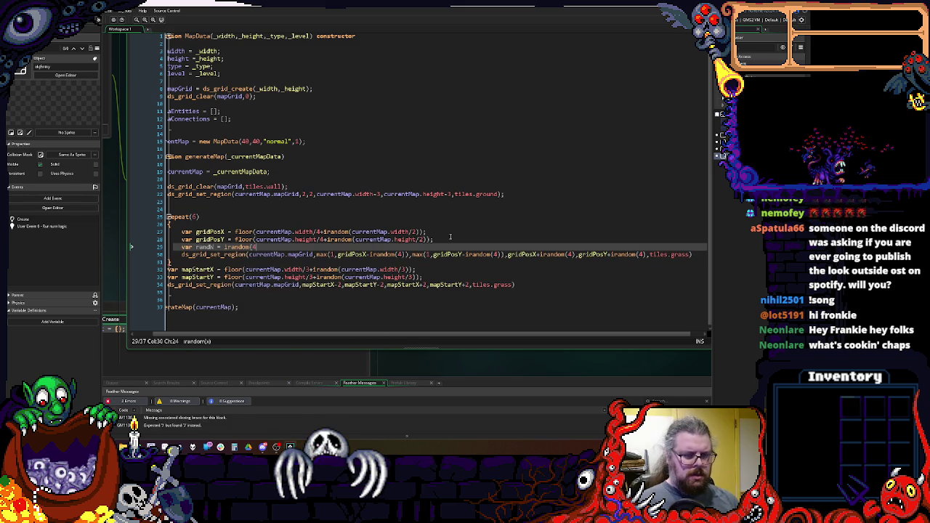
{"action": "key", "text": "ctrl+Left"}
{"action": "type", "text": "2*"}
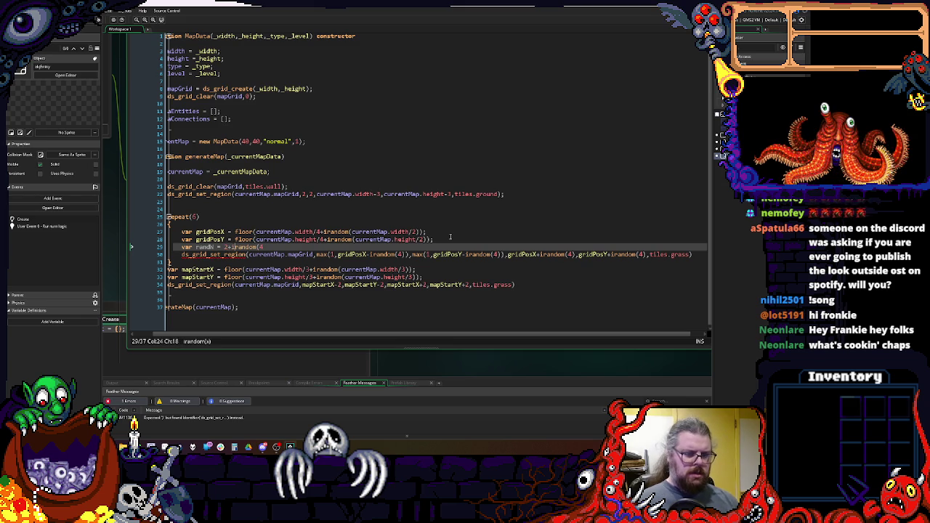
{"action": "key", "text": "BackSpace"}
{"action": "type", "text": "6);"}
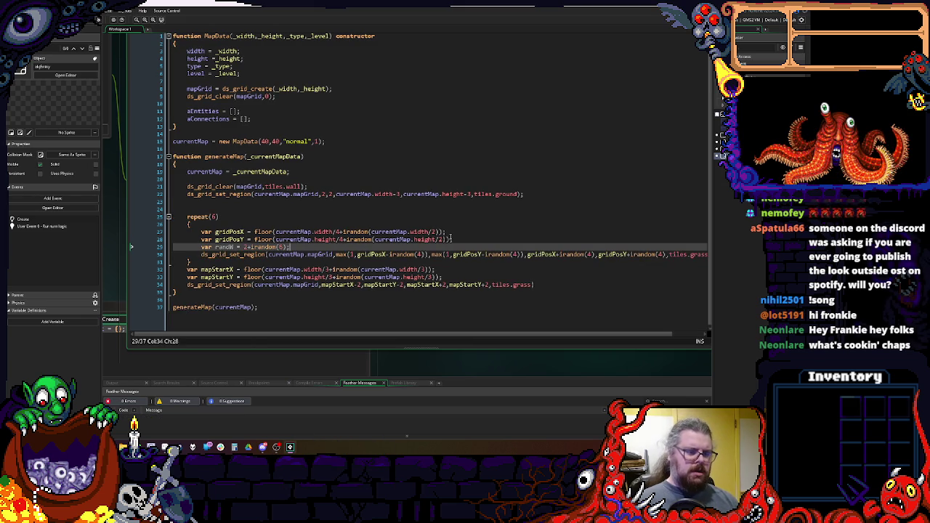
{"action": "key", "text": "Return"}
{"action": "type", "text": "var randH = 2+"}
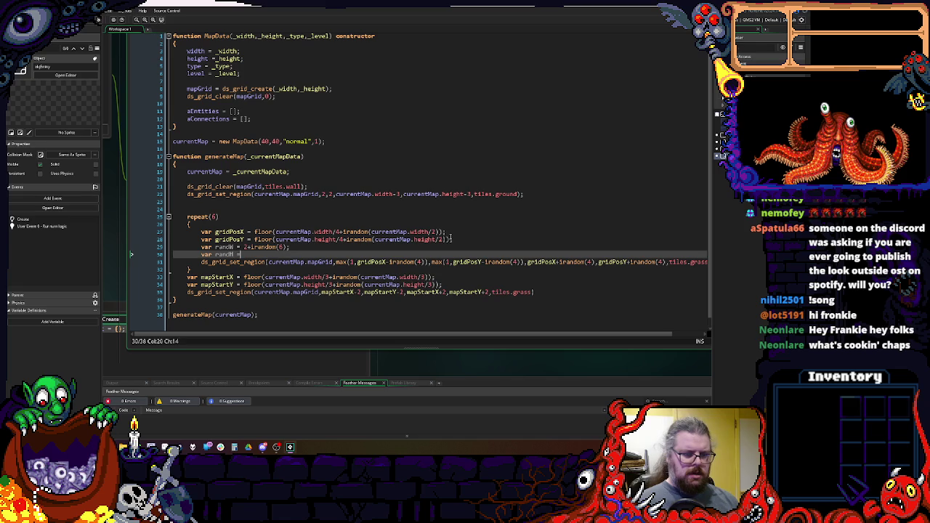
{"action": "type", "text": "irandom("}
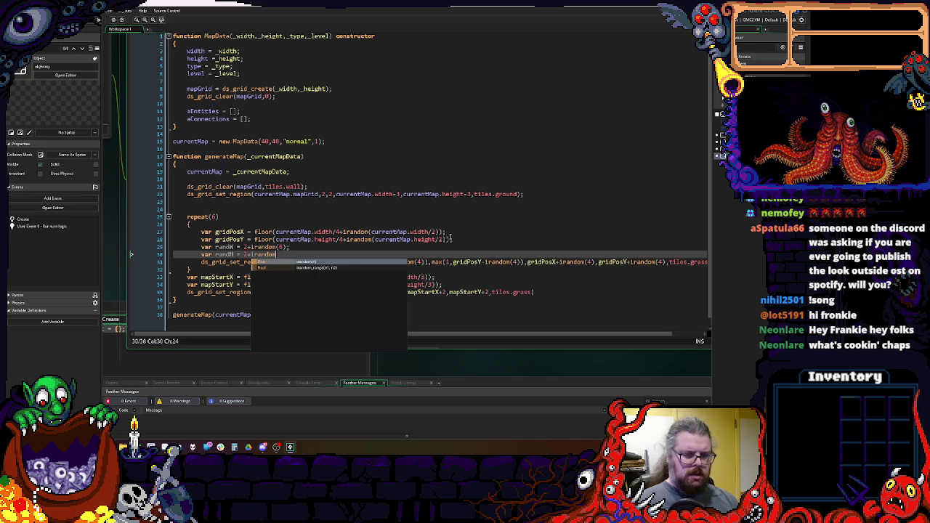
{"action": "type", "text": "6);"}
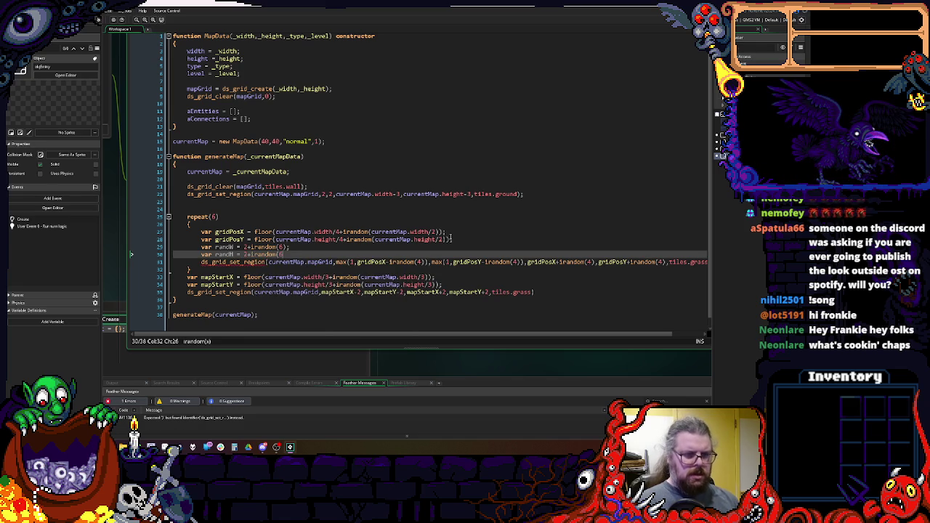
- Change the room position divisor from 4 to 5 in the gridPosX line
{"action": "left_click", "coordinate": [507, 242]}
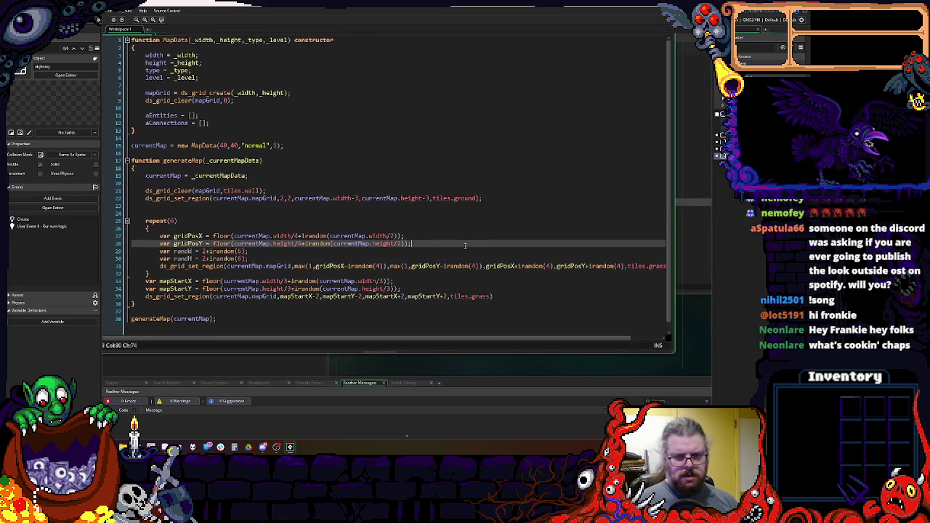
{"action": "left_click", "coordinate": [258, 258]}
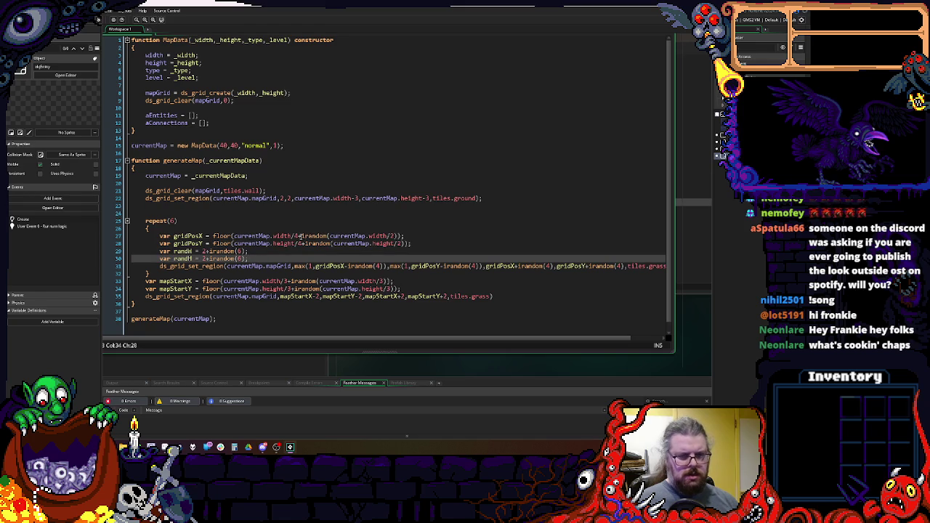
{"action": "double_click", "coordinate": [299, 236]}
{"action": "type", "text": "5"}
{"action": "key", "text": "Down"}
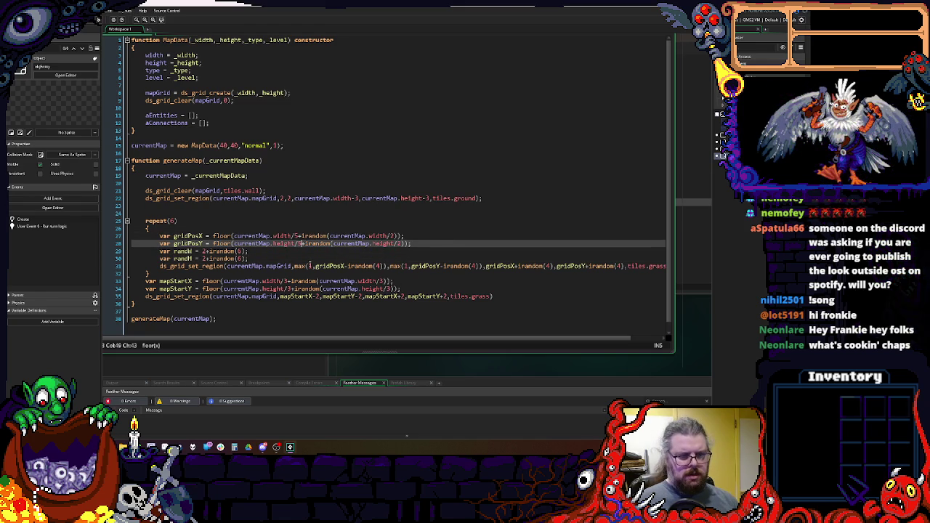
- Replace the region's max(1, …) start arguments with plain gridPosX and gridPosY
{"action": "left_click", "coordinate": [280, 259]}
{"action": "double_click", "coordinate": [200, 237]}
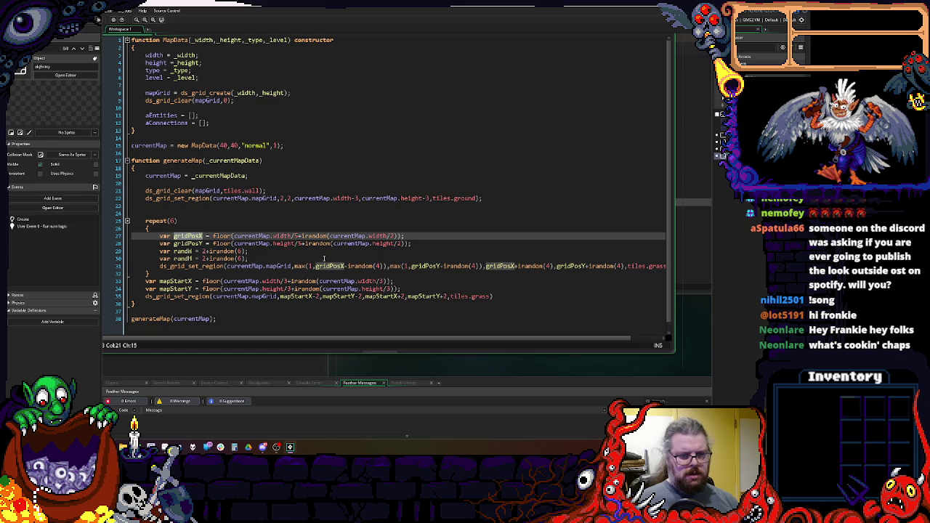
{"action": "left_click", "coordinate": [313, 266]}
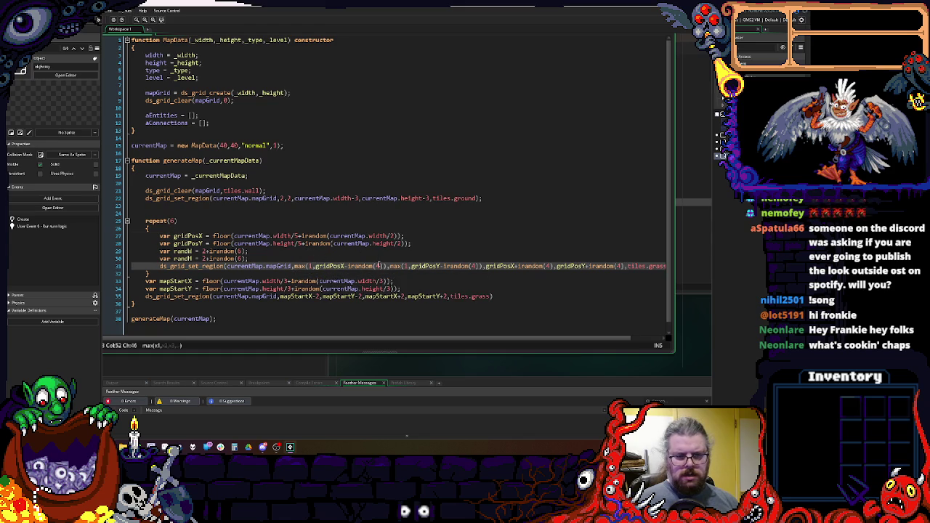
{"action": "key", "text": "ctrl+z"}
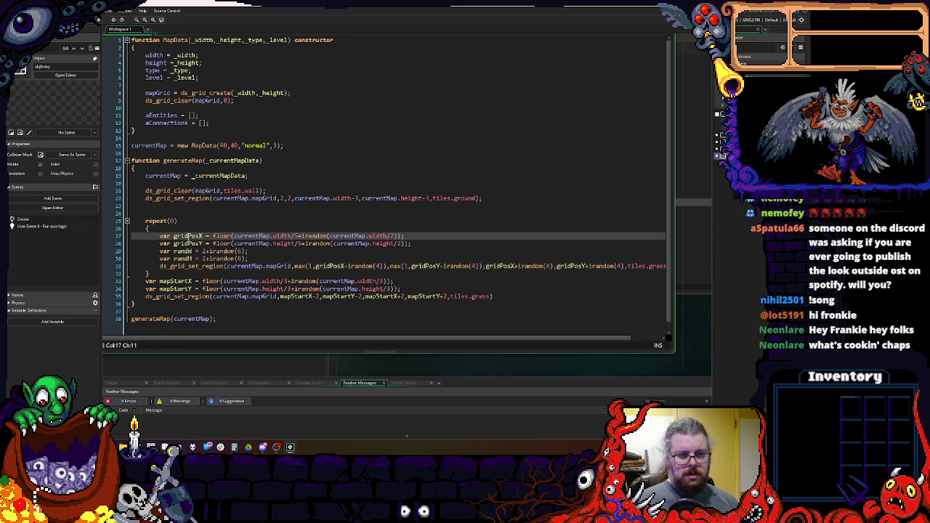
{"action": "left_click", "coordinate": [314, 266]}
{"action": "left_click_drag", "start_coordinate": [294, 266], "coordinate": [385, 268]}
{"action": "key", "text": "ctrl+v"}
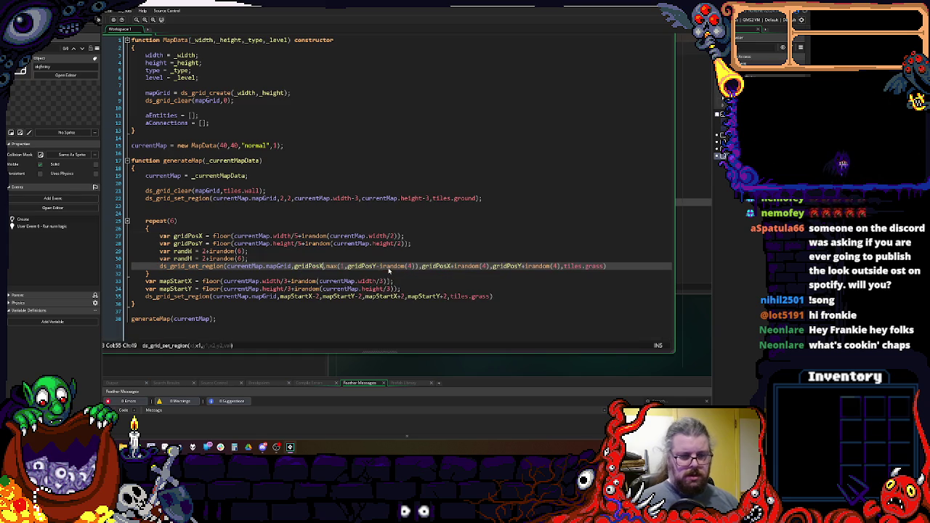
{"action": "left_click_drag", "start_coordinate": [419, 266], "coordinate": [328, 267]}
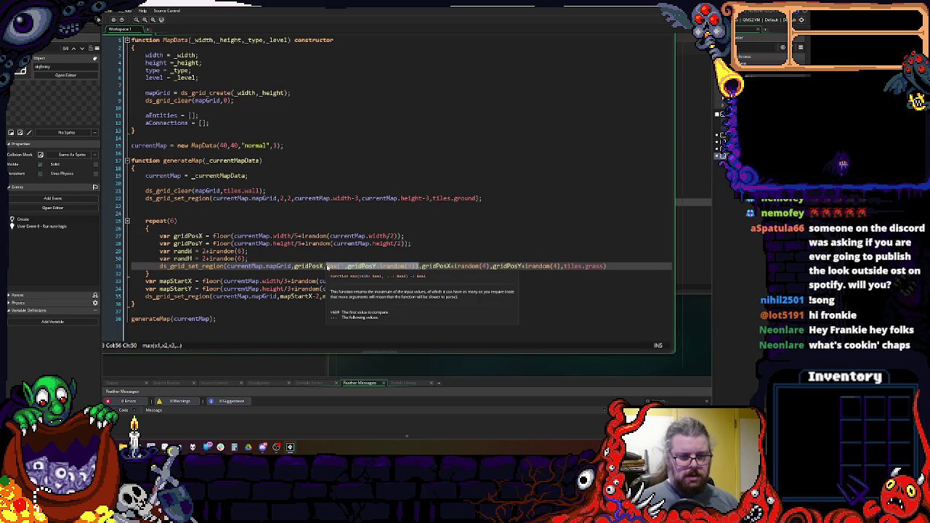
{"action": "type", "text": "gridPosY"}
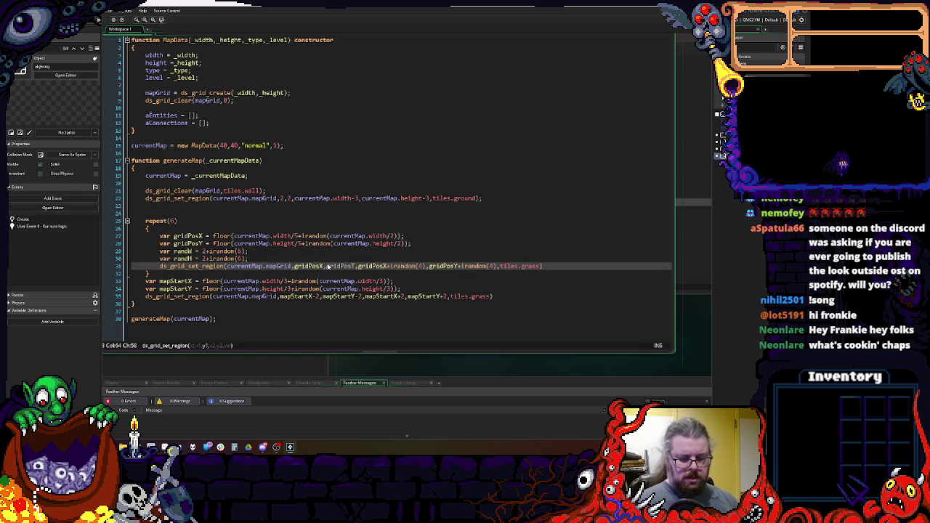
- Make the region's end bounds gridPosX+randW and gridPosY+randH
{"action": "left_click", "coordinate": [306, 266]}
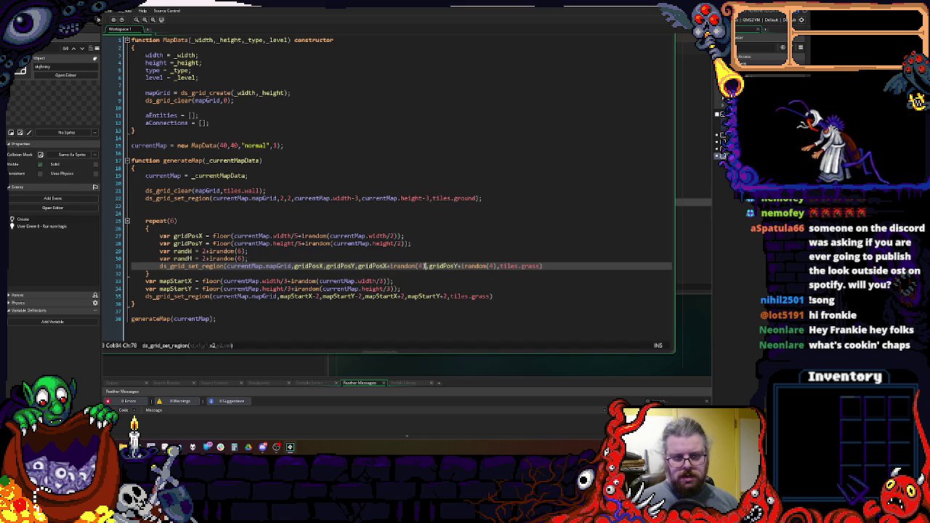
{"action": "left_click_drag", "start_coordinate": [427, 266], "coordinate": [392, 266]}
{"action": "double_click", "coordinate": [185, 250]}
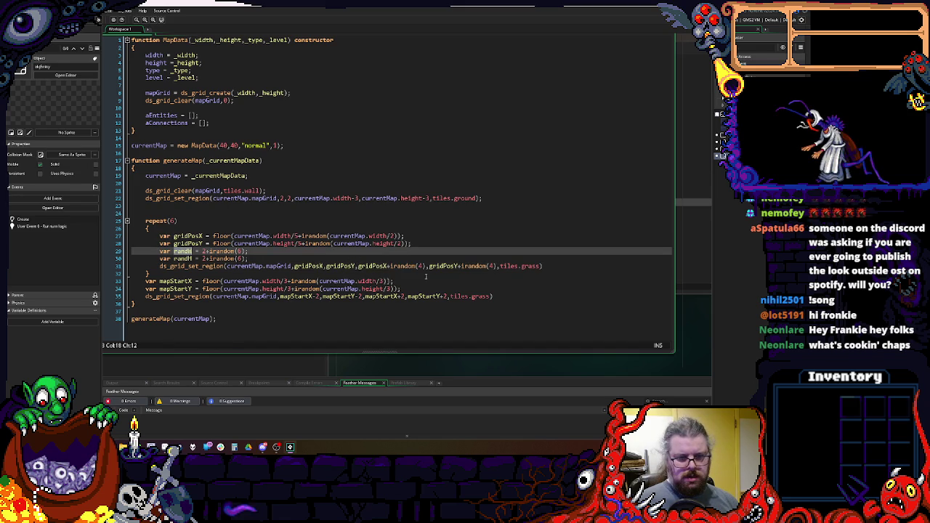
{"action": "key", "text": "ctrl+c"}
{"action": "left_click_drag", "start_coordinate": [390, 266], "coordinate": [428, 265]}
{"action": "key", "text": "ctrl+v"}
{"action": "double_click", "coordinate": [183, 259]}
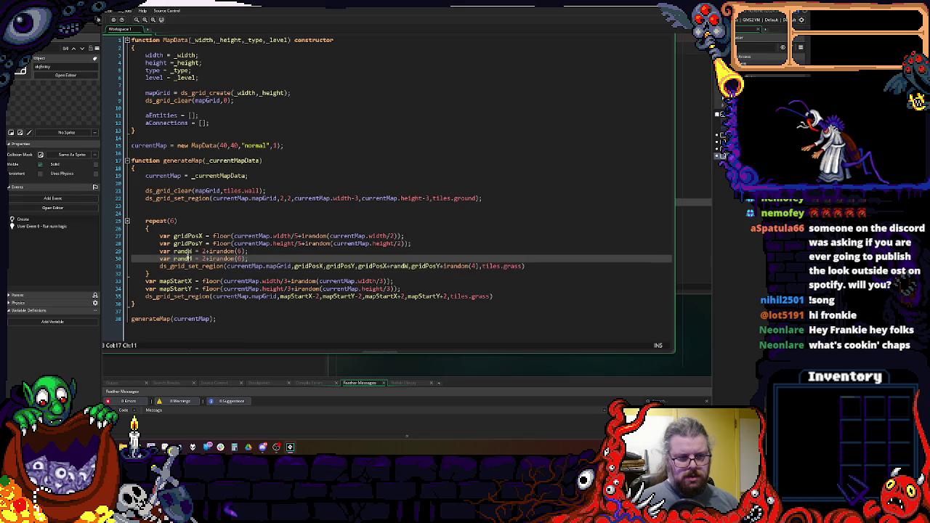
{"action": "left_click_drag", "start_coordinate": [480, 265], "coordinate": [412, 268]}
{"action": "type", "text": "gridPosY,"}
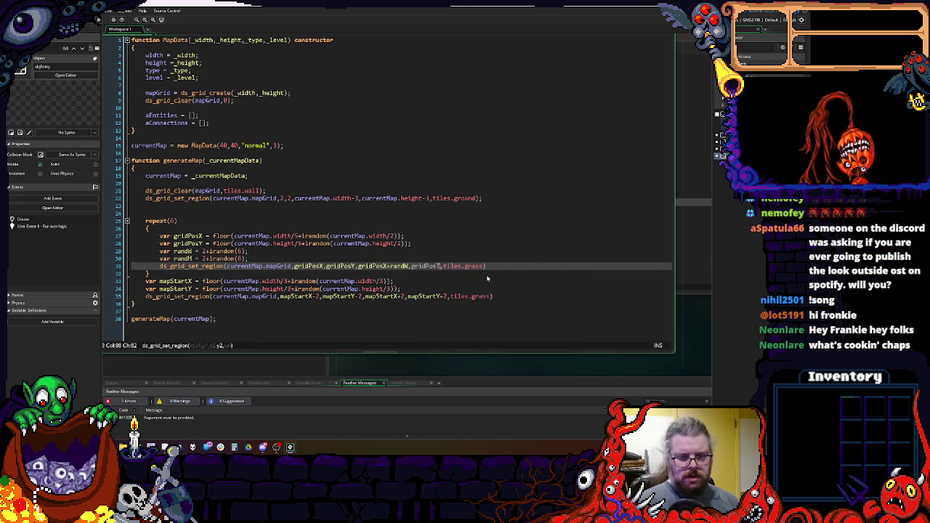
{"action": "type", "text": "+randH"}
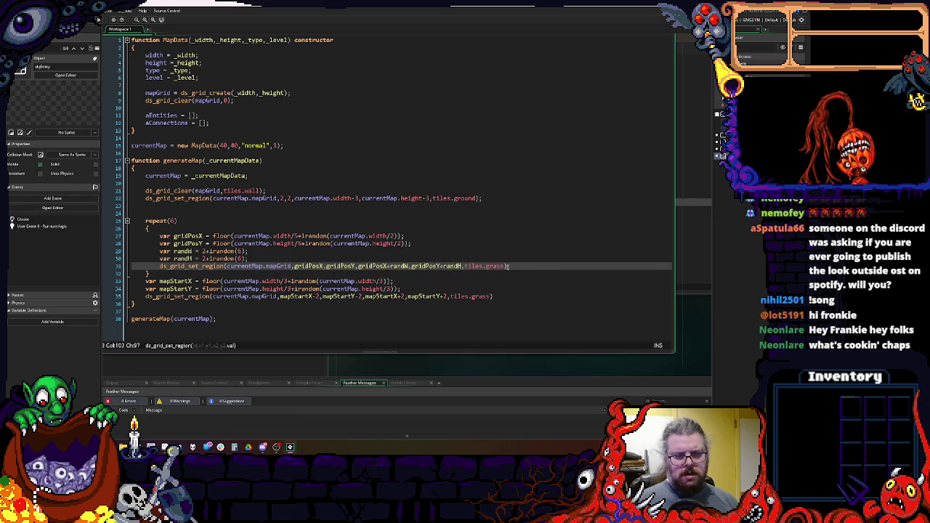
- Set the region's fill tile to tiles.wall
{"action": "left_click", "coordinate": [487, 267]}
{"action": "type", "text": "ground"}
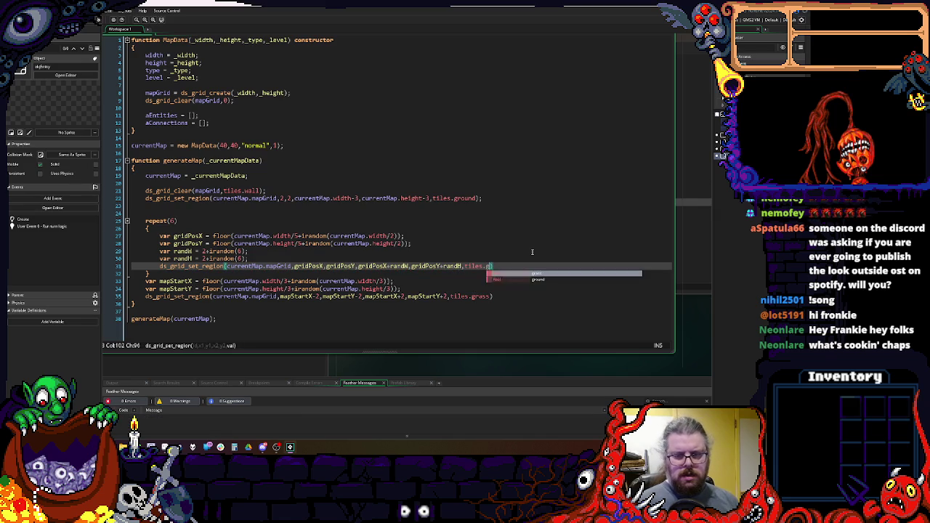
{"action": "left_click", "coordinate": [532, 252]}
{"action": "left_click", "coordinate": [520, 261]}
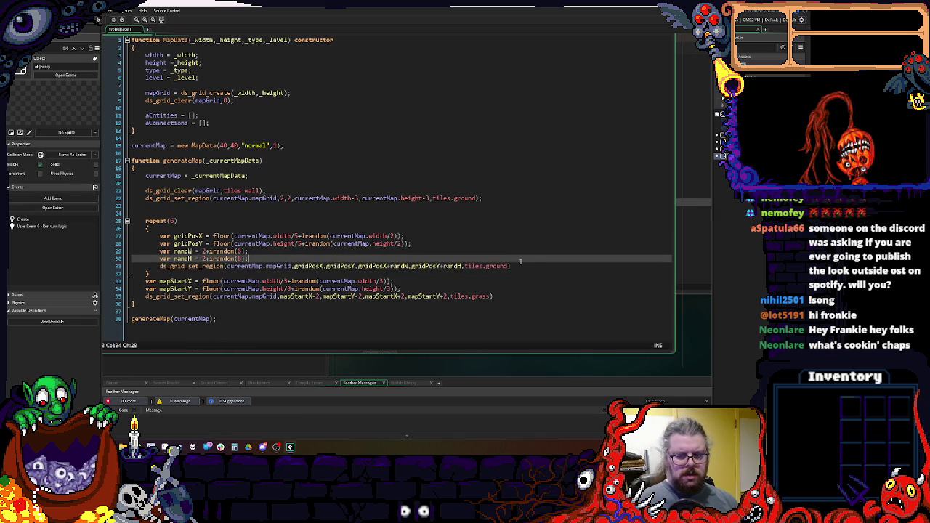
{"action": "left_click", "coordinate": [520, 264]}
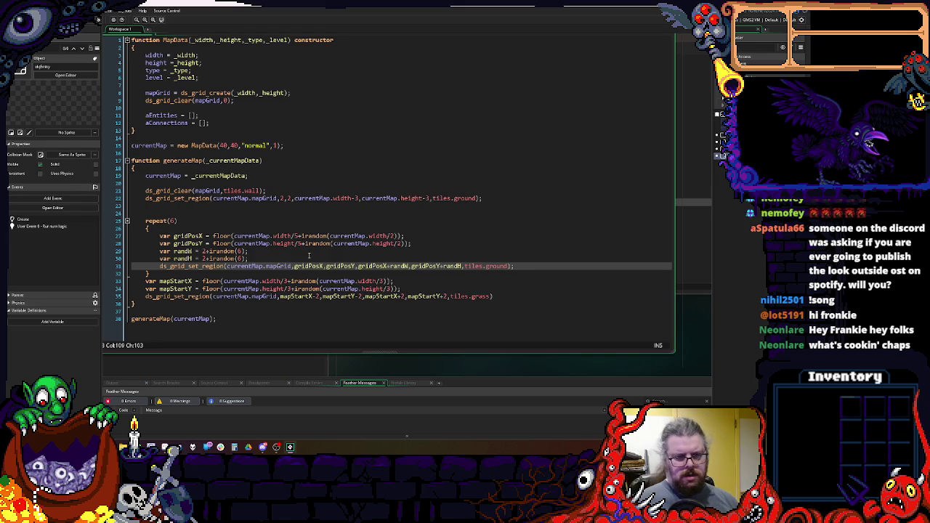
{"action": "left_click", "coordinate": [496, 258]}
{"action": "left_click", "coordinate": [487, 266]}
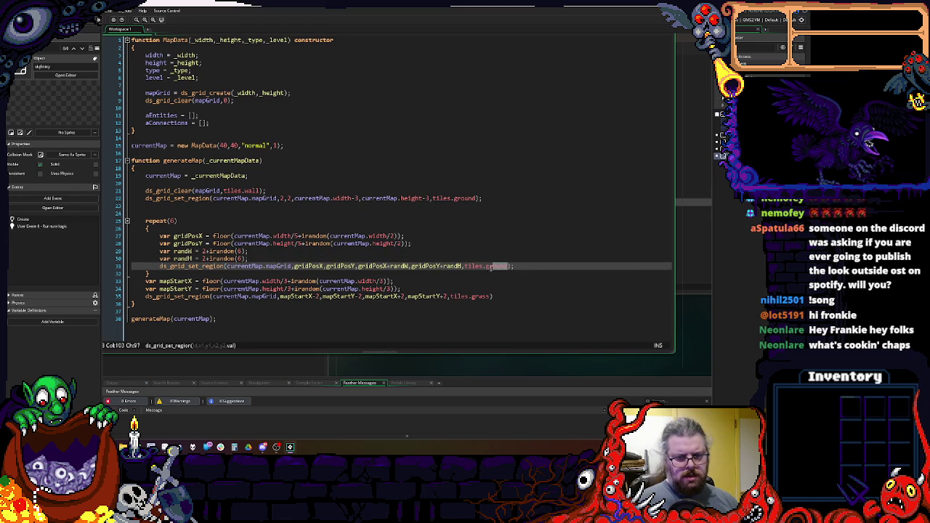
{"action": "type", "text": "wall"}
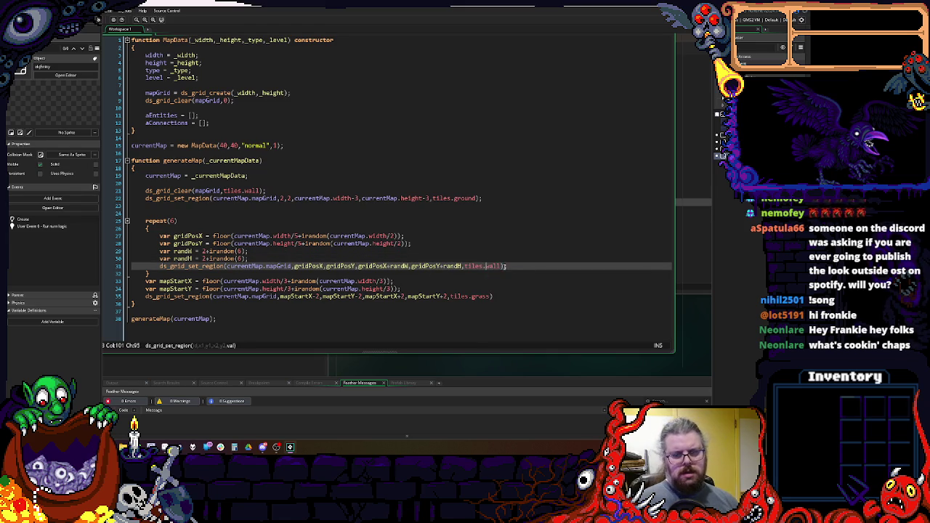
- Copy the whole wall region line
{"action": "key", "text": "shift+Home"}
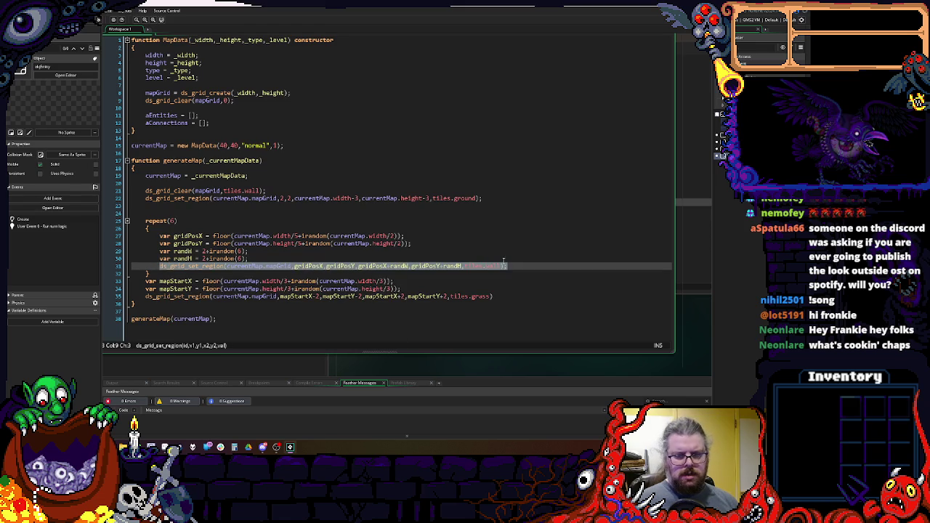
{"action": "key", "text": "ctrl+c"}
{"action": "key", "text": "End"}
- Paste the wall line below and inset it with +1 start and -1 end offsets
{"action": "key", "text": "Return"}
{"action": "key", "text": "ctrl+v"}
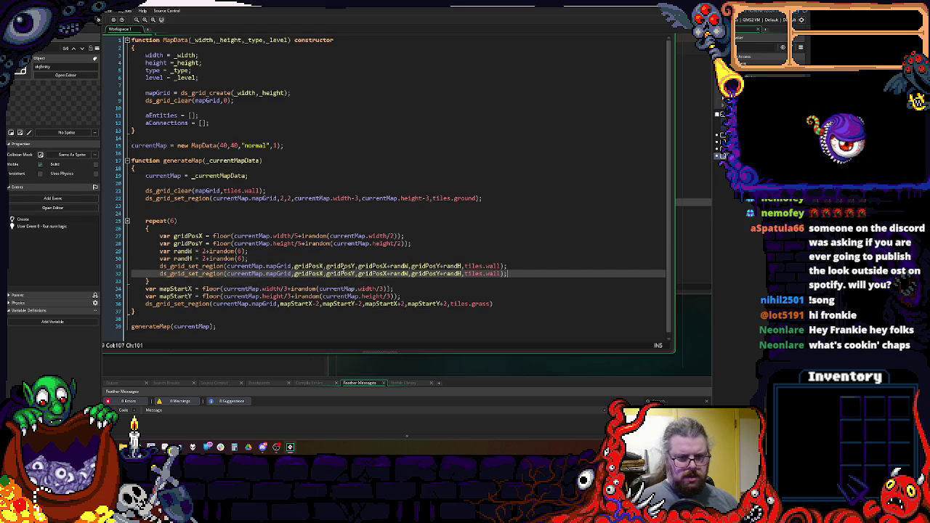
{"action": "left_click", "coordinate": [325, 273]}
{"action": "type", "text": "+1"}
{"action": "left_click", "coordinate": [362, 273]}
{"action": "type", "text": "+1"}
{"action": "key", "text": "ctrl+Right"}
{"action": "key", "text": "ctrl+Right"}
{"action": "key", "text": "ctrl+Right"}
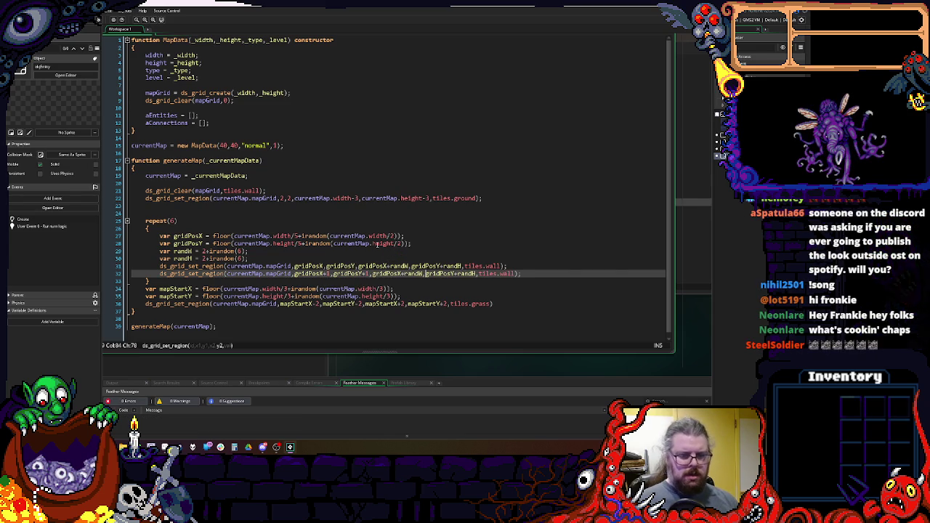
{"action": "type", "text": "-1"}
{"action": "key", "text": "ctrl+Right"}
{"action": "key", "text": "ctrl+Right"}
{"action": "key", "text": "ctrl+Right"}
{"action": "type", "text": "-1"}
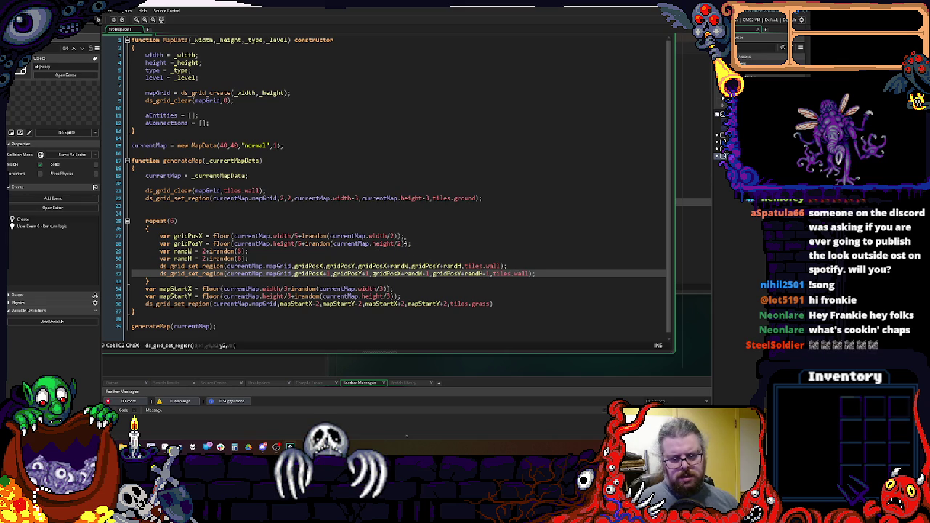
- Change the copied line's tile to tiles.ground and add a blank line after it
{"action": "left_click", "coordinate": [516, 275]}
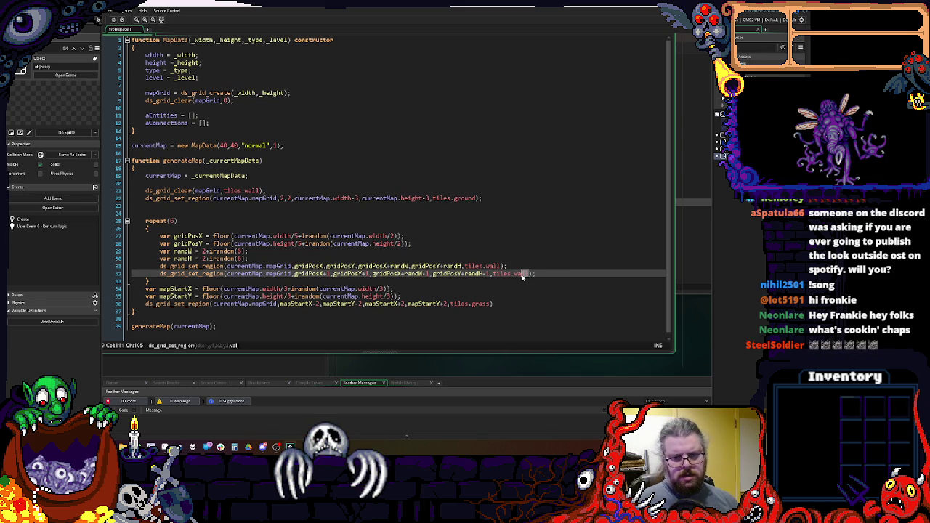
{"action": "double_click", "coordinate": [516, 274]}
{"action": "type", "text": "ground"}
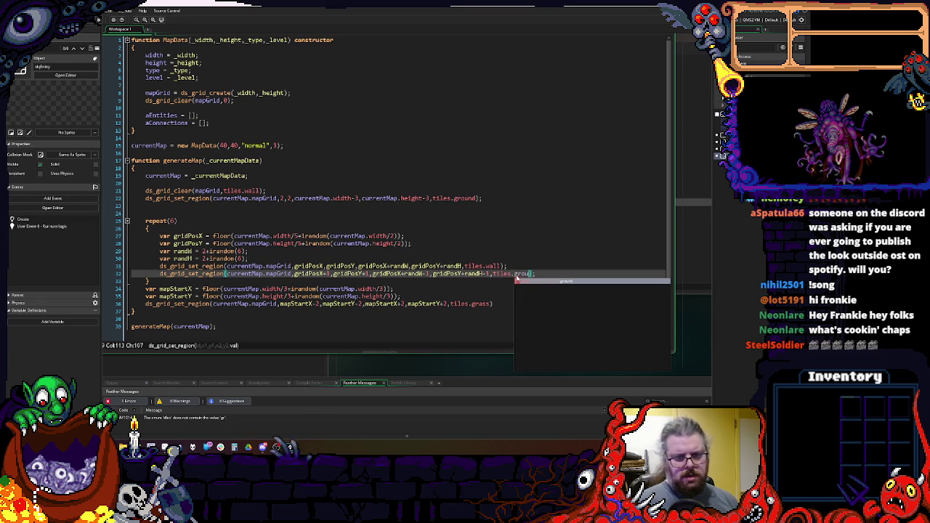
{"action": "left_click", "coordinate": [552, 271]}
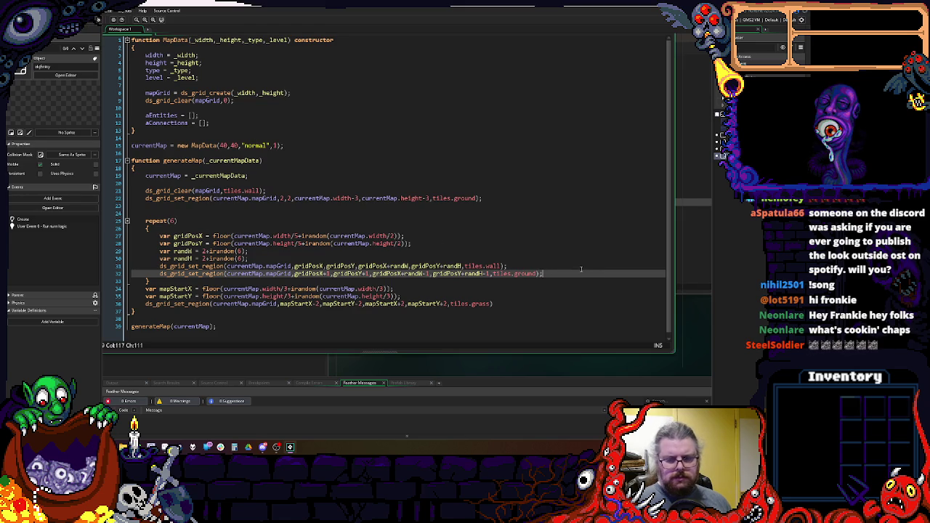
{"action": "key", "text": "Return"}
{"action": "key", "text": "Up"}
{"action": "key", "text": "Up"}
{"action": "key", "text": "Up"}
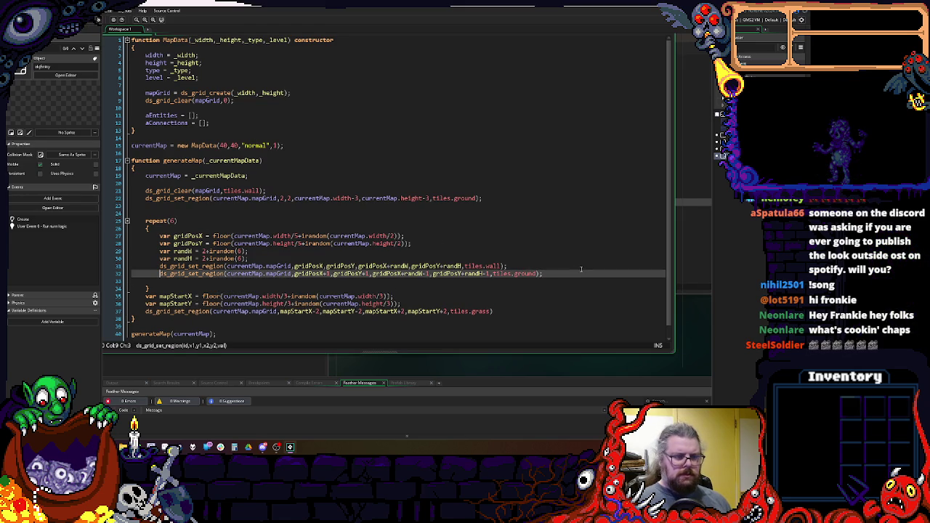
- Label the repeat loop with the comment //add rooms and remove stray blank lines
{"action": "key", "text": "End"}
{"action": "type", "text": "//add rooms"}
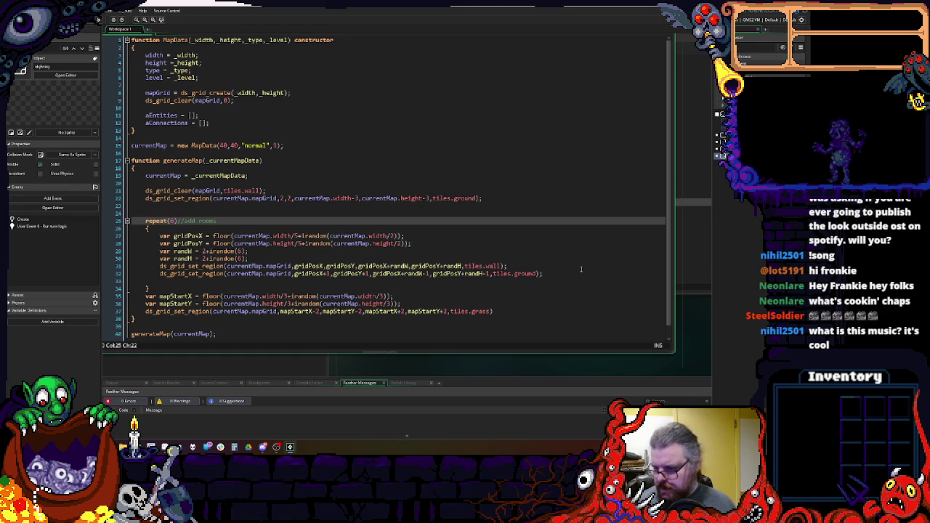
{"action": "key", "text": "Down"}
{"action": "key", "text": "Down"}
{"action": "key", "text": "Down"}
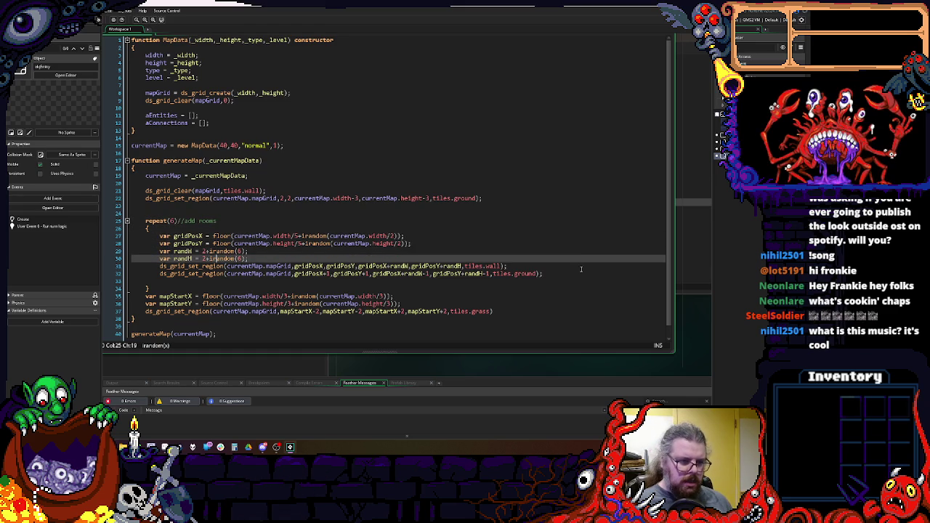
{"action": "key", "text": "Down"}
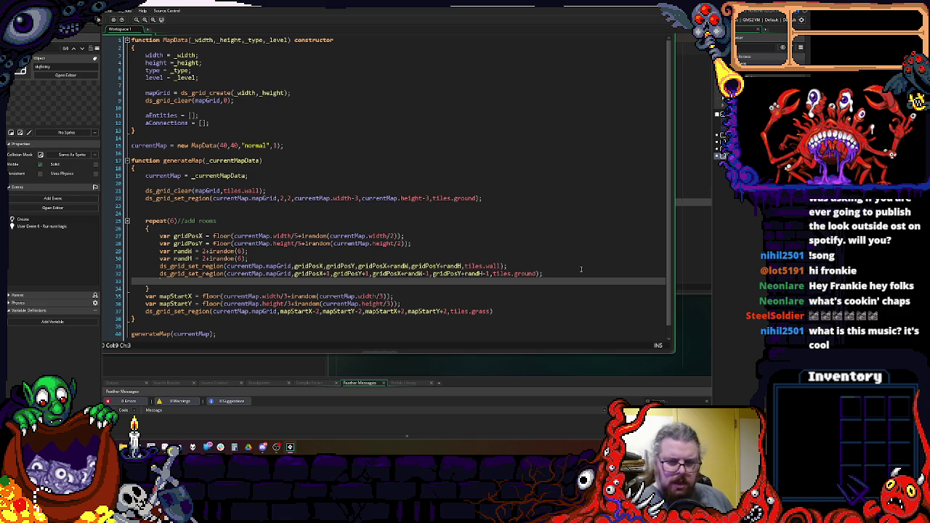
{"action": "key", "text": "BackSpace"}
{"action": "key", "text": "Up"}
{"action": "key", "text": "Up"}
{"action": "key", "text": "Up"}
{"action": "key", "text": "BackSpace"}
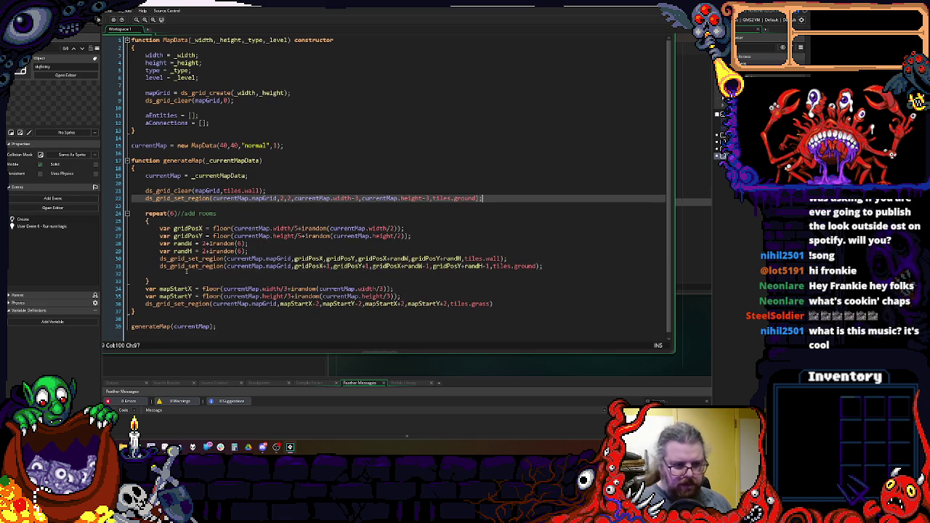
{"action": "left_click", "coordinate": [160, 273]}
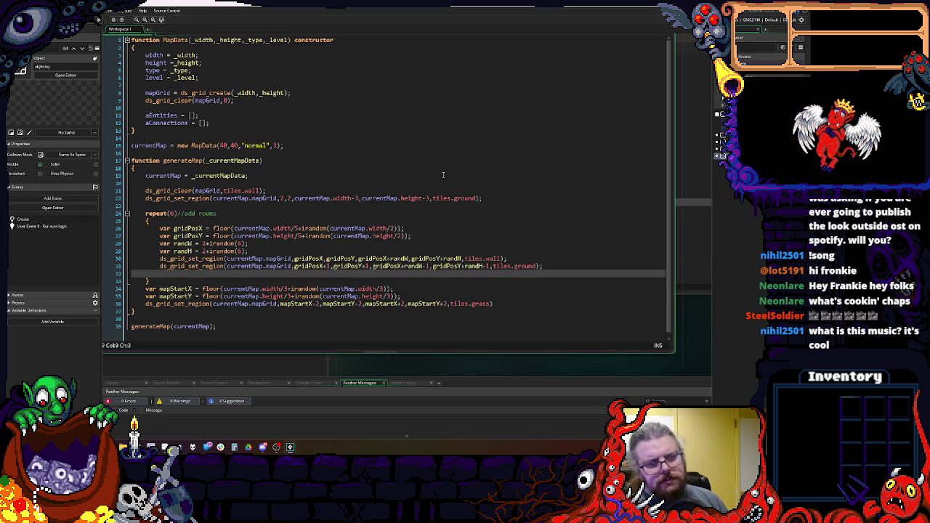
{"action": "key", "text": "Down"}
{"action": "key", "text": "Down"}
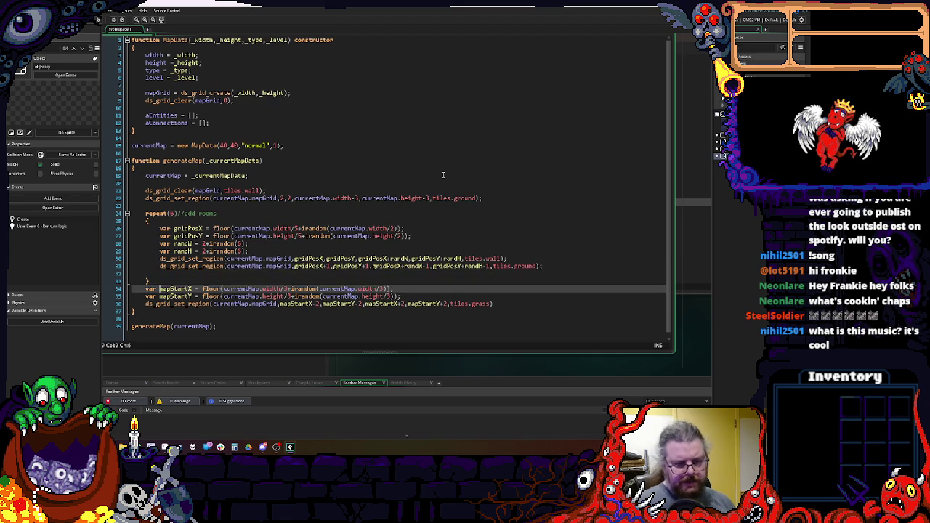
{"action": "scroll", "coordinate": [242, 270], "scroll_direction": "down", "scroll_amount": 1}
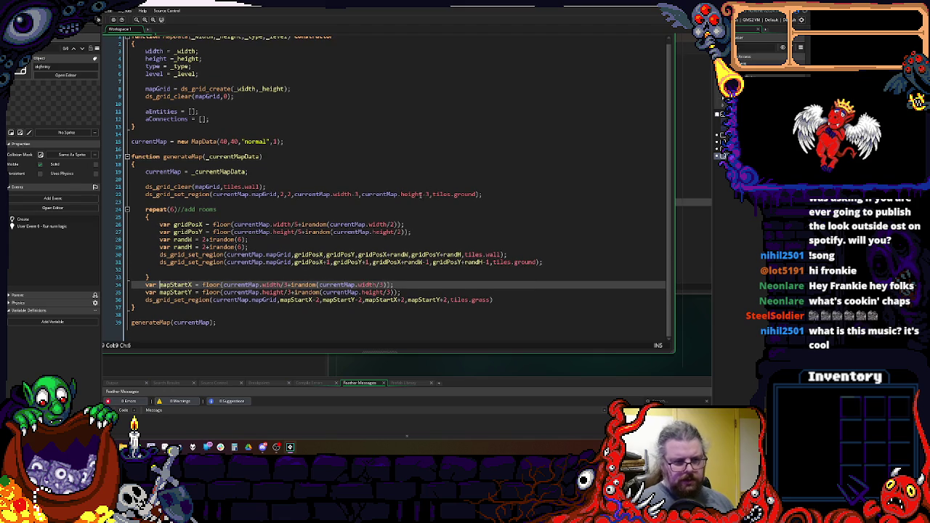
- Add startX = _width/2; and startY = _height/2; to the MapData constructor
{"action": "left_click", "coordinate": [492, 298]}
{"action": "left_click", "coordinate": [252, 82]}
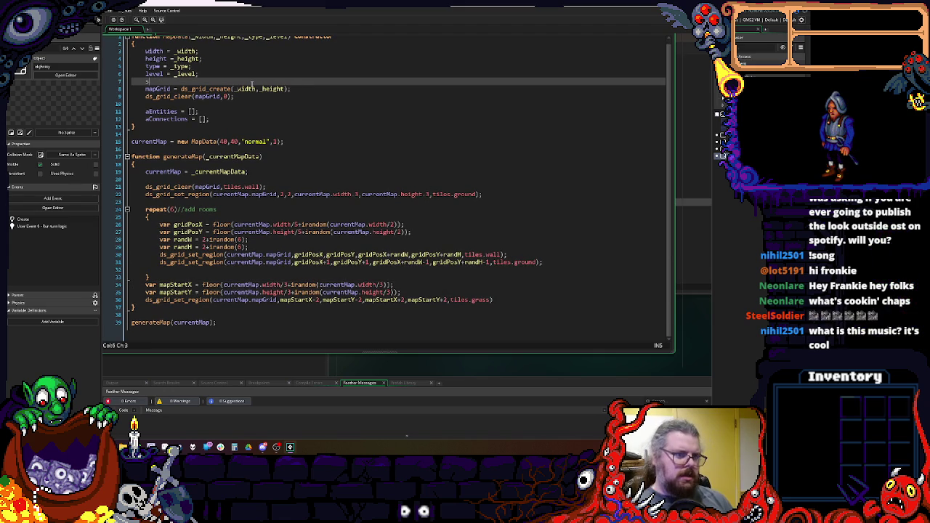
{"action": "type", "text": "tartX = "}
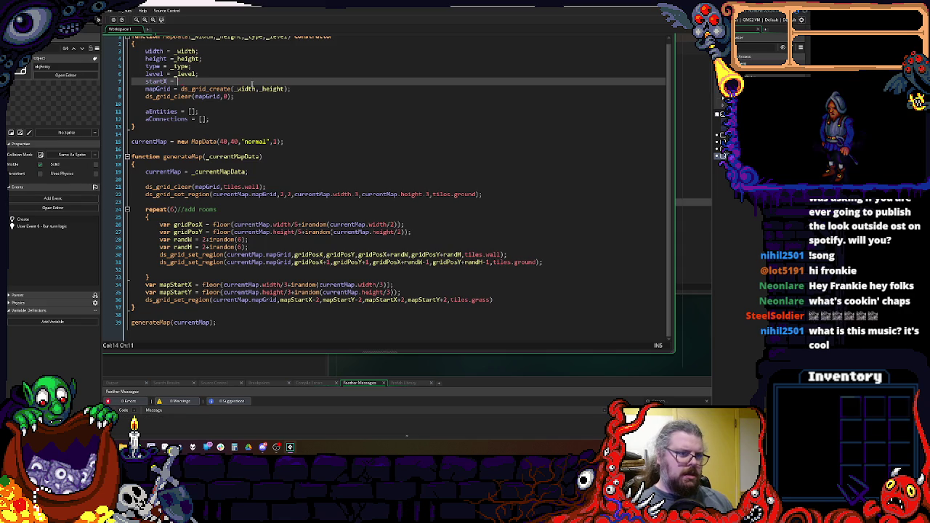
{"action": "type", "text": " widh"}
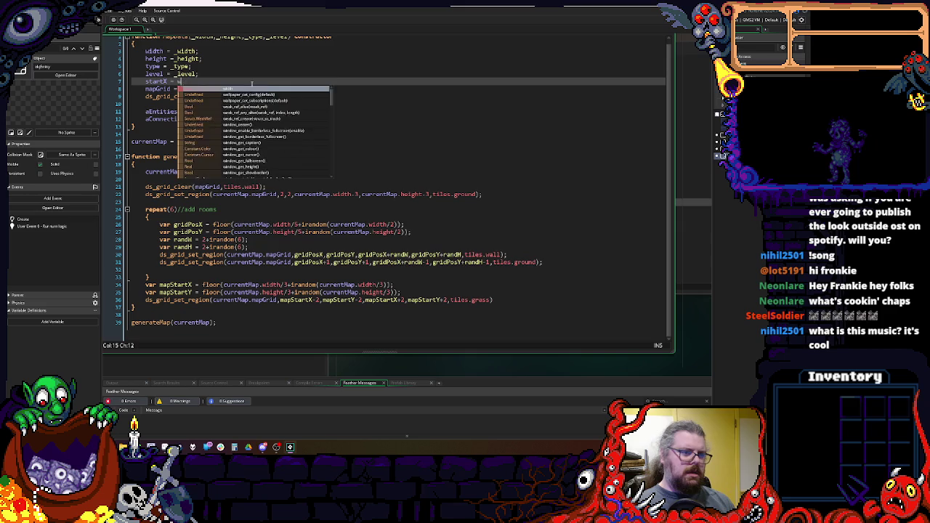
{"action": "key", "text": "Return"}
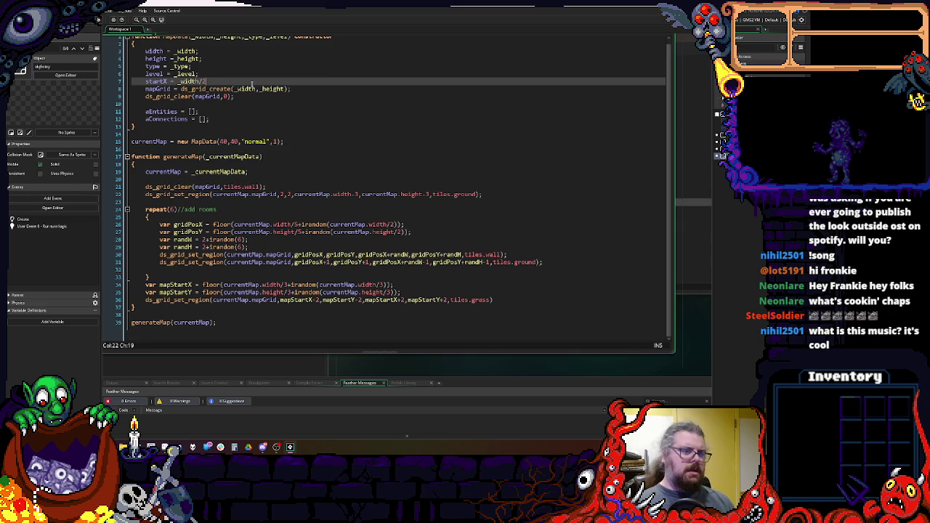
{"action": "type", "text": ";"}
{"action": "key", "text": "Return"}
{"action": "type", "text": "startY"}
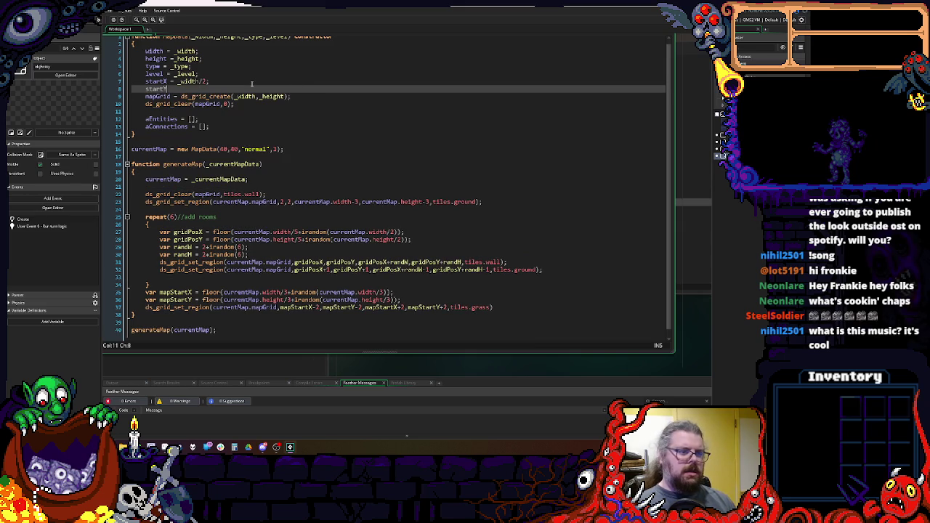
{"action": "type", "text": " = "}
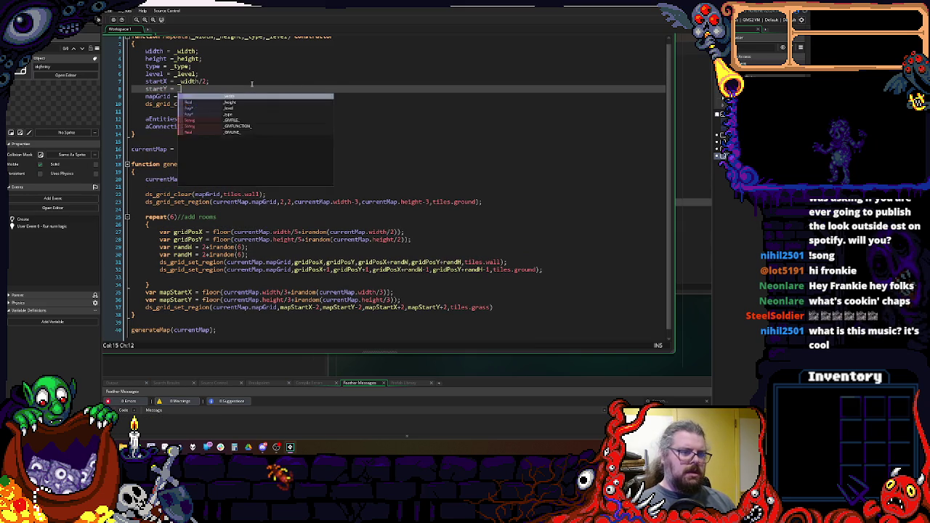
{"action": "type", "text": "_height/2;"}
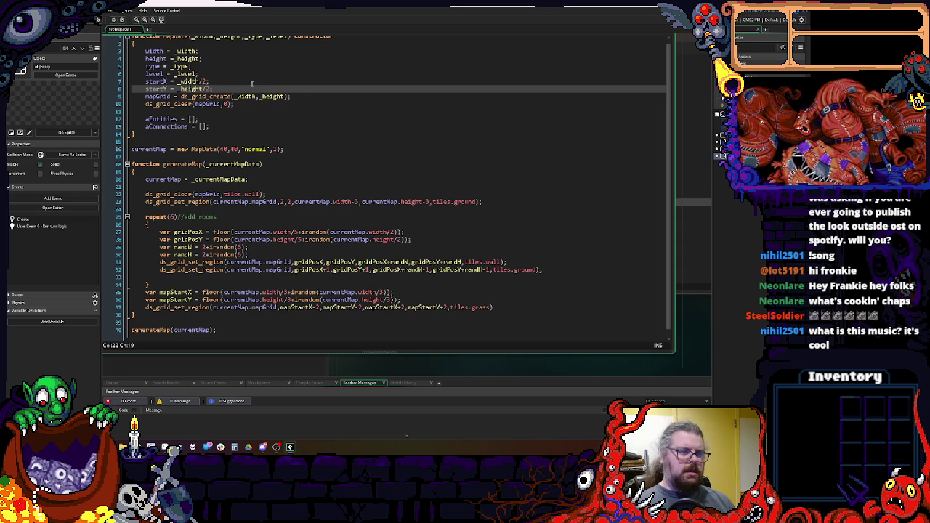
- Wrap both start values in floor(), giving floor(_width/2) and floor(_height/2)
{"action": "key", "text": "Up"}
{"action": "key", "text": "ctrl+Left"}
{"action": "key", "text": "ctrl+Left"}
{"action": "key", "text": "ctrl+Left"}
{"action": "type", "text": "floor("}
{"action": "key", "text": "Down"}
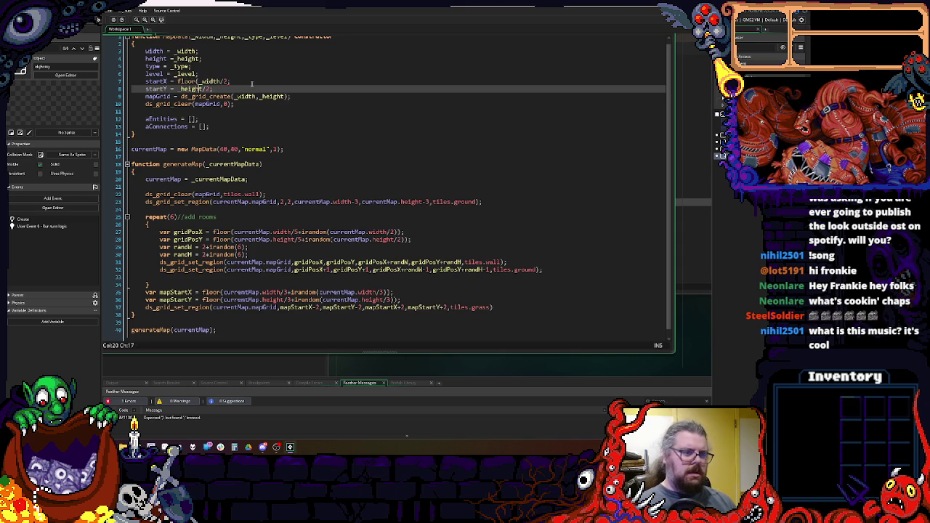
{"action": "type", "text": "floor("}
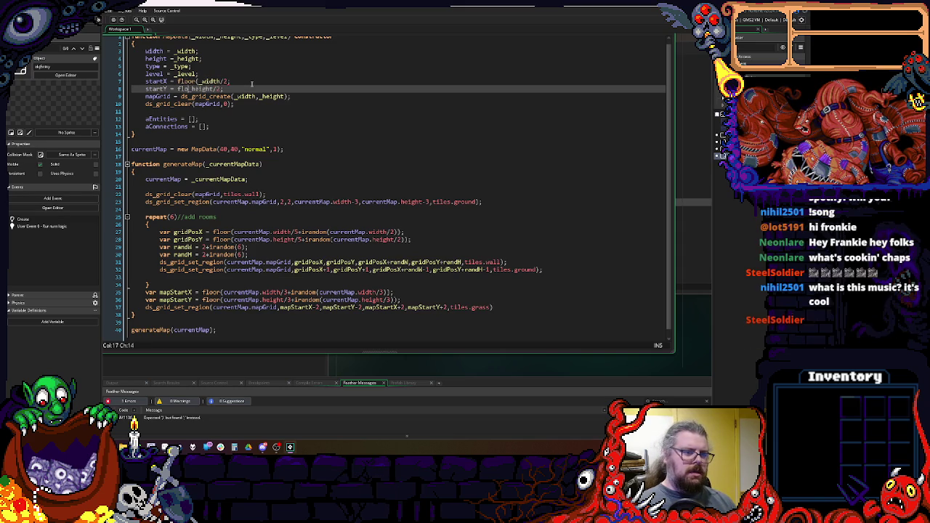
{"action": "key", "text": "Right"}
{"action": "key", "text": "Right"}
{"action": "key", "text": "Right"}
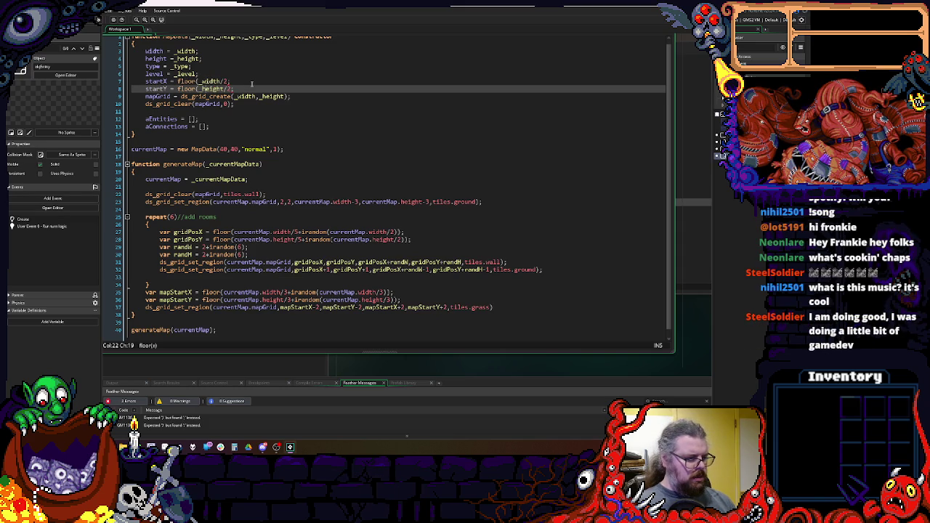
{"action": "key", "text": "Right"}
{"action": "key", "text": "Right"}
{"action": "key", "text": "Right"}
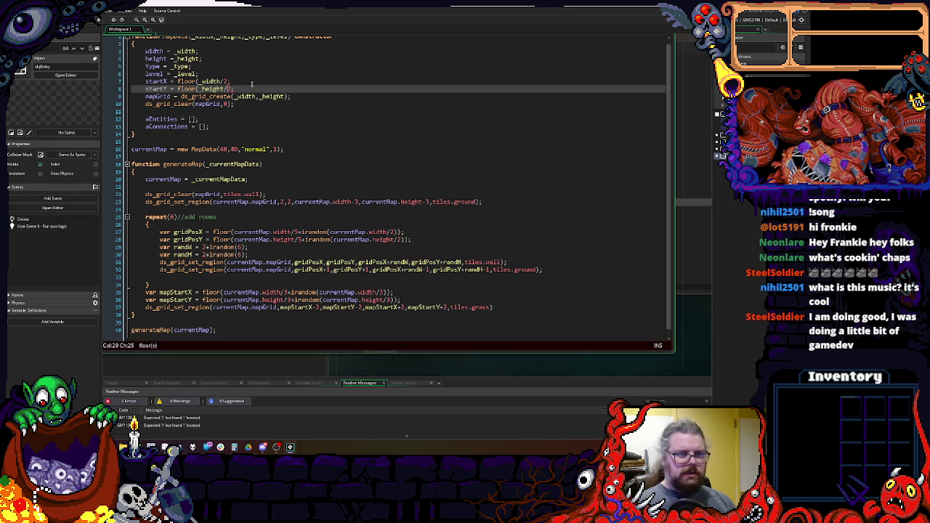
{"action": "type", "text": ")"}
{"action": "left_click", "coordinate": [252, 84]}
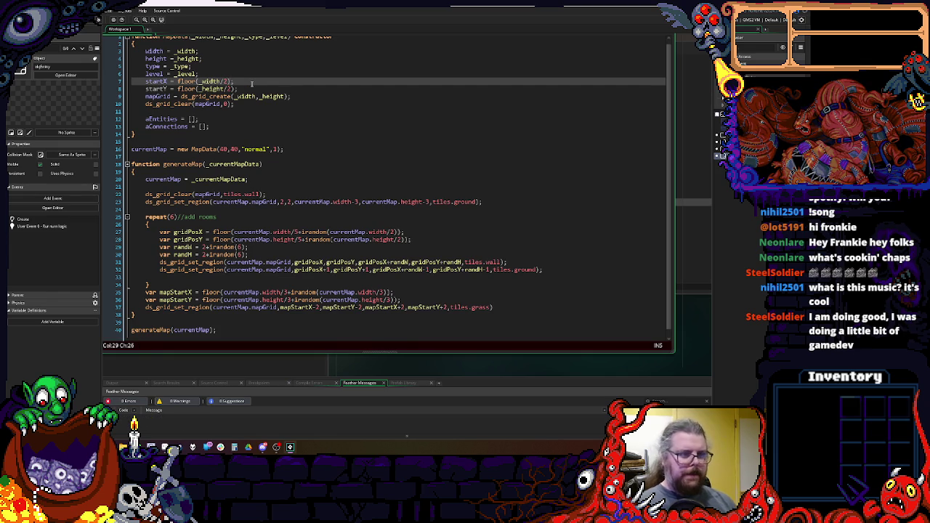
- Replace the var mapStartX/mapStartY declarations with currentMap.startX and currentMap.startY
{"action": "left_click", "coordinate": [297, 228]}
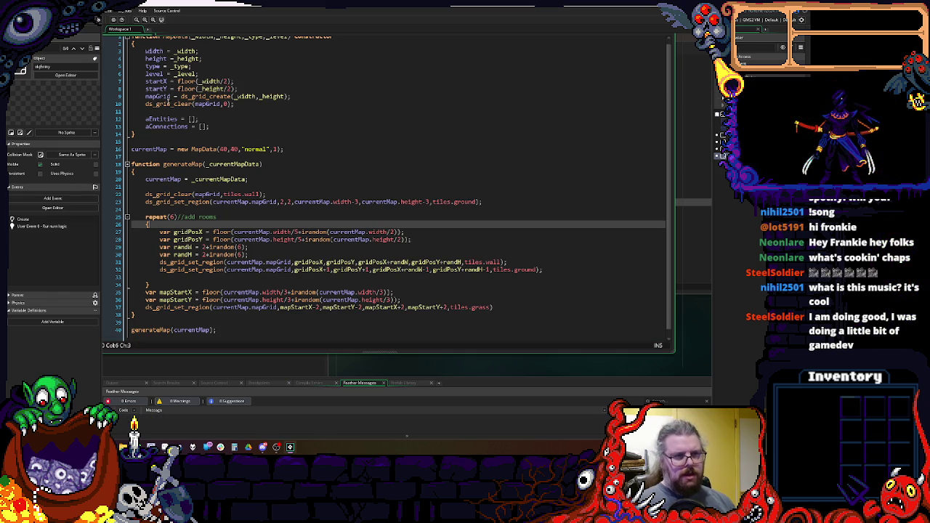
{"action": "double_click", "coordinate": [156, 81]}
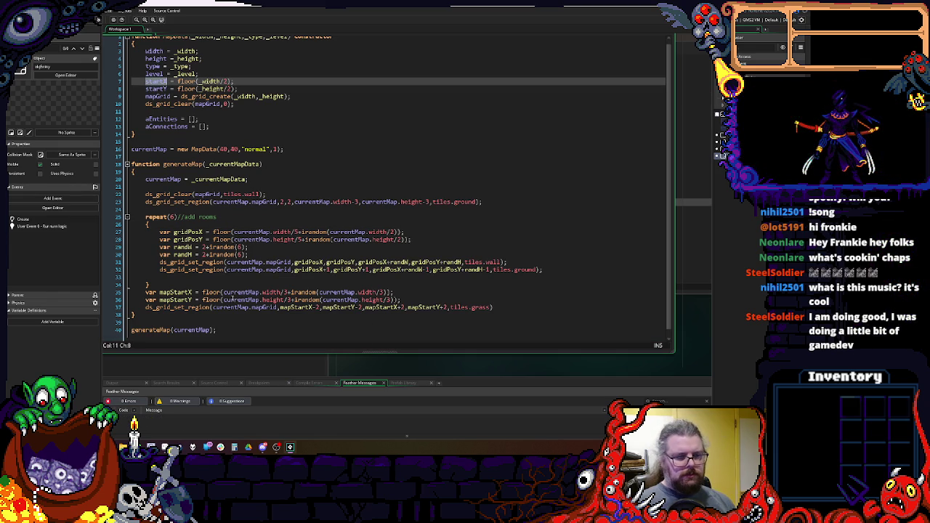
{"action": "left_click_drag", "start_coordinate": [176, 292], "coordinate": [192, 292]}
{"action": "type", "text": "currentMap.startX"}
{"action": "key", "text": "Down"}
{"action": "key", "text": "shift+Home"}
{"action": "type", "text": "currentMap.currentMap"}
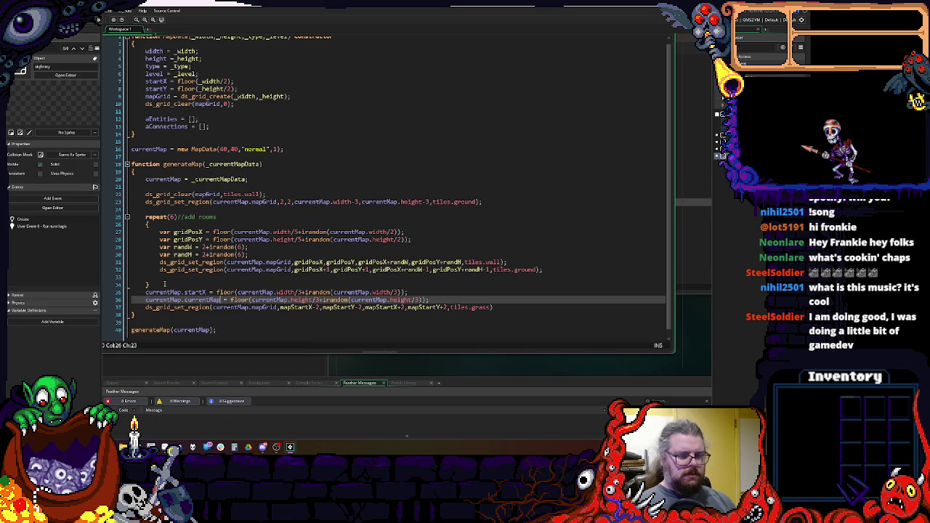
{"action": "key", "text": "ctrl+BackSpace"}
{"action": "type", "text": "startY"}
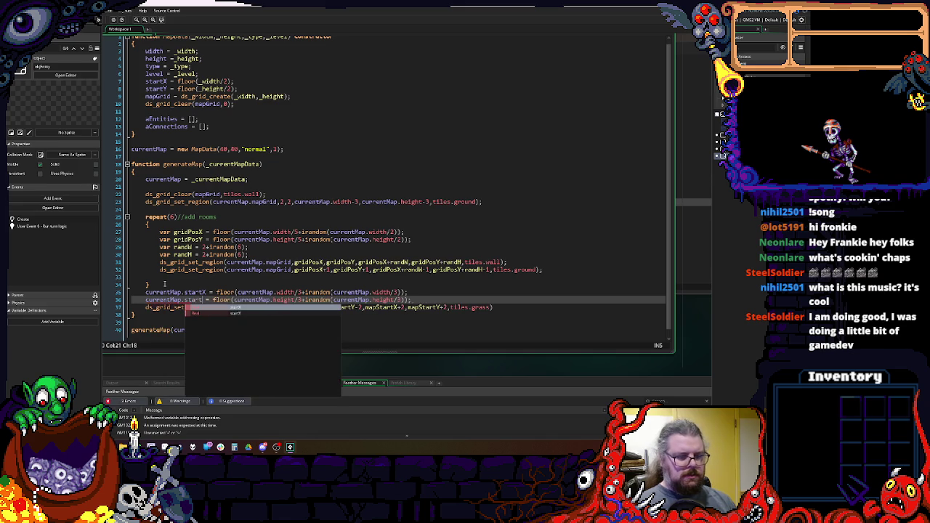
- Substitute currentMap.startX/startY for every mapStartX/mapStartY in the ds_grid_set_region grass call
{"action": "left_click_drag", "start_coordinate": [207, 293], "coordinate": [145, 294]}
{"action": "key", "text": "ctrl+c"}
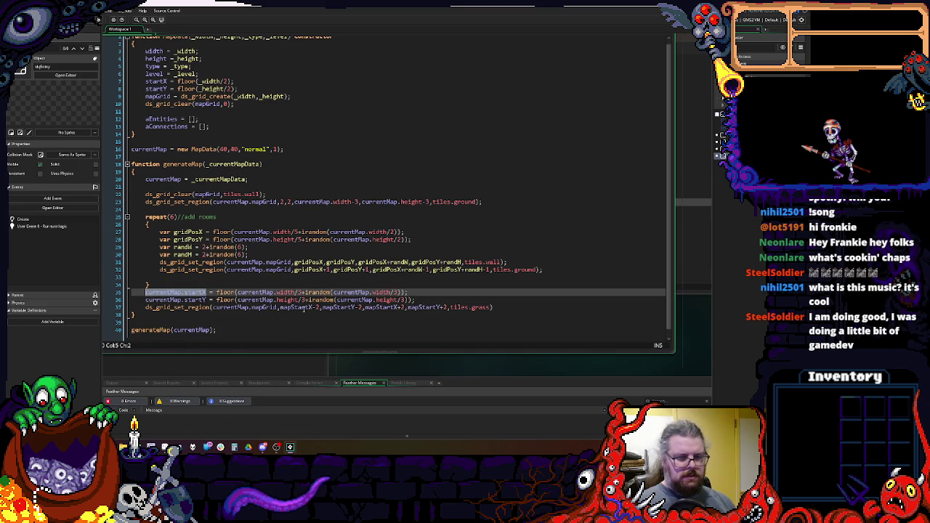
{"action": "double_click", "coordinate": [294, 307]}
{"action": "key", "text": "ctrl+v"}
{"action": "double_click", "coordinate": [407, 308]}
{"action": "key", "text": "ctrl+v"}
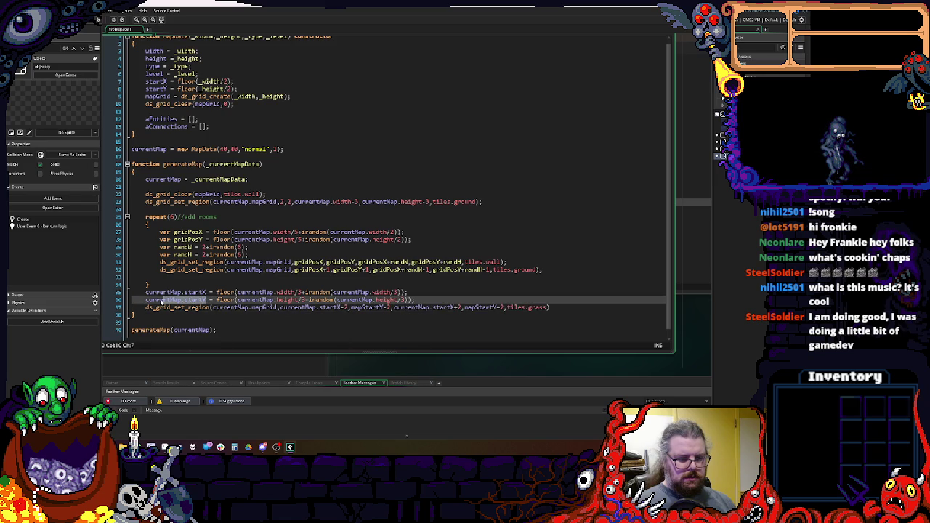
{"action": "left_click", "coordinate": [366, 307]}
{"action": "double_click", "coordinate": [366, 307]}
{"action": "key", "text": "ctrl+v"}
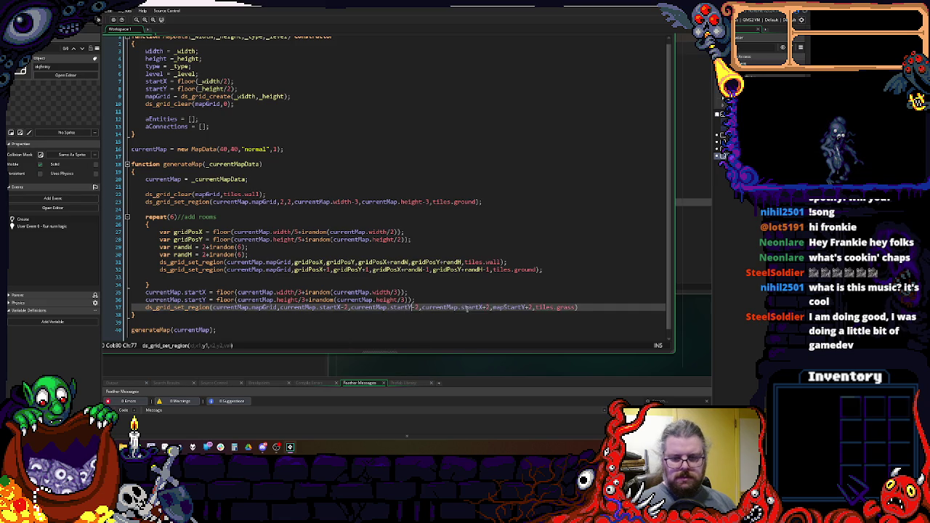
{"action": "double_click", "coordinate": [508, 308]}
{"action": "key", "text": "ctrl+v"}
{"action": "left_click", "coordinate": [566, 299]}
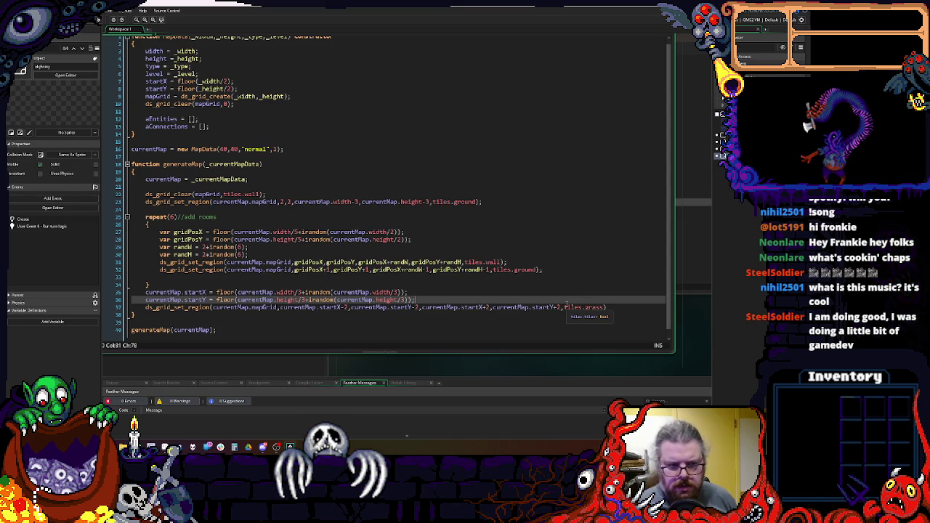
{"action": "left_click", "coordinate": [621, 308]}
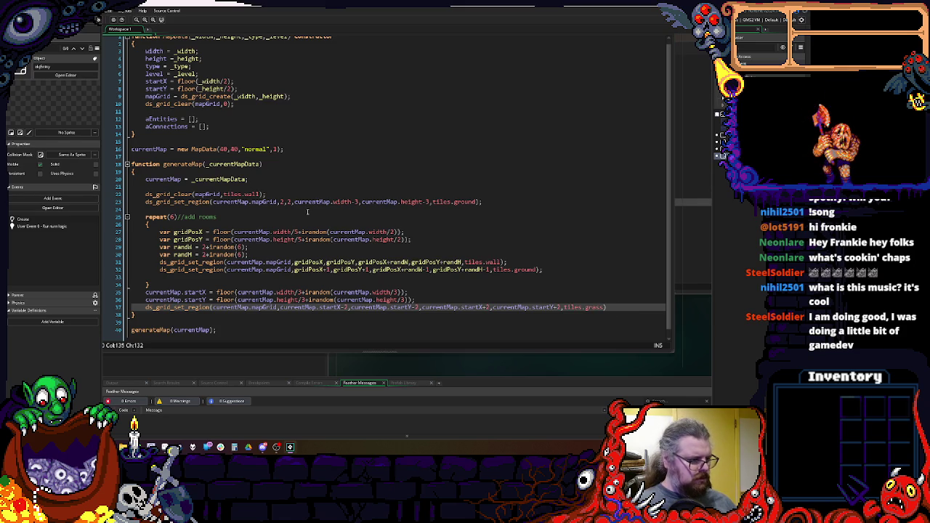
{"action": "scroll", "coordinate": [343, 239], "scroll_direction": "down", "scroll_amount": 1}
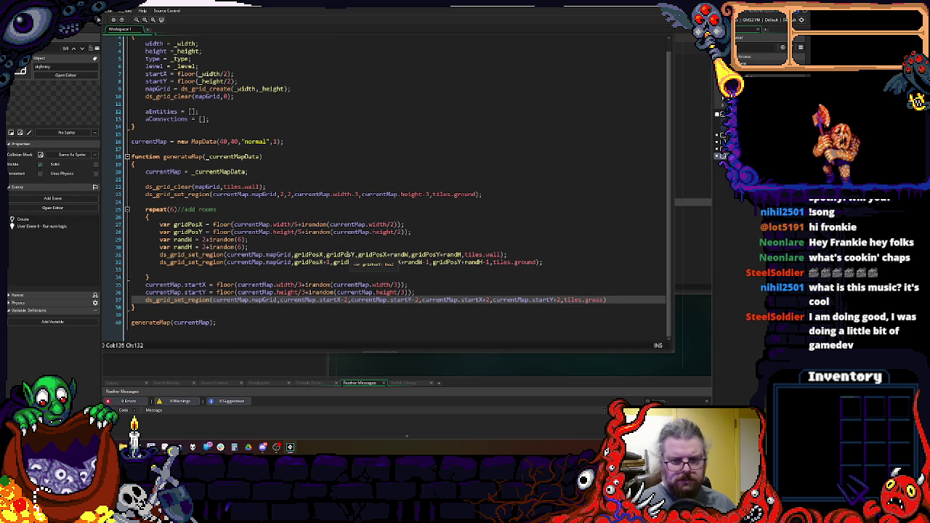
- Close the SYS_WORLD editor windows and go to SYS_MASTER's Create event
{"action": "left_click", "coordinate": [203, 254]}
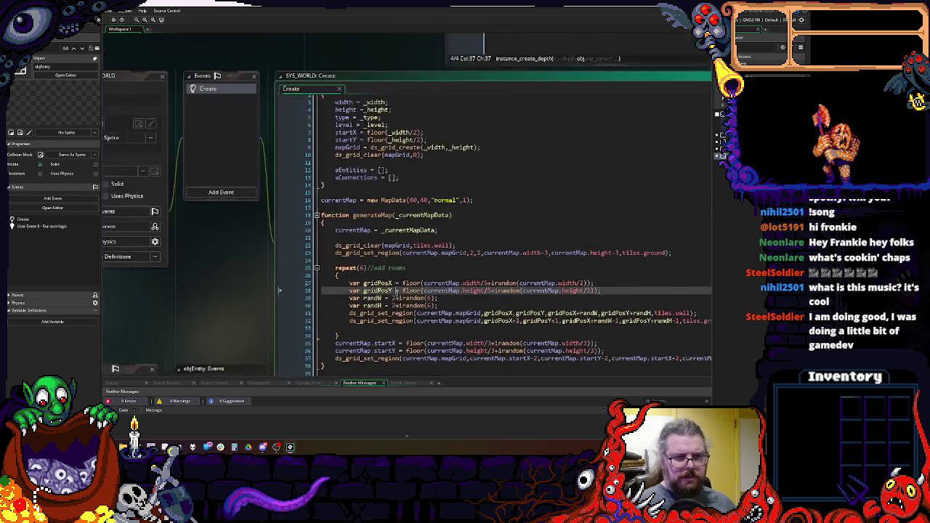
{"action": "left_click", "coordinate": [245, 117]}
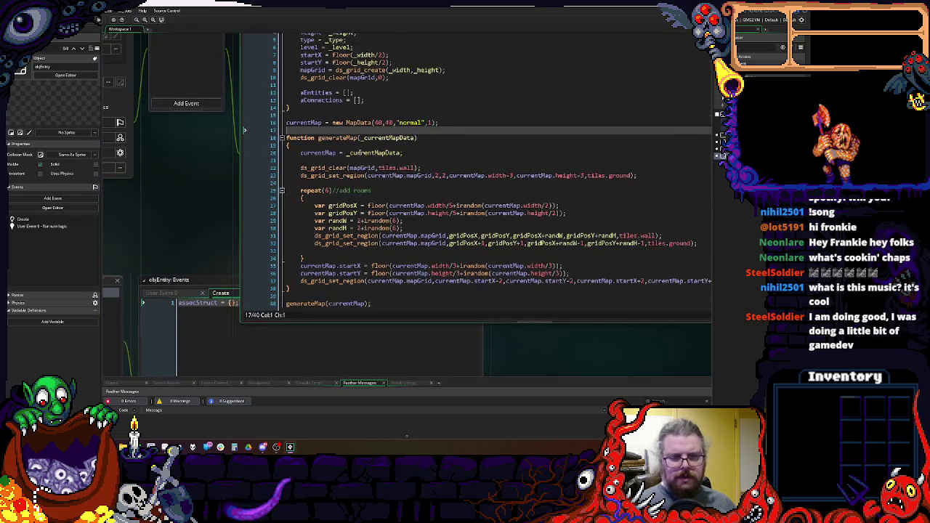
{"action": "scroll", "coordinate": [483, 164], "scroll_direction": "up", "scroll_amount": 10}
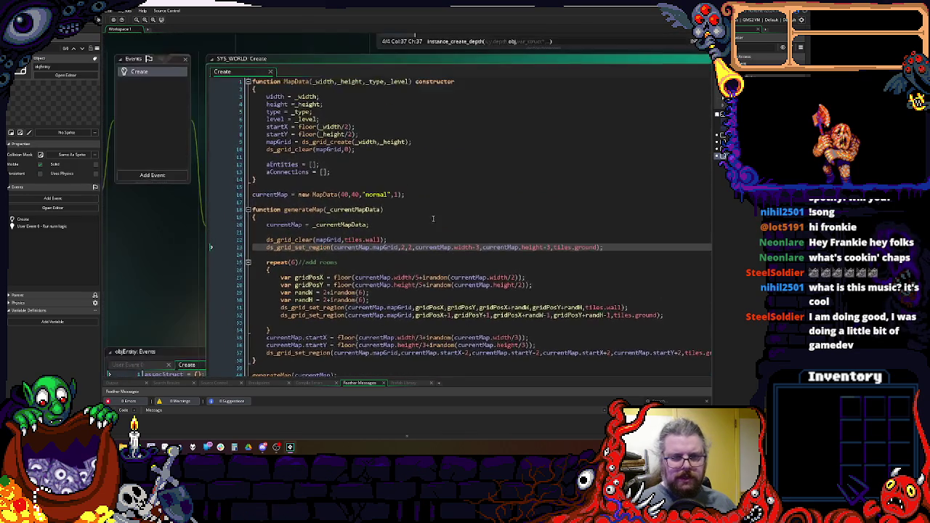
{"action": "scroll", "coordinate": [305, 210], "scroll_direction": "down", "scroll_amount": 5}
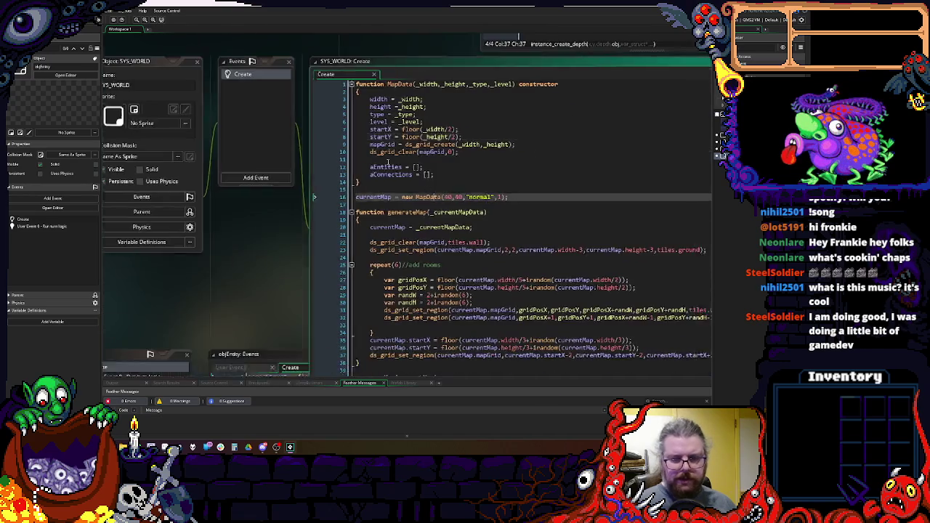
{"action": "scroll", "coordinate": [332, 208], "scroll_direction": "up", "scroll_amount": 3}
{"action": "left_click", "coordinate": [281, 168]}
{"action": "scroll", "coordinate": [496, 168], "scroll_direction": "up", "scroll_amount": 5}
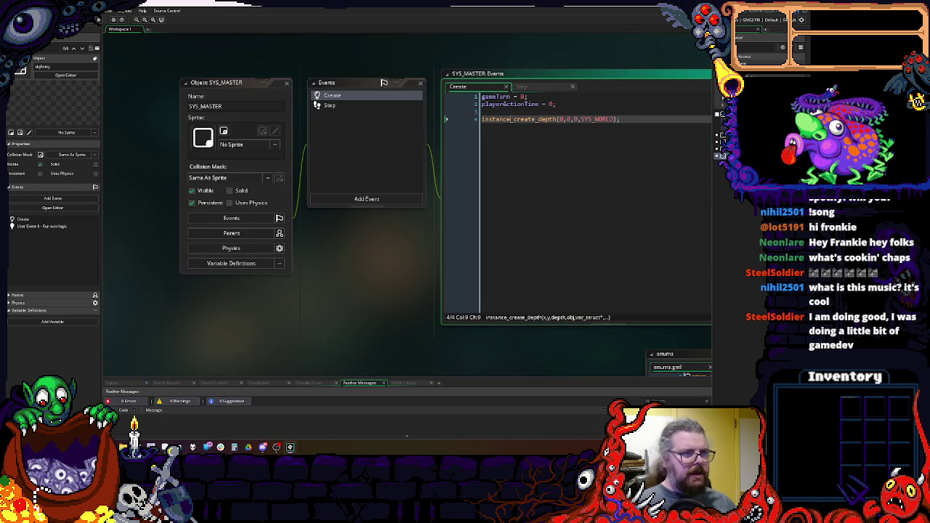
{"action": "left_click", "coordinate": [574, 118]}
{"action": "scroll", "coordinate": [509, 210], "scroll_direction": "right", "scroll_amount": 3}
{"action": "scroll", "coordinate": [508, 200], "scroll_direction": "left", "scroll_amount": 2}
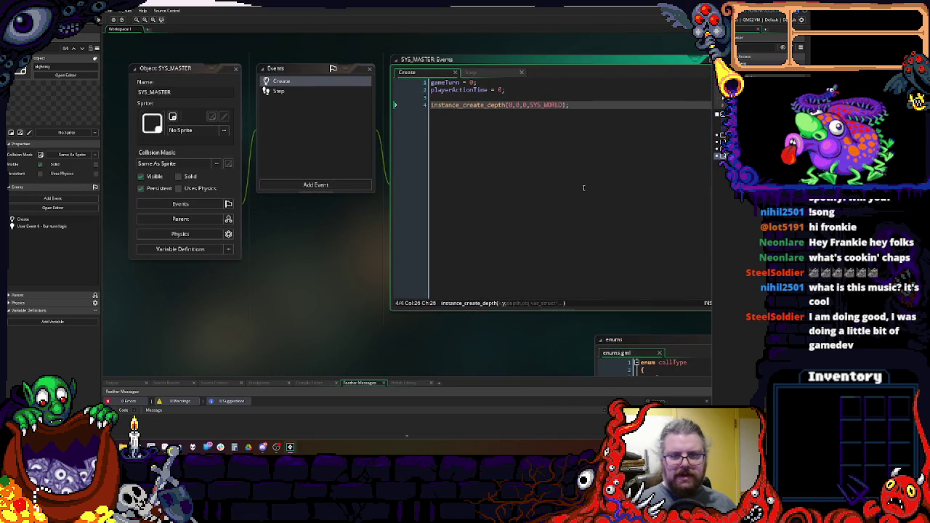
- Add instance_create_depth(SYS_WORLD.currentMap.startX, SYS_WORLD.currentMap.startY, objPlayer); on line 6
{"action": "key", "text": "End"}
{"action": "key", "text": "Return"}
{"action": "key", "text": "Return"}
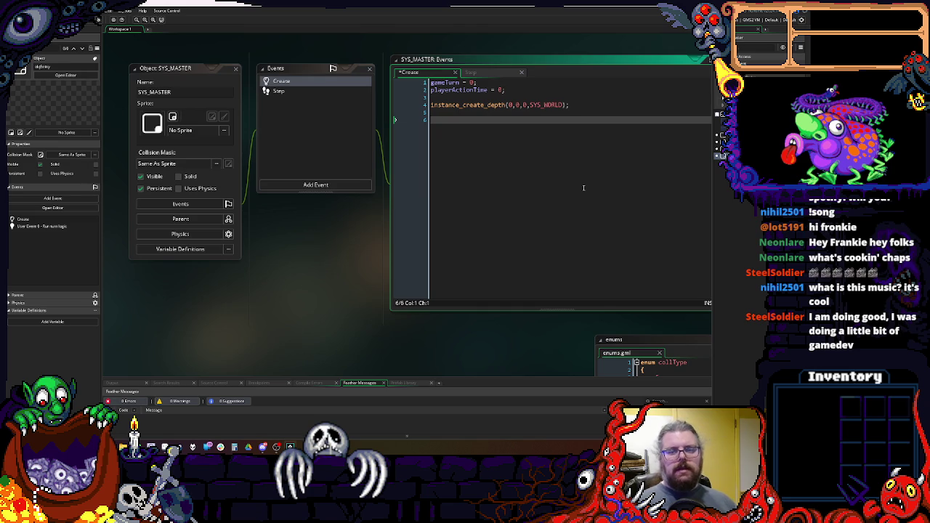
{"action": "type", "text": "inst"}
{"action": "type", "text": "_crteate"}
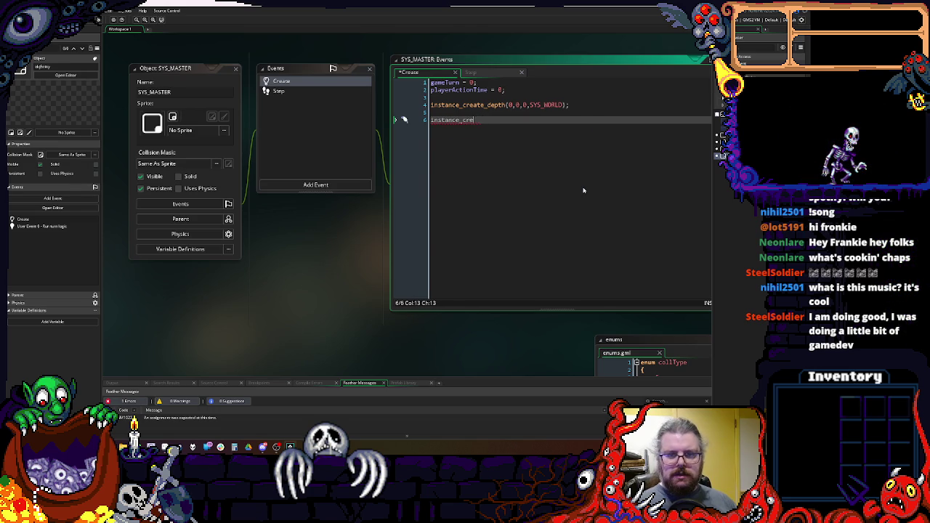
{"action": "type", "text": "ate_depth("}
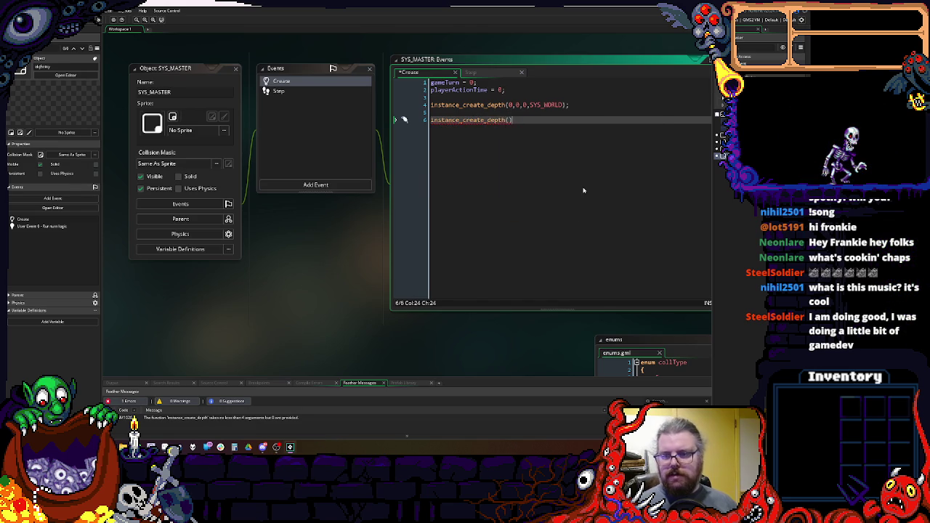
{"action": "type", "text": "jPlayer."}
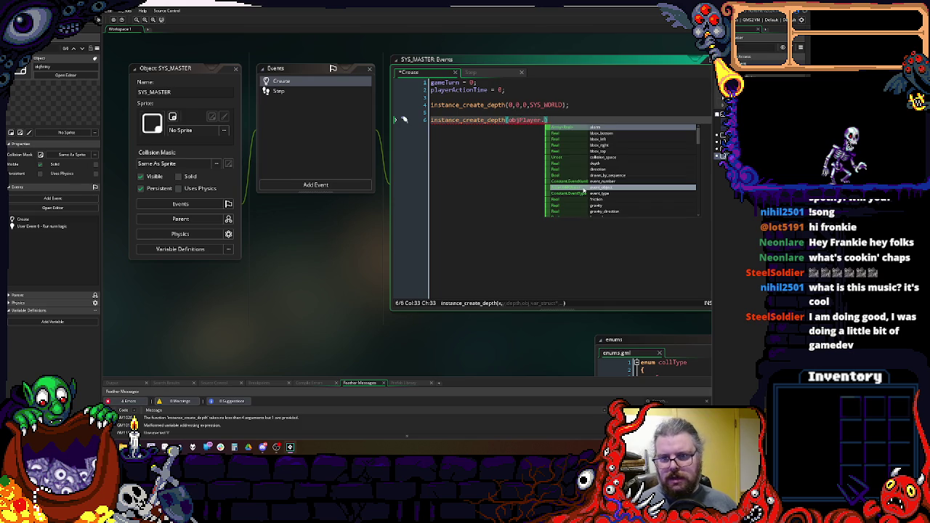
{"action": "key", "text": "BackSpace"}
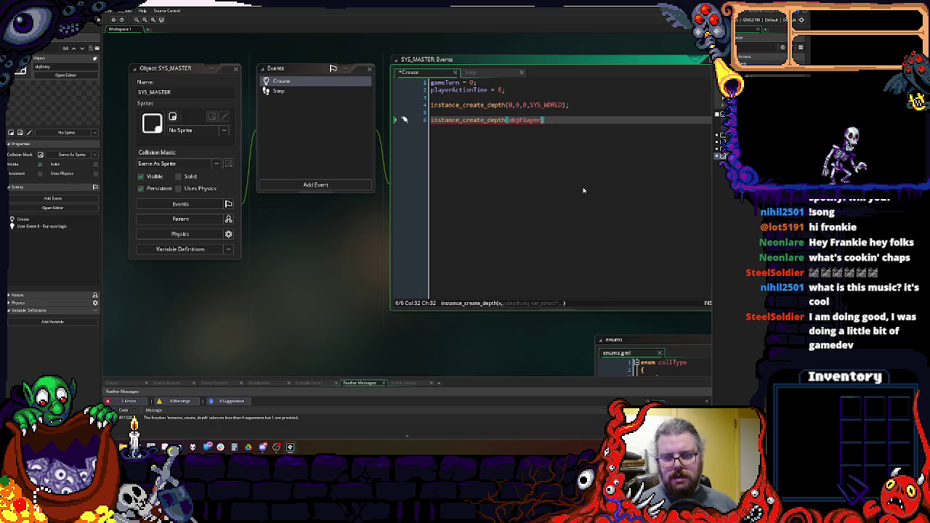
{"action": "type", "text": ";"}
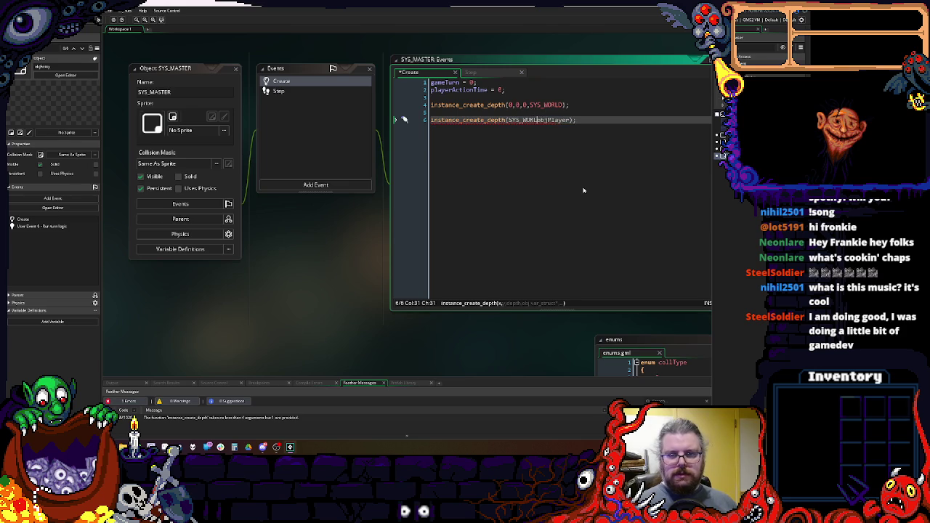
{"action": "type", "text": "D."}
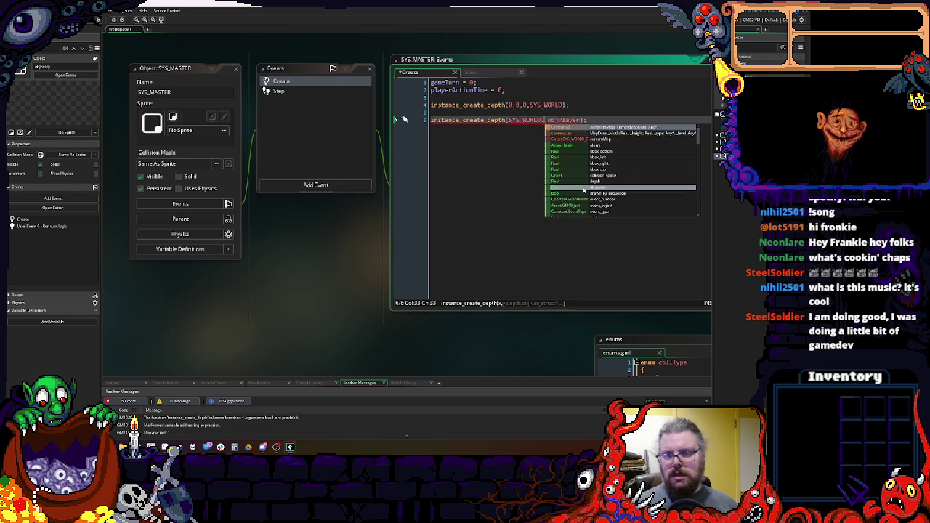
{"action": "type", "text": "currentMap.st"}
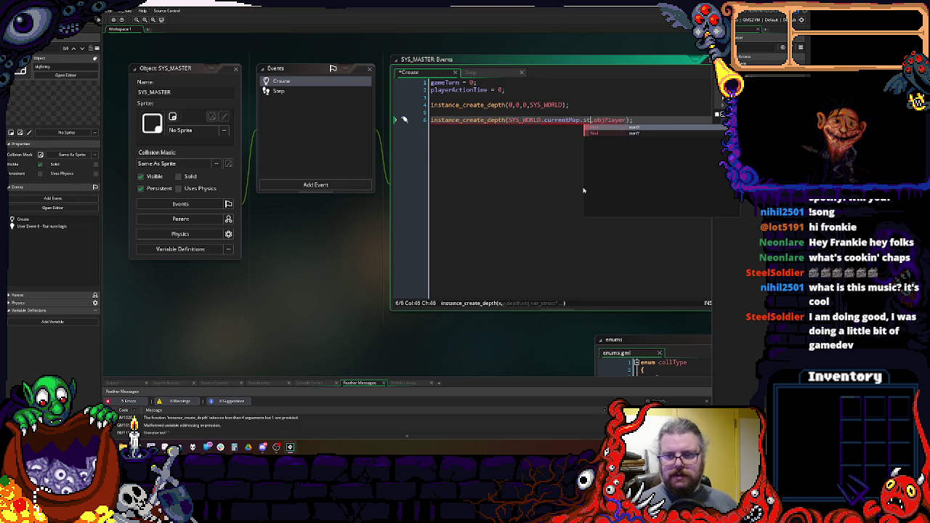
{"action": "key", "text": "Return"}
{"action": "type", "text": ","}
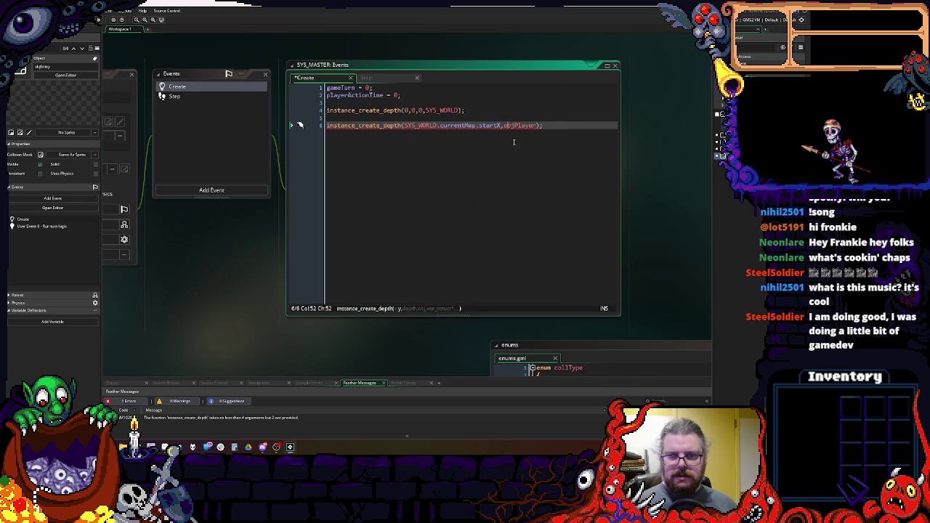
{"action": "left_click_drag", "start_coordinate": [501, 126], "coordinate": [409, 128]}
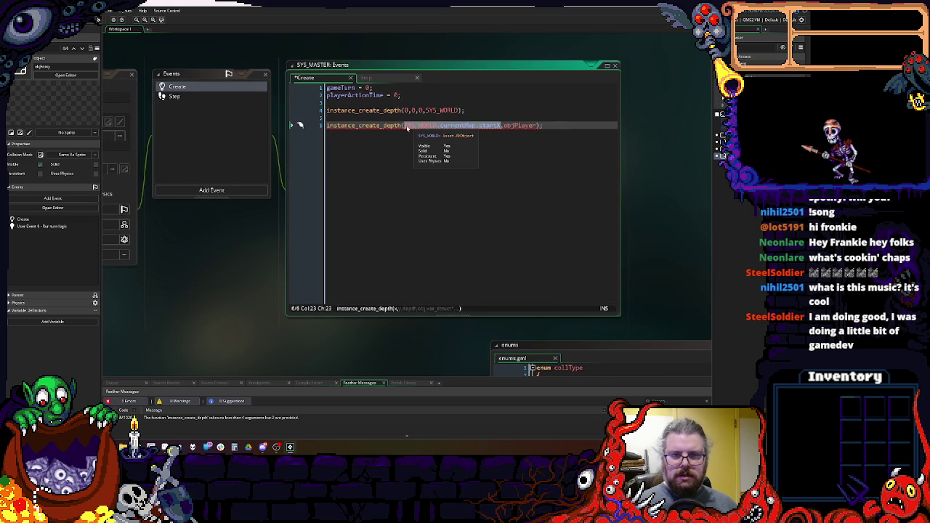
{"action": "left_click", "coordinate": [495, 125]}
{"action": "key", "text": "ctrl+v"}
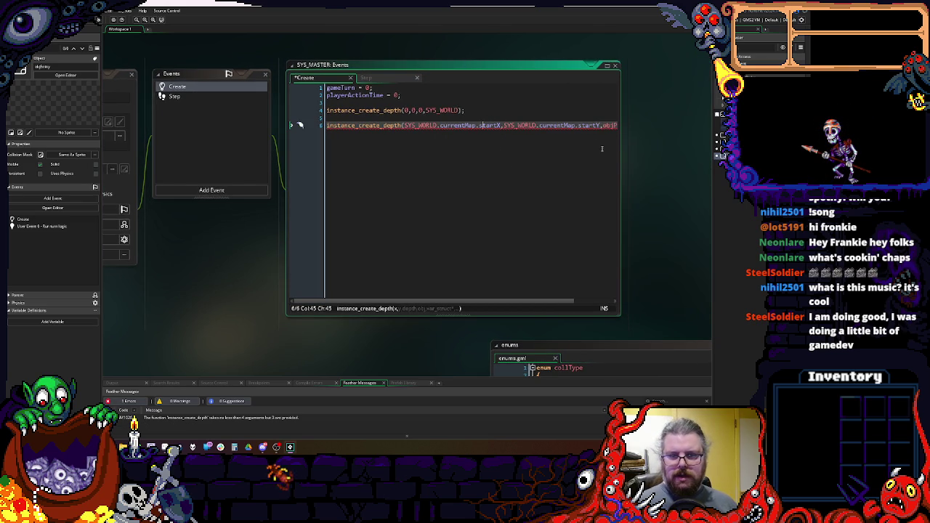
{"action": "key", "text": "End"}
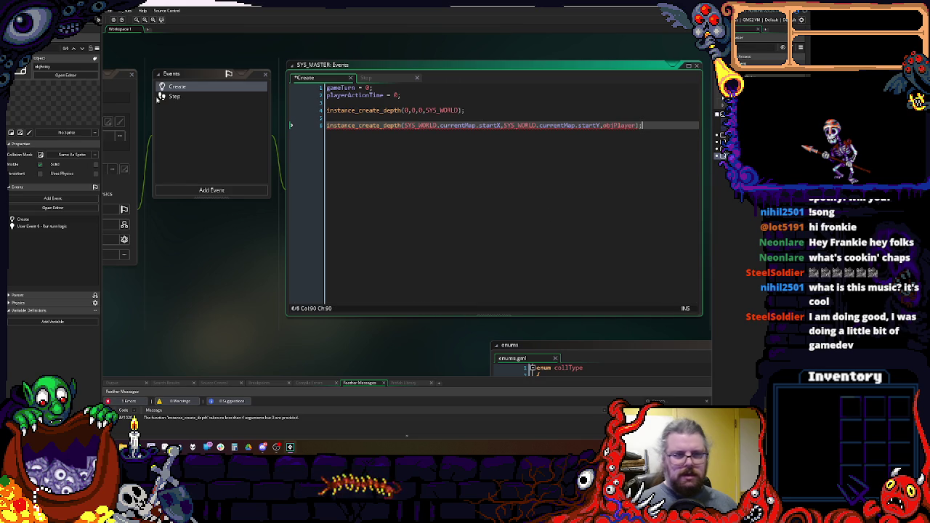
- Insert a depth argument of 0 before objPlayer in the spawn call
{"action": "left_click", "coordinate": [468, 138]}
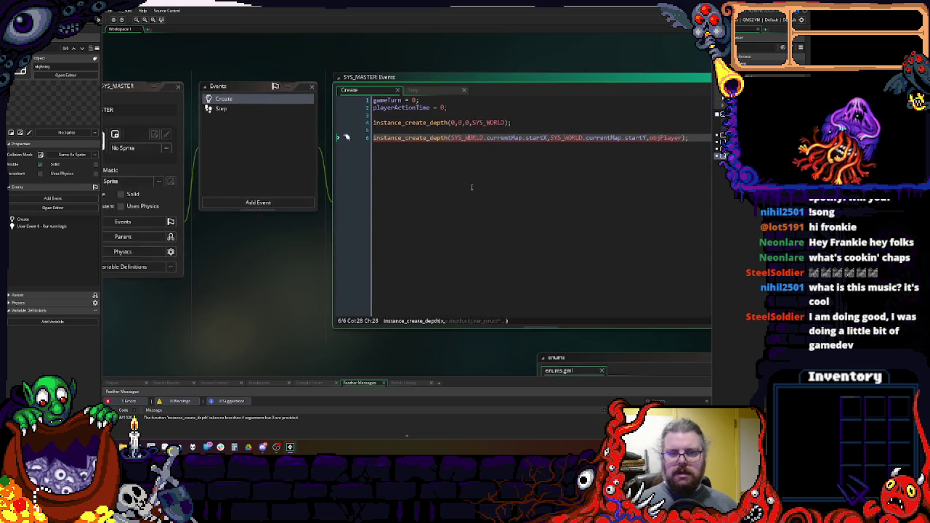
{"action": "left_click", "coordinate": [554, 137]}
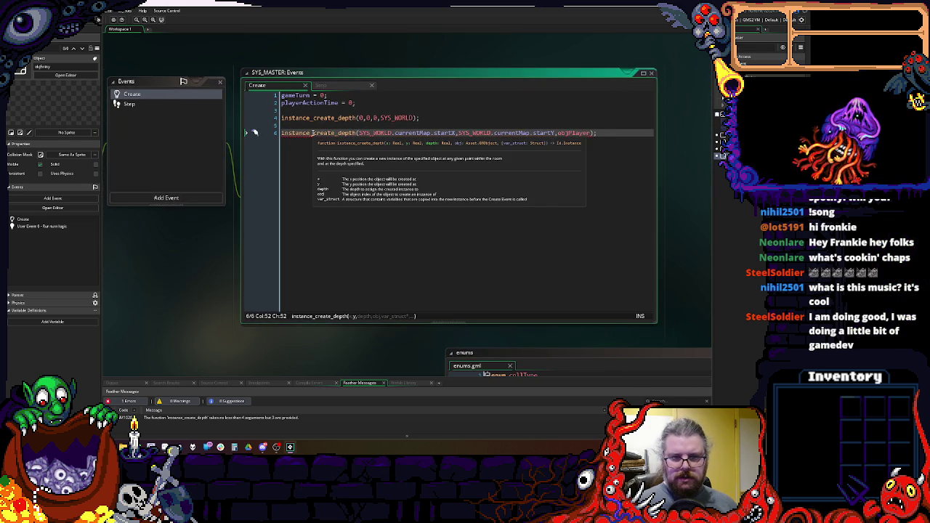
{"action": "left_click", "coordinate": [582, 134]}
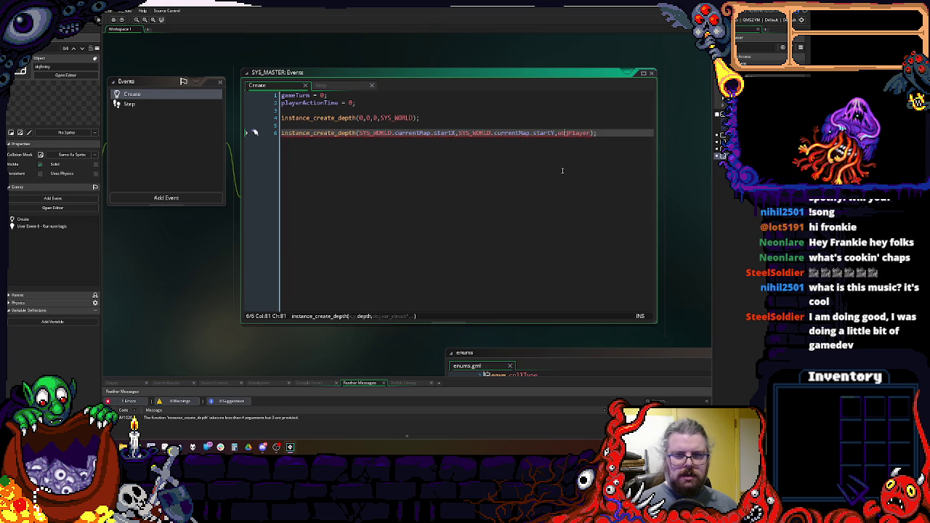
{"action": "left_click", "coordinate": [423, 117]}
{"action": "left_click", "coordinate": [536, 133]}
{"action": "left_click", "coordinate": [560, 134]}
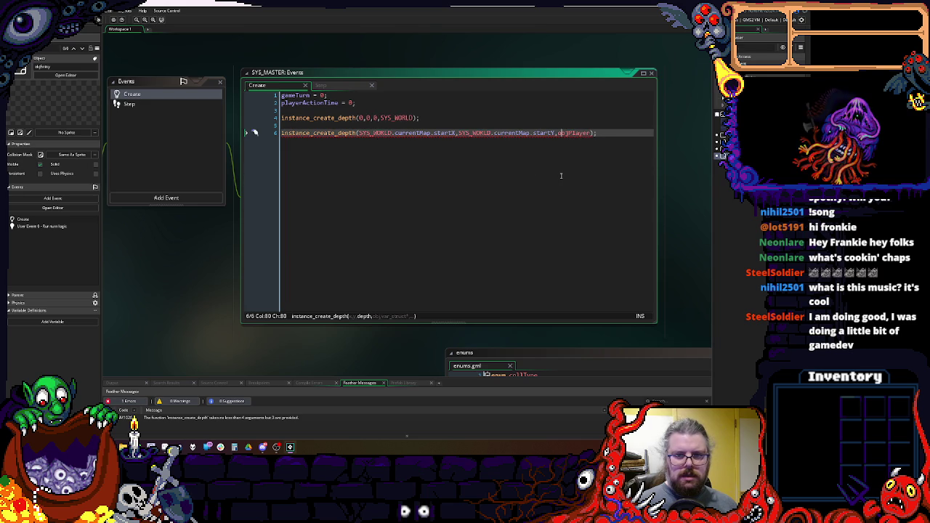
{"action": "left_click", "coordinate": [593, 133]}
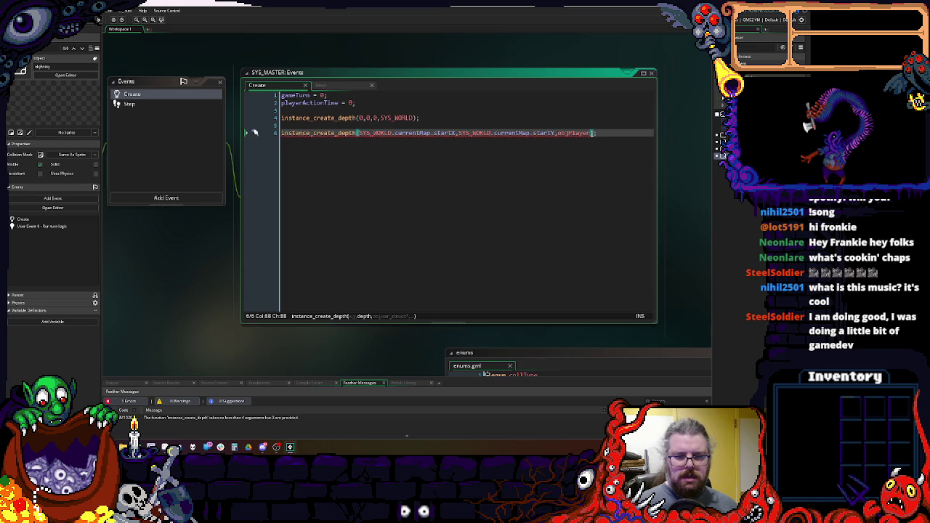
{"action": "type", "text": "0,"}
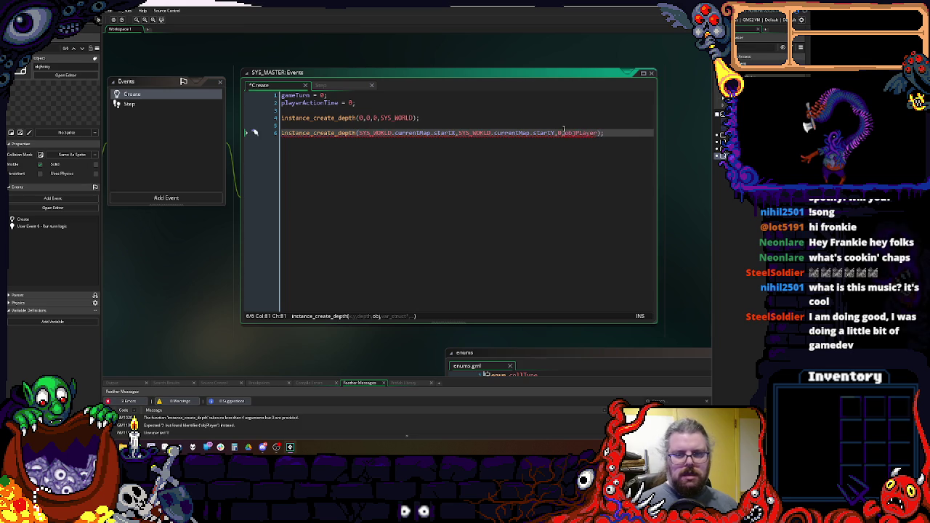
- Delete empty line 5, rearrange the object's window group, and switch to Aseprite
{"action": "left_click", "coordinate": [296, 126]}
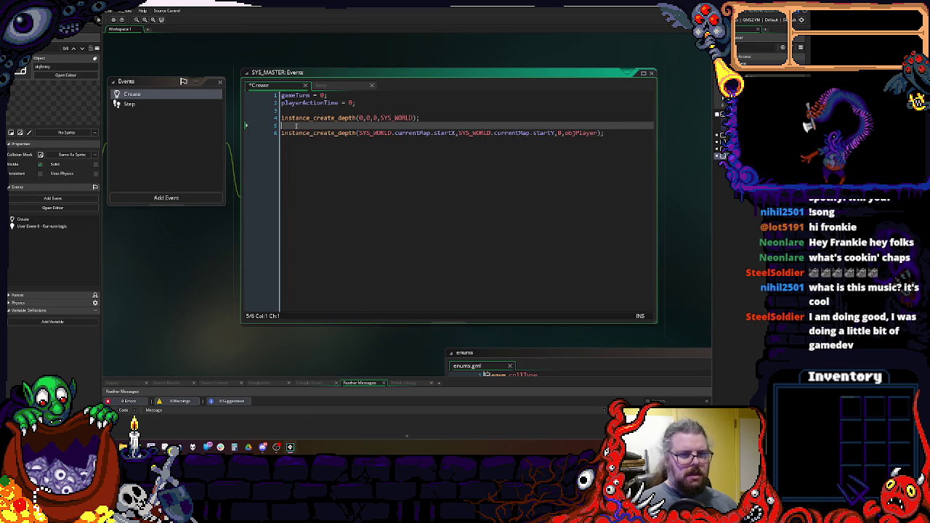
{"action": "key", "text": "BackSpace"}
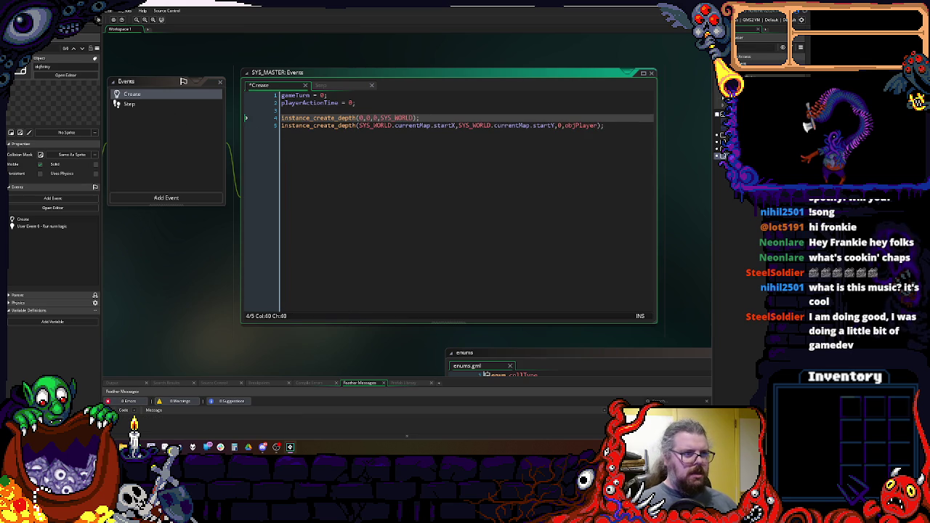
{"action": "scroll", "coordinate": [436, 242], "scroll_direction": "down", "scroll_amount": 3}
{"action": "scroll", "coordinate": [509, 239], "scroll_direction": "left", "scroll_amount": 5}
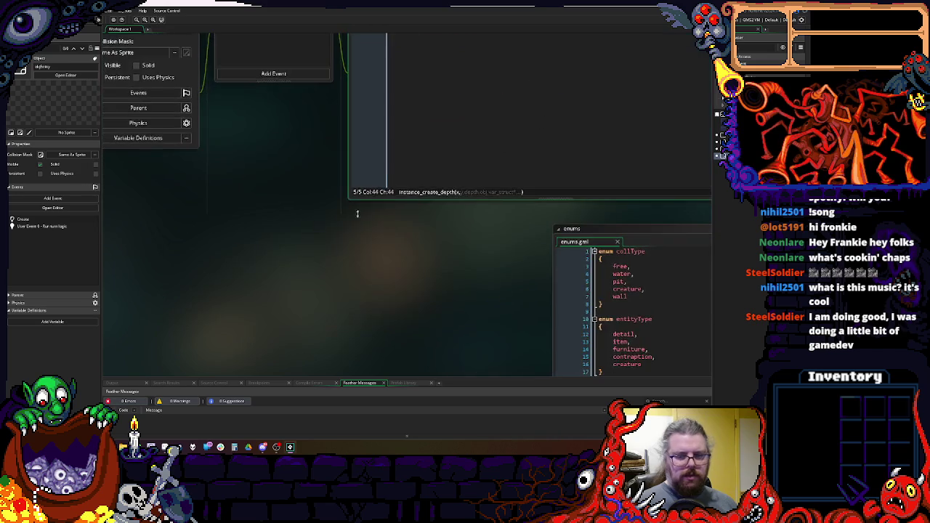
{"action": "scroll", "coordinate": [458, 322], "scroll_direction": "up", "scroll_amount": 3}
{"action": "scroll", "coordinate": [370, 264], "scroll_direction": "down", "scroll_amount": 3}
{"action": "scroll", "coordinate": [339, 114], "scroll_direction": "left", "scroll_amount": 3}
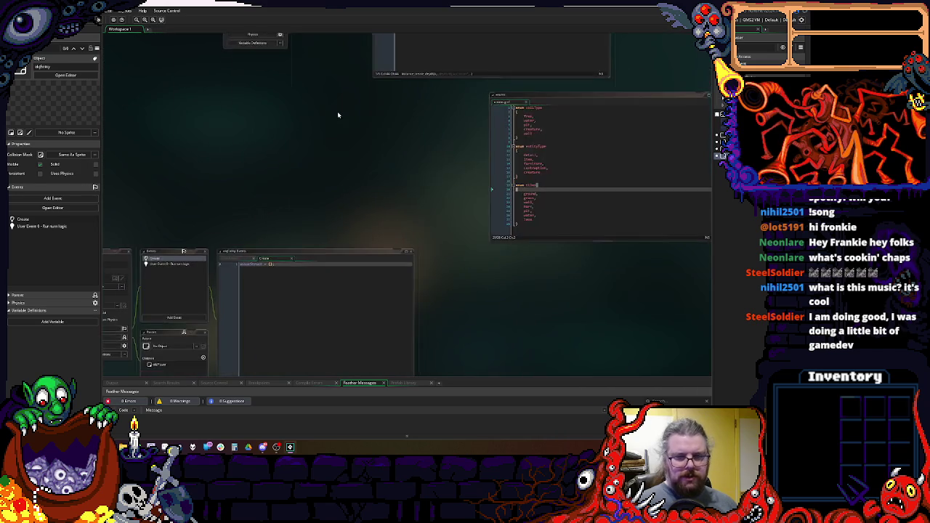
{"action": "scroll", "coordinate": [349, 158], "scroll_direction": "down", "scroll_amount": 2}
{"action": "scroll", "coordinate": [282, 212], "scroll_direction": "up", "scroll_amount": 2}
{"action": "left_click_drag", "start_coordinate": [202, 234], "coordinate": [238, 91]}
{"action": "scroll", "coordinate": [239, 288], "scroll_direction": "right", "scroll_amount": 3}
{"action": "scroll", "coordinate": [255, 265], "scroll_direction": "down", "scroll_amount": 3}
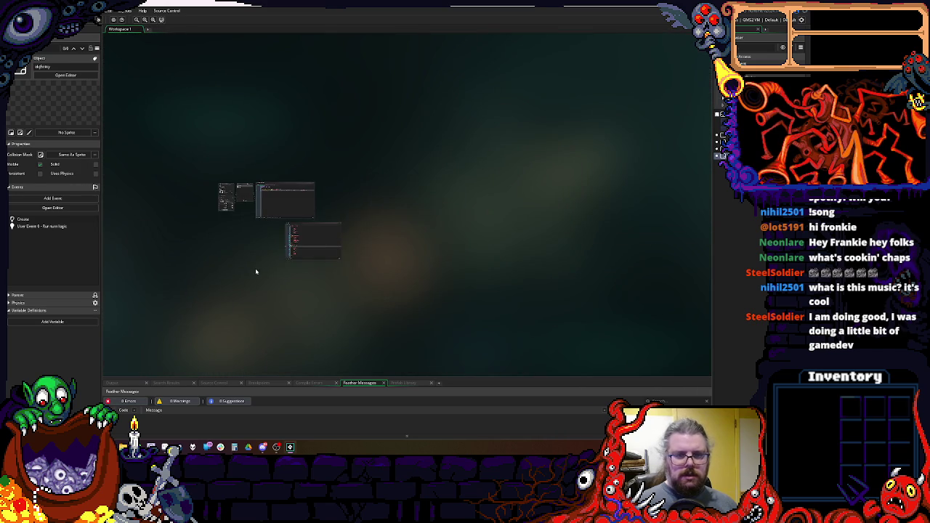
{"action": "scroll", "coordinate": [335, 247], "scroll_direction": "up", "scroll_amount": 2}
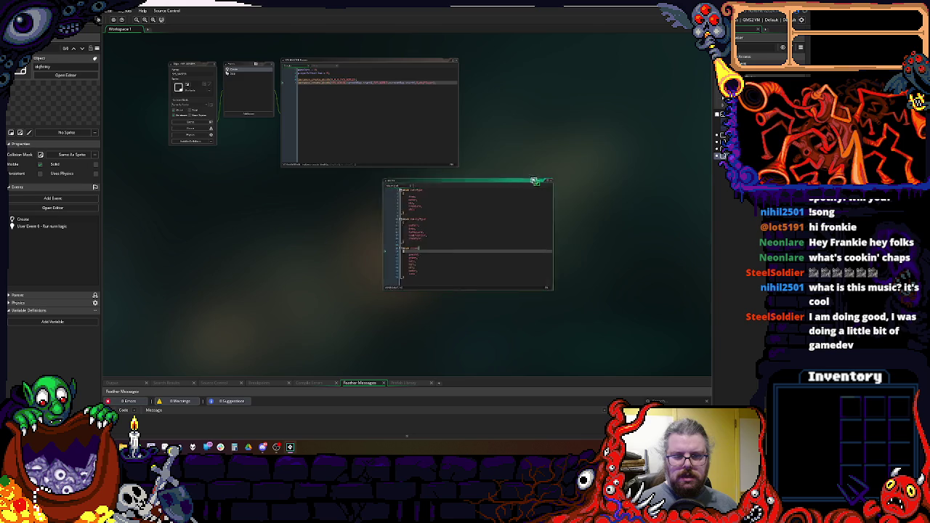
{"action": "scroll", "coordinate": [317, 213], "scroll_direction": "up", "scroll_amount": 3}
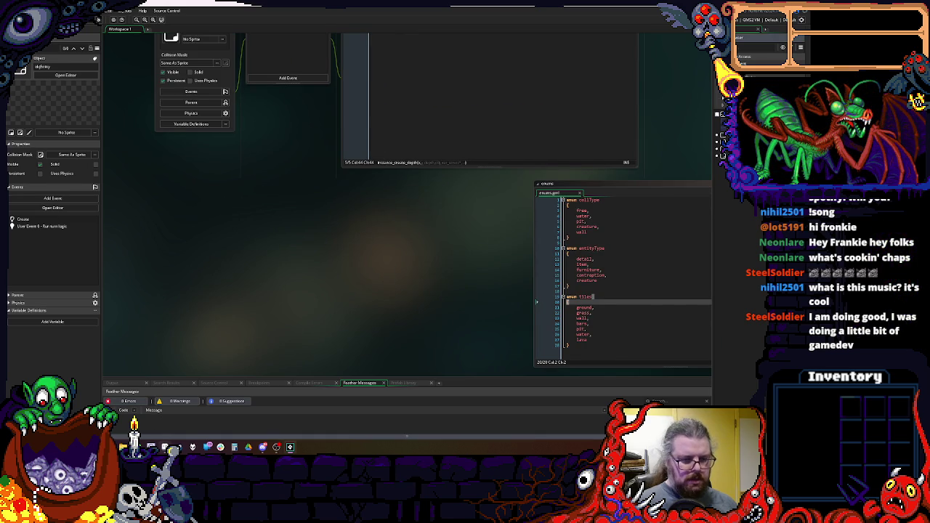
{"action": "left_click", "coordinate": [165, 447]}
- On the assetTiles sprite sheet, insert a new empty frame at position 2
{"action": "left_click", "coordinate": [154, 59]}
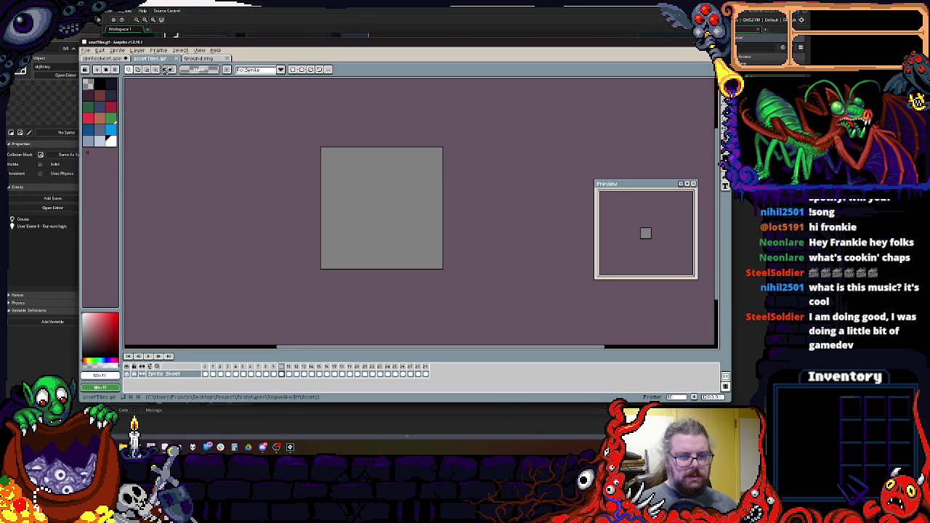
{"action": "key", "text": "Left"}
{"action": "key", "text": "Left"}
{"action": "key", "text": "Left"}
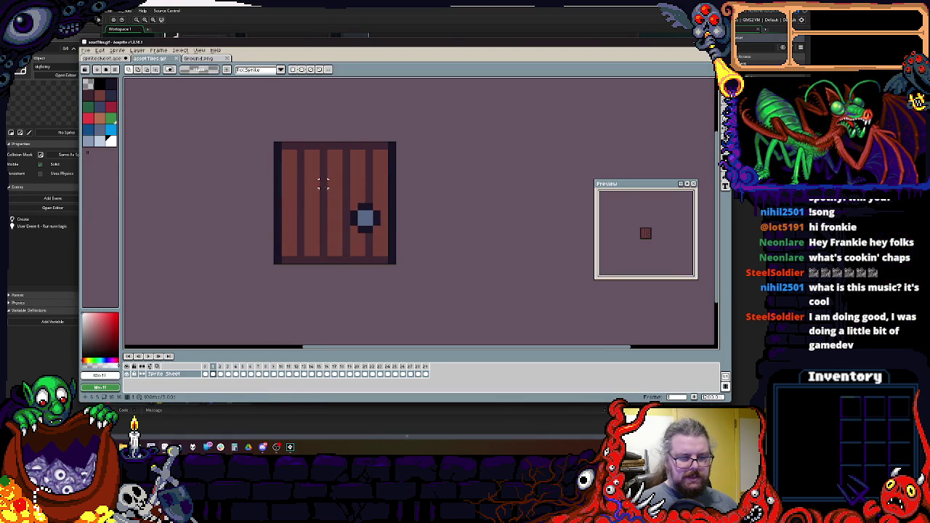
{"action": "key", "text": "Right"}
{"action": "key", "text": "Right"}
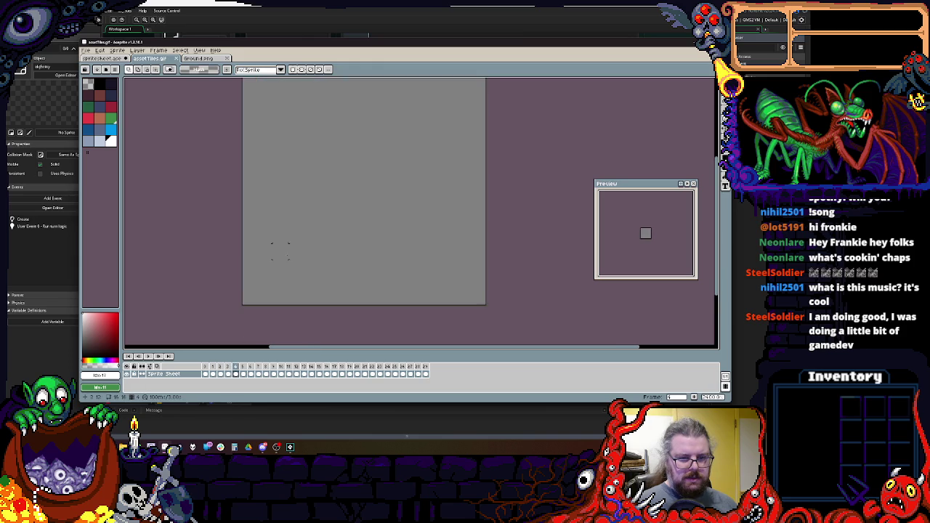
{"action": "key", "text": "Left"}
{"action": "key", "text": "Left"}
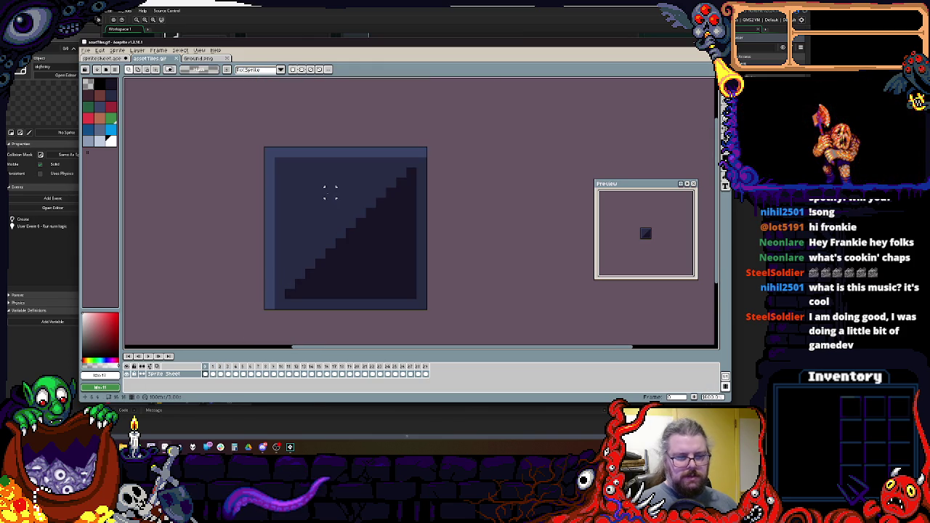
{"action": "left_click", "coordinate": [158, 51]}
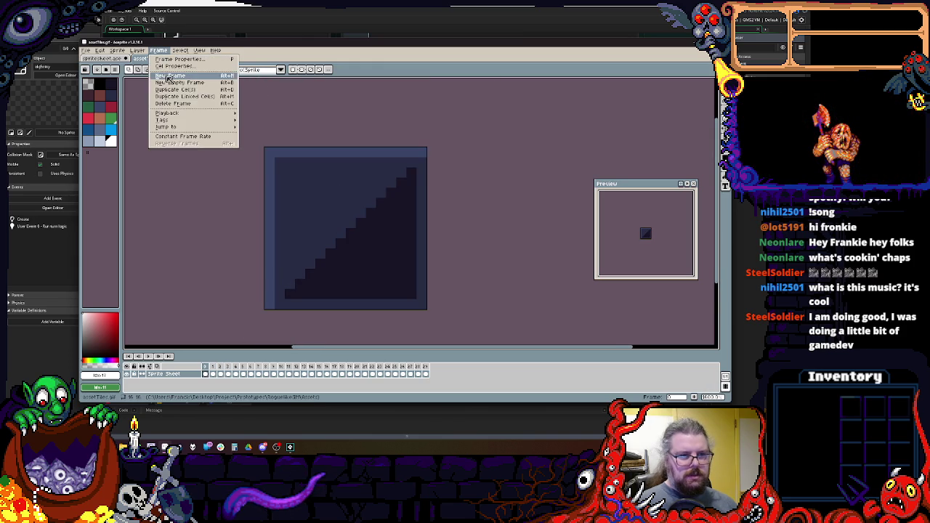
{"action": "left_click", "coordinate": [166, 76]}
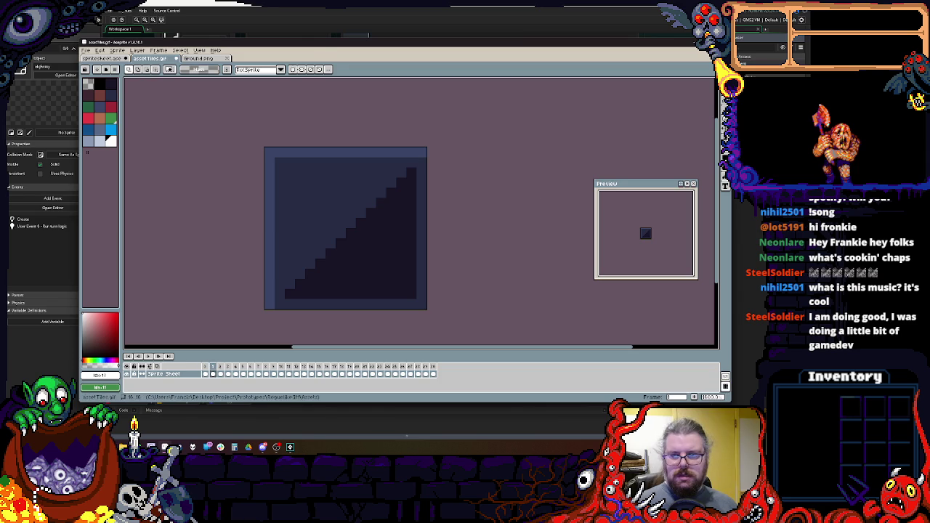
- Load the EDG32 preset as the sprite's palette
{"action": "left_click", "coordinate": [724, 169]}
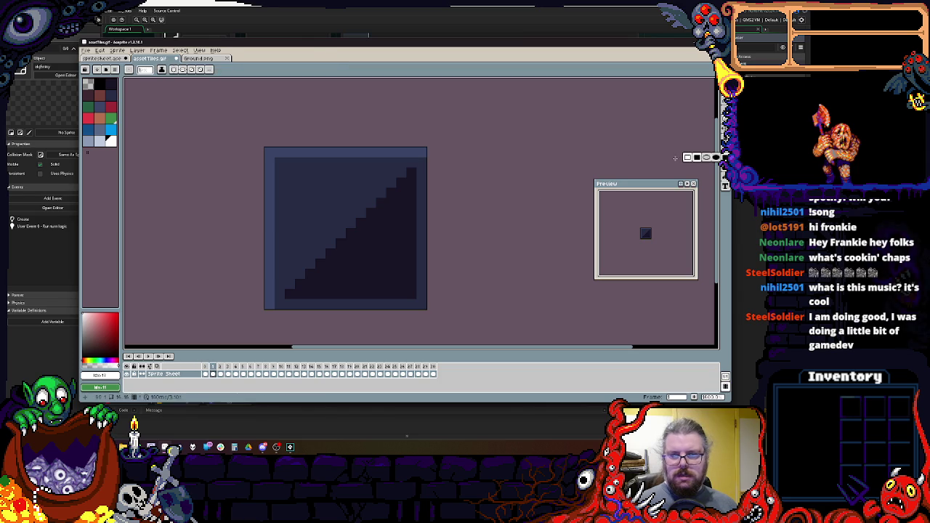
{"action": "scroll", "coordinate": [297, 153], "scroll_direction": "up", "scroll_amount": 2}
{"action": "left_click", "coordinate": [103, 82]}
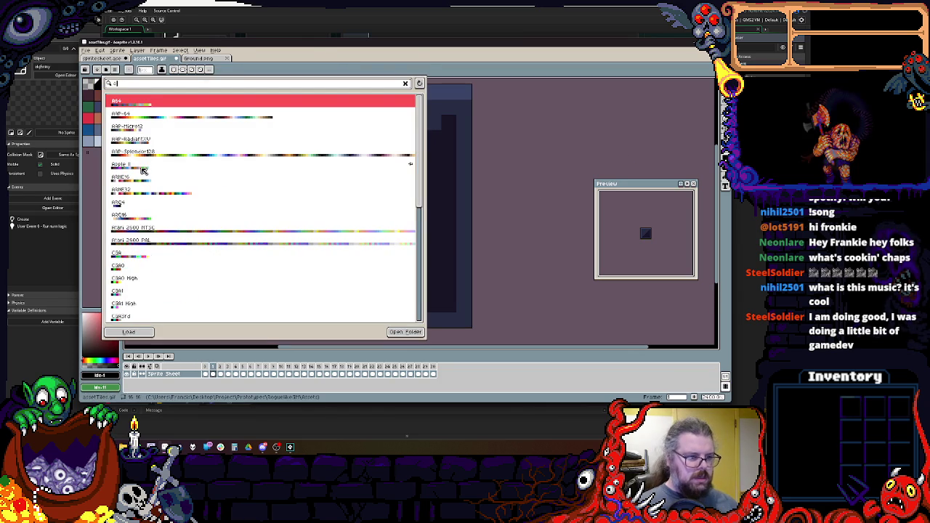
{"action": "scroll", "coordinate": [287, 203], "scroll_direction": "down", "scroll_amount": 2}
{"action": "scroll", "coordinate": [286, 202], "scroll_direction": "down", "scroll_amount": 7}
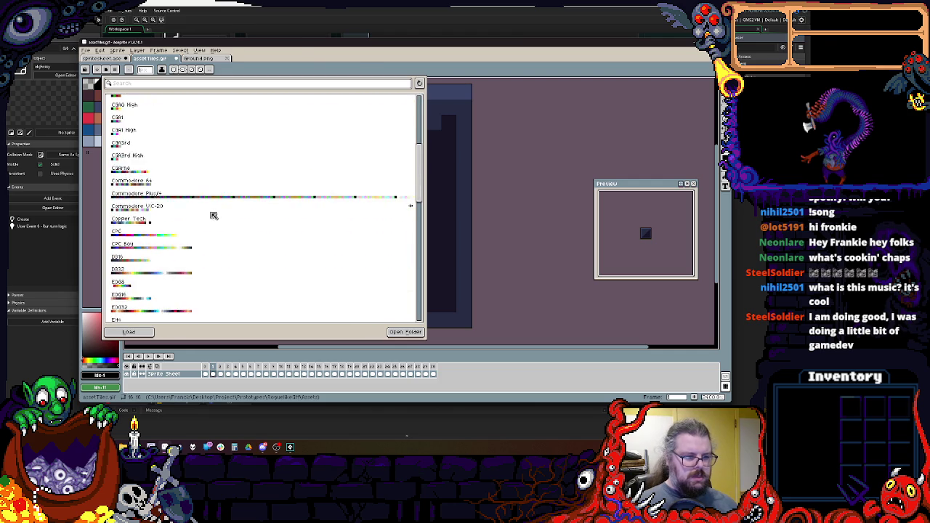
{"action": "left_click", "coordinate": [138, 206]}
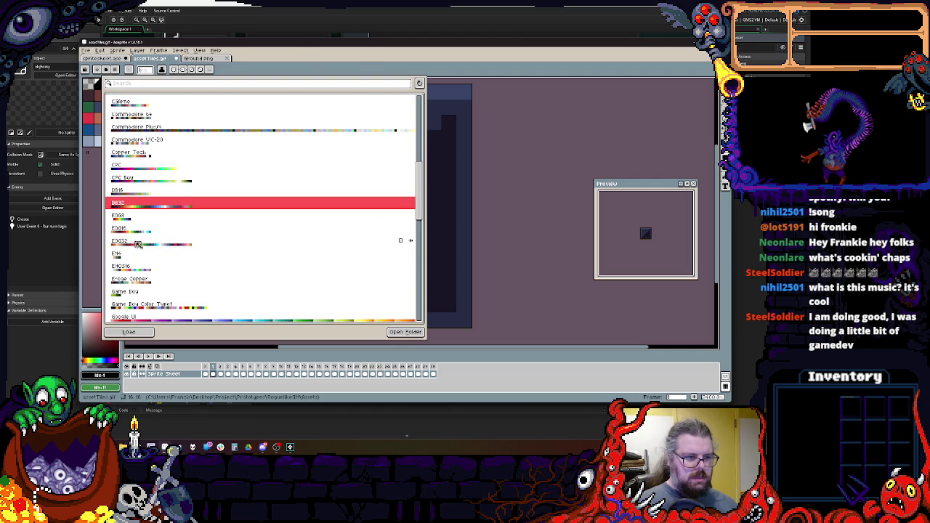
{"action": "left_click", "coordinate": [136, 241]}
{"action": "left_click", "coordinate": [128, 331]}
{"action": "left_click", "coordinate": [465, 242]}
- Paint a test pixel on the tile and add black to the palette
{"action": "left_click_drag", "start_coordinate": [466, 241], "coordinate": [469, 238]}
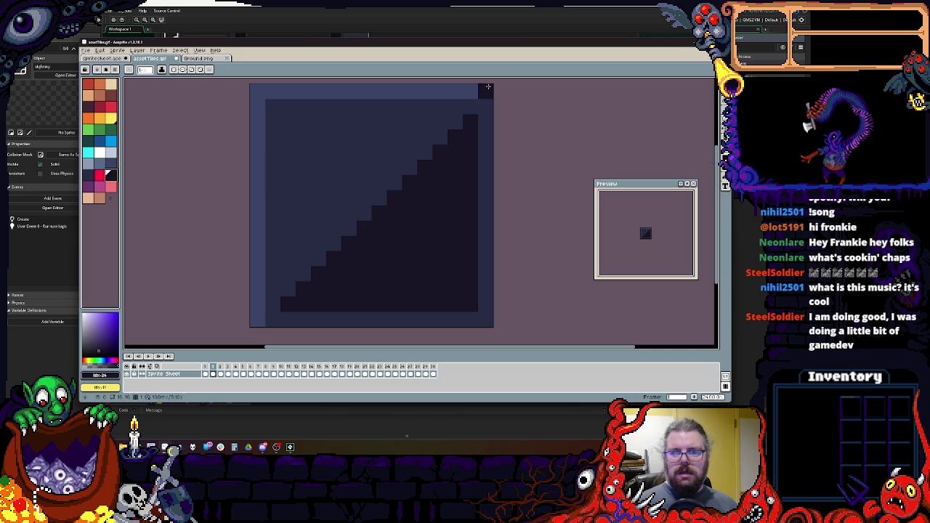
{"action": "left_click", "coordinate": [322, 239]}
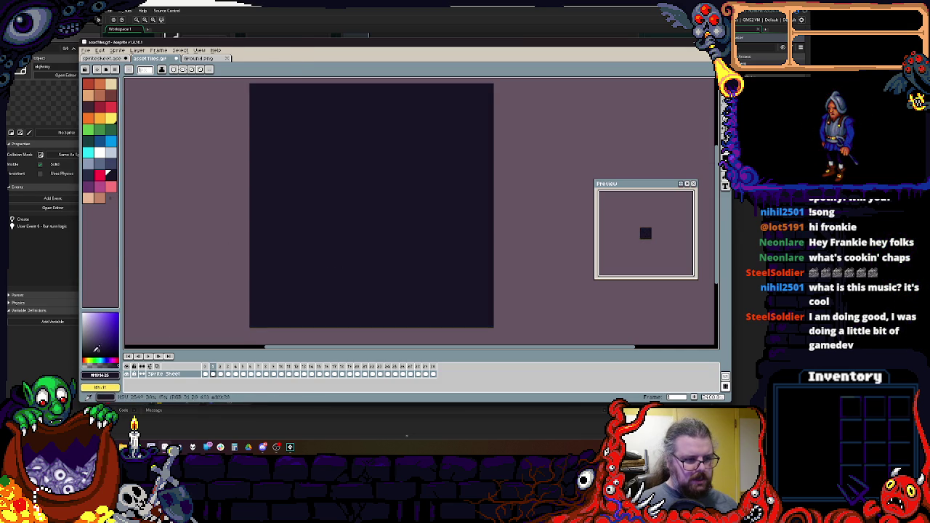
{"action": "left_click", "coordinate": [111, 197]}
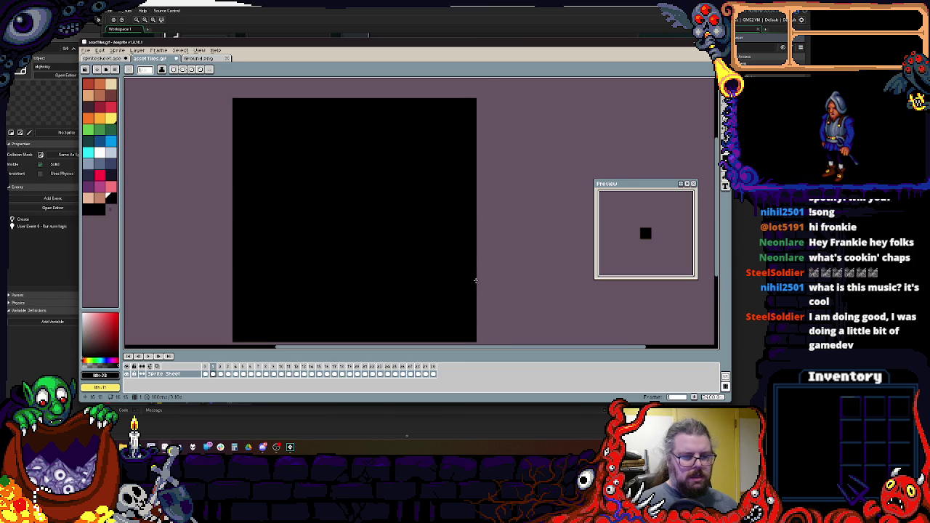
{"action": "left_click", "coordinate": [88, 53]}
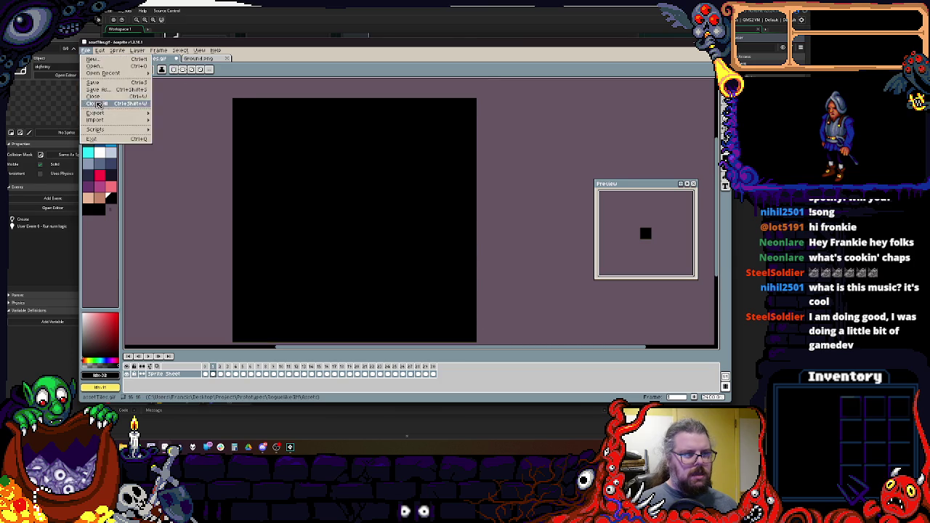
- Save the sprite as assetTiles.ase in the native .ase format
{"action": "left_click", "coordinate": [109, 85]}
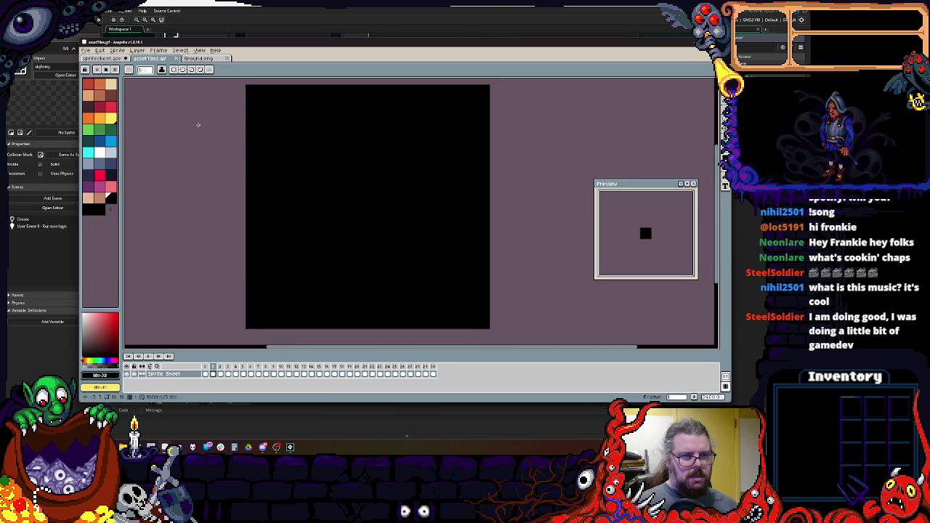
{"action": "left_click", "coordinate": [86, 50]}
{"action": "mouse_move", "coordinate": [105, 115]}
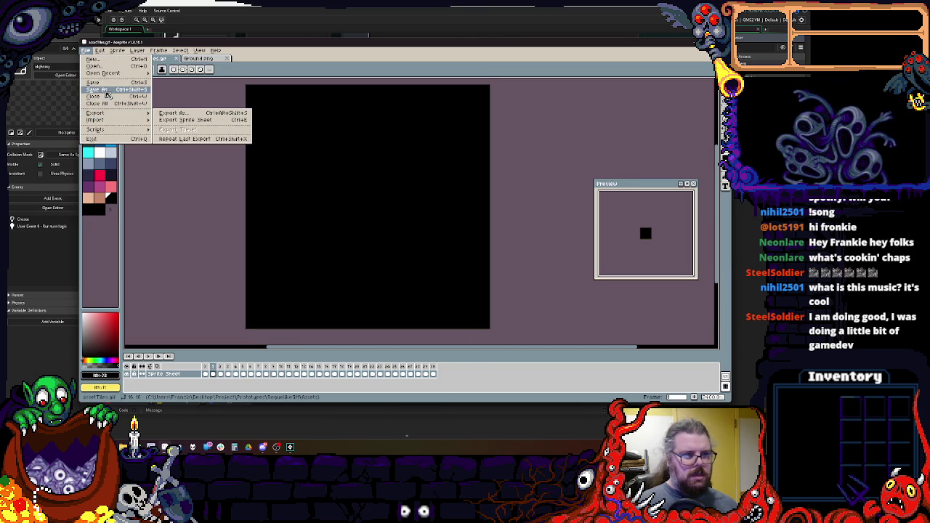
{"action": "left_click", "coordinate": [105, 92]}
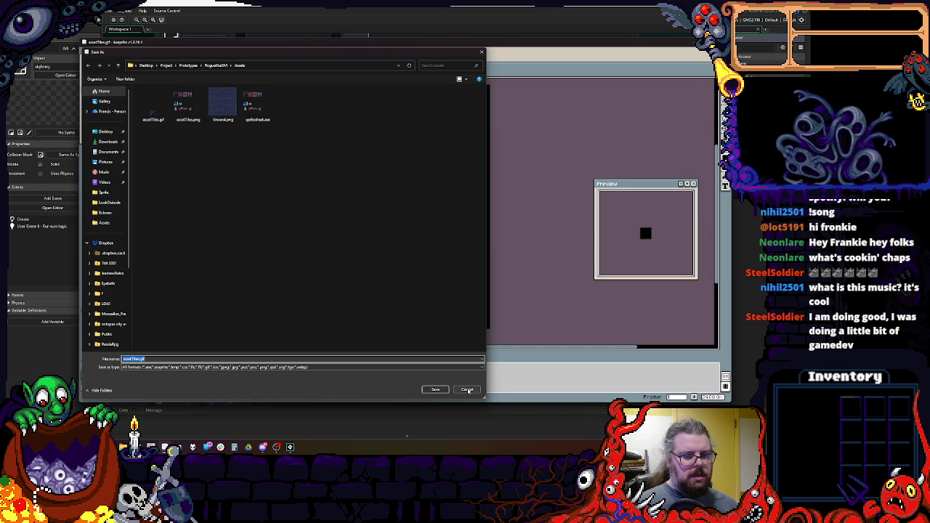
{"action": "left_click", "coordinate": [398, 367]}
{"action": "left_click", "coordinate": [398, 279]}
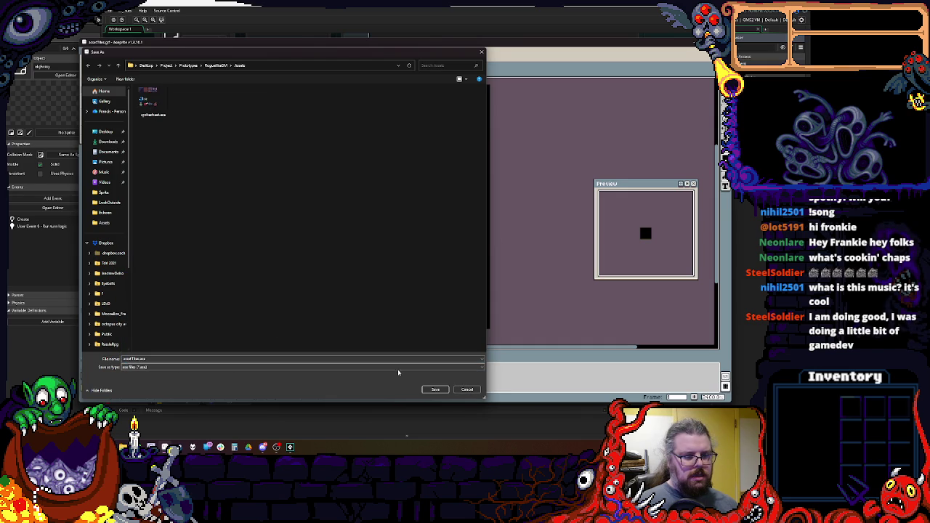
{"action": "left_click", "coordinate": [436, 391]}
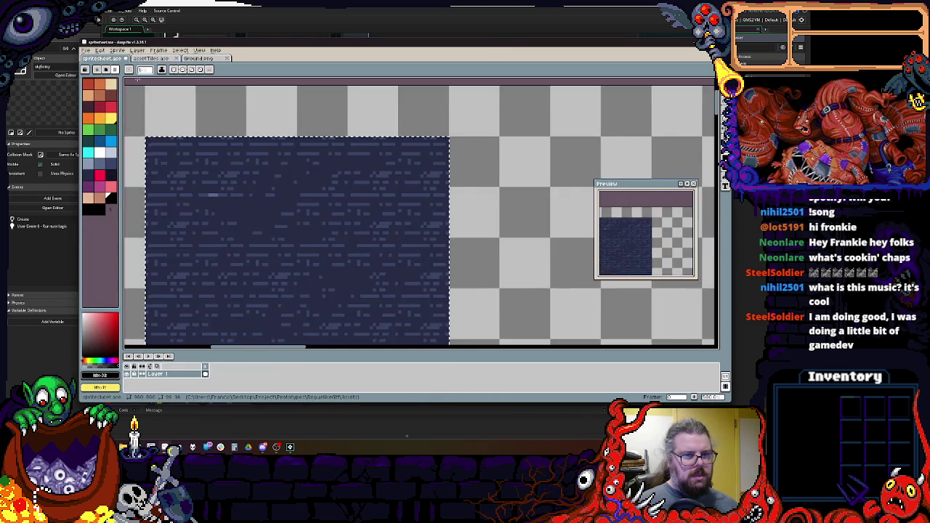
- Move the textured block down and right, then switch to the assetTiles.ase document
{"action": "scroll", "coordinate": [251, 129], "scroll_direction": "down", "scroll_amount": 1}
{"action": "scroll", "coordinate": [407, 204], "scroll_direction": "up", "scroll_amount": 1}
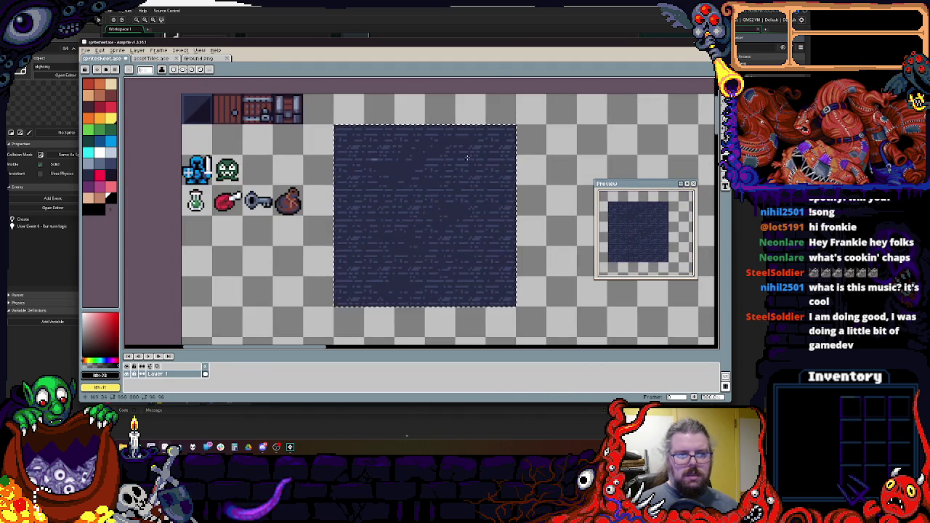
{"action": "left_click_drag", "start_coordinate": [426, 197], "coordinate": [649, 246]}
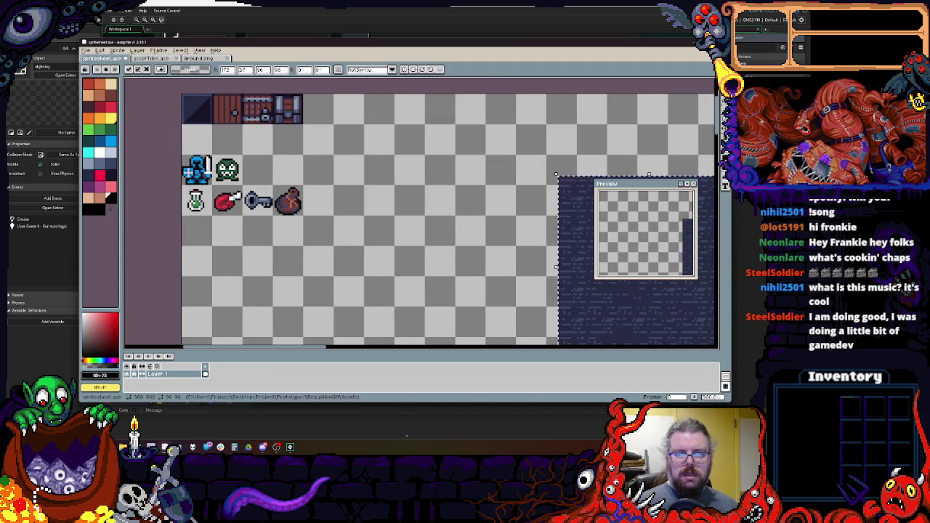
{"action": "key", "text": "Return"}
{"action": "key", "text": "ctrl+Tab"}
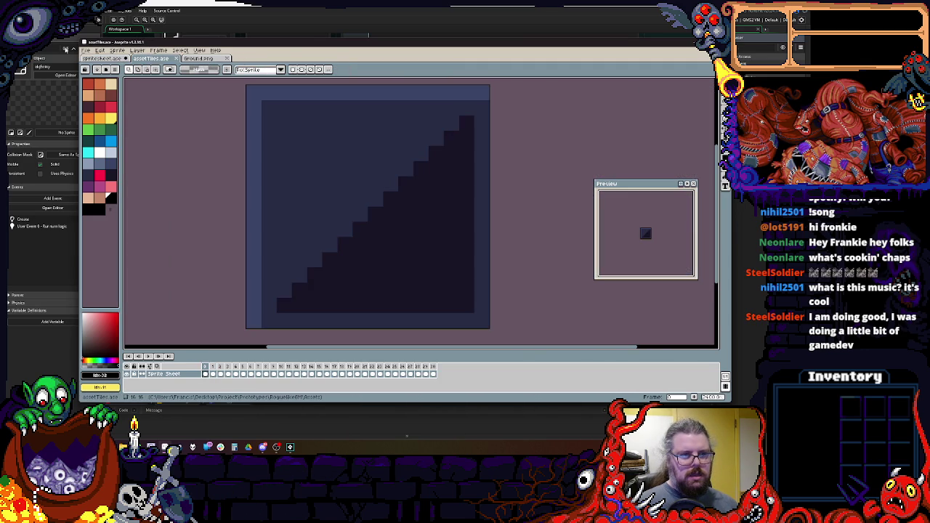
{"action": "left_click", "coordinate": [87, 51]}
- Open spritesheet.ase from the Assets folder
{"action": "left_click", "coordinate": [95, 71]}
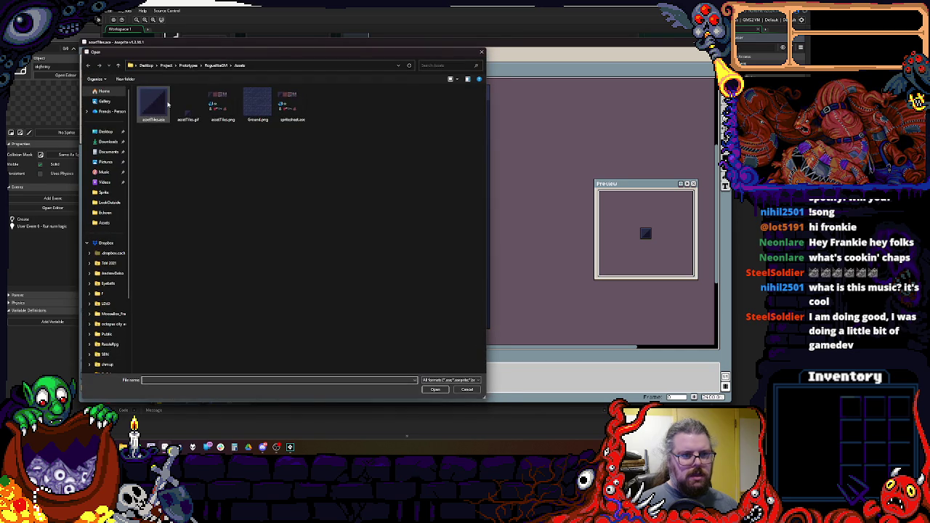
{"action": "left_click", "coordinate": [222, 105]}
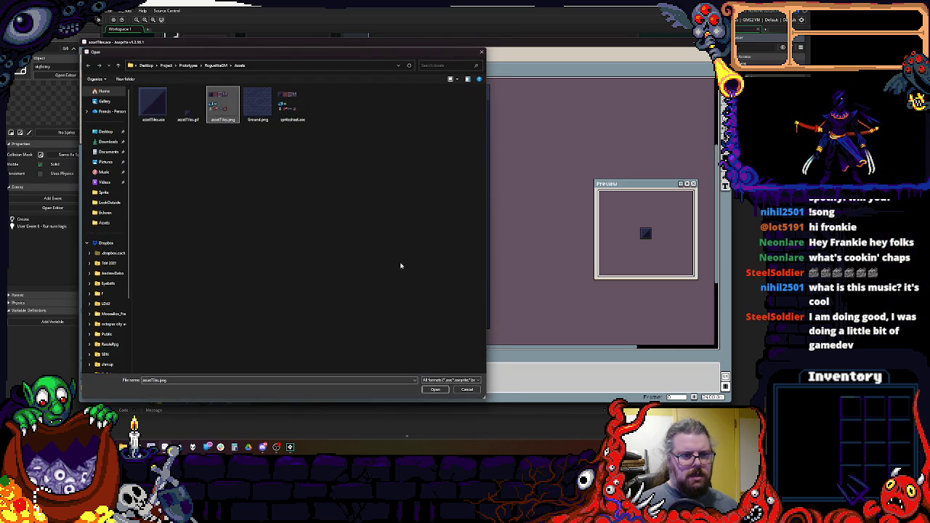
{"action": "left_click", "coordinate": [304, 121]}
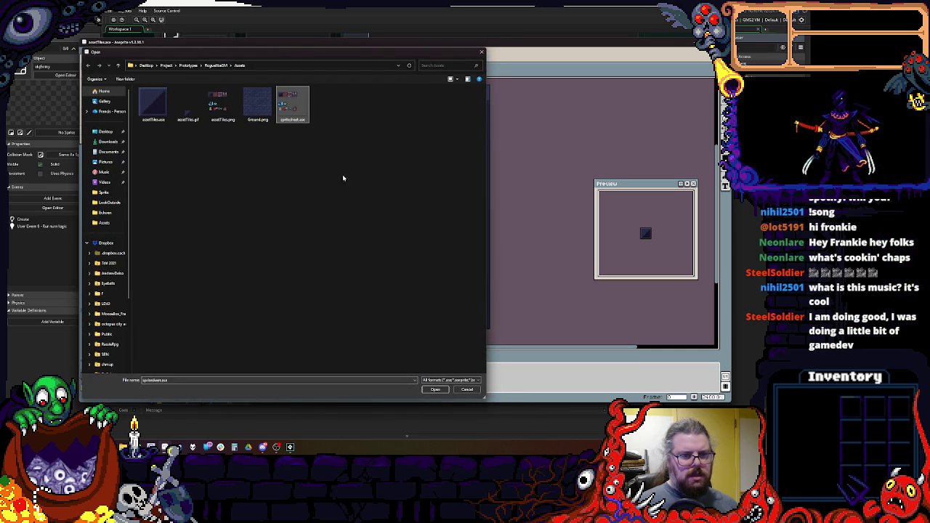
{"action": "left_click", "coordinate": [435, 390]}
{"action": "scroll", "coordinate": [401, 196], "scroll_direction": "up", "scroll_amount": 4}
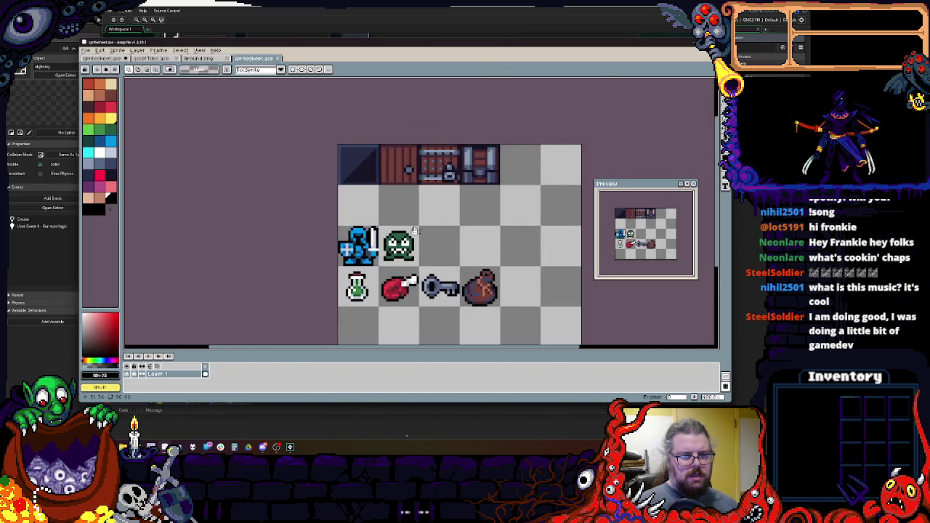
- Magic-wand select the door, gate and chest tiles and move them down a row
{"action": "key", "text": "w"}
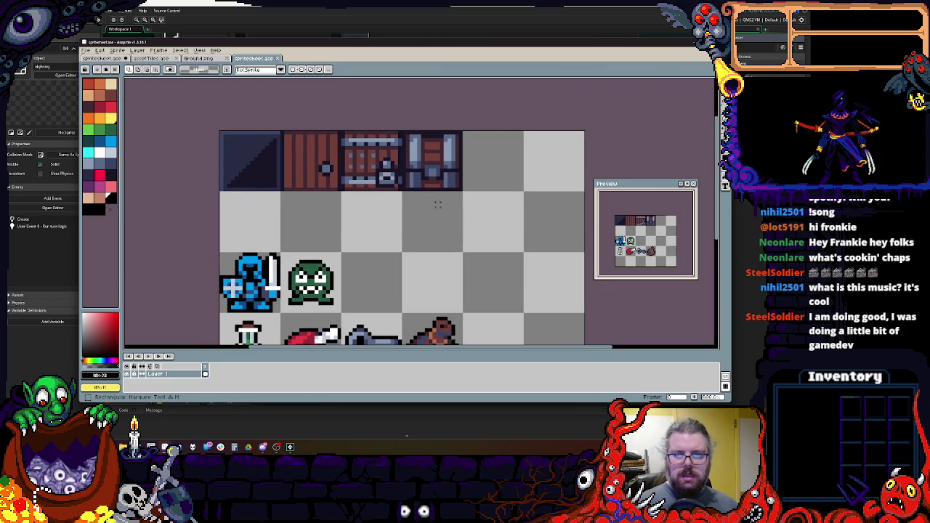
{"action": "left_click_drag", "start_coordinate": [430, 201], "coordinate": [271, 102]}
{"action": "mouse_move", "coordinate": [308, 136]}
{"action": "left_mouse_down"}
{"action": "mouse_move", "coordinate": [266, 198]}
{"action": "mouse_move", "coordinate": [249, 202]}
{"action": "left_mouse_up"}
{"action": "key", "text": "ctrl+d"}
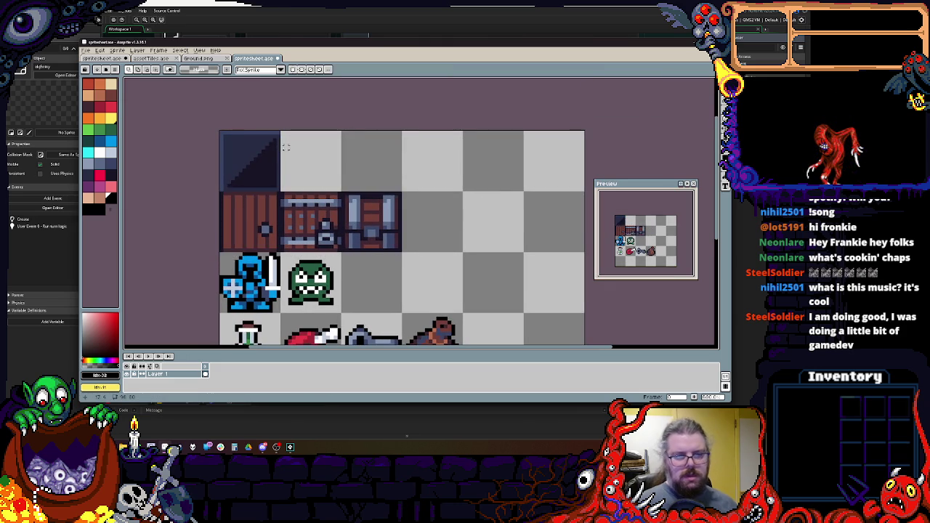
{"action": "scroll", "coordinate": [301, 160], "scroll_direction": "up", "scroll_amount": 1}
{"action": "scroll", "coordinate": [309, 174], "scroll_direction": "down", "scroll_amount": 1}
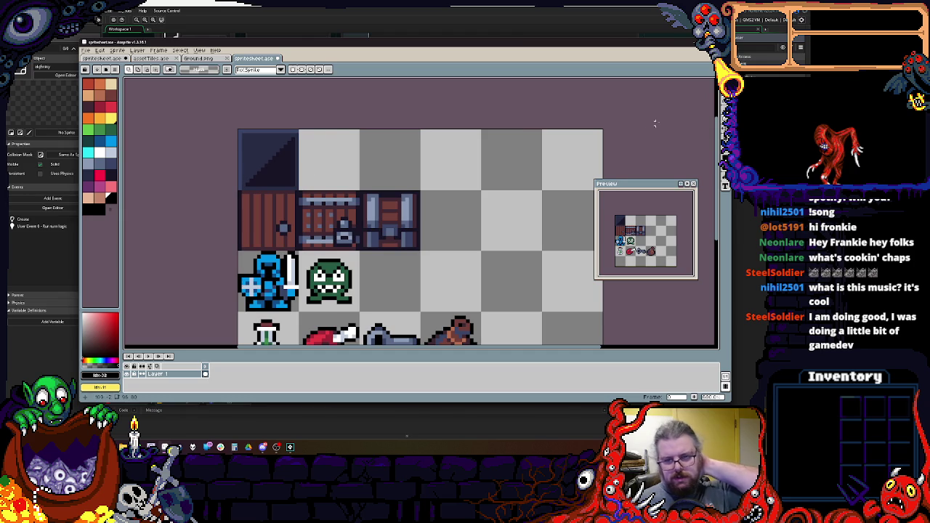
- Marquee-select the dark diagonal tile and drag it rightward along the top row
{"action": "key", "text": "u"}
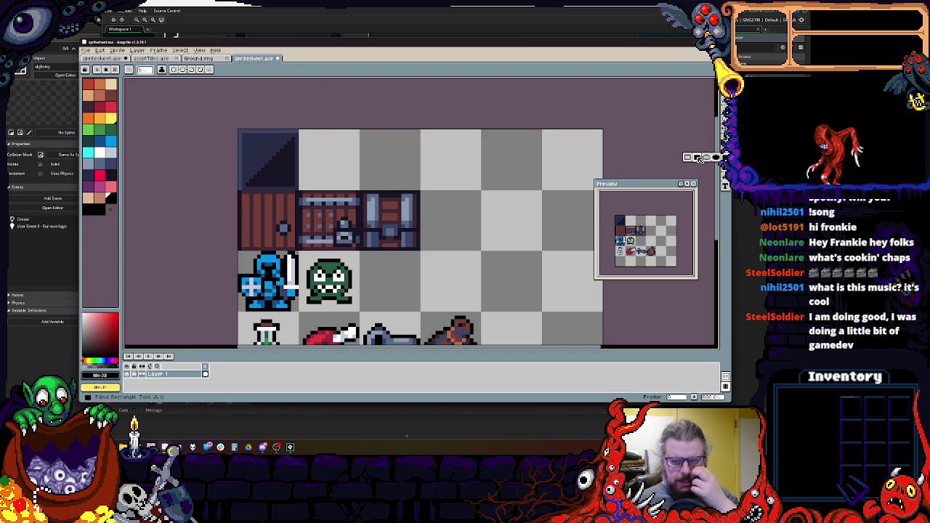
{"action": "scroll", "coordinate": [414, 179], "scroll_direction": "up", "scroll_amount": 3}
{"action": "left_click_drag", "start_coordinate": [351, 148], "coordinate": [368, 180]}
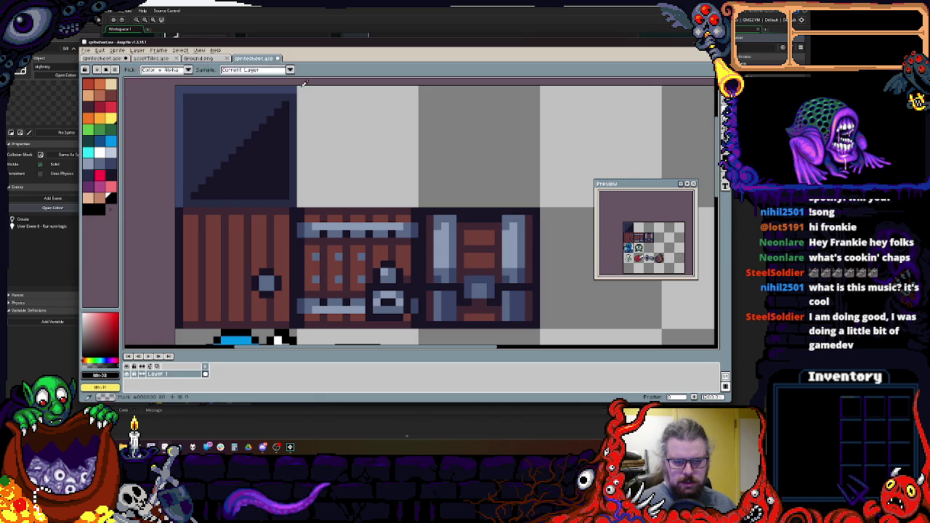
{"action": "key", "text": "m"}
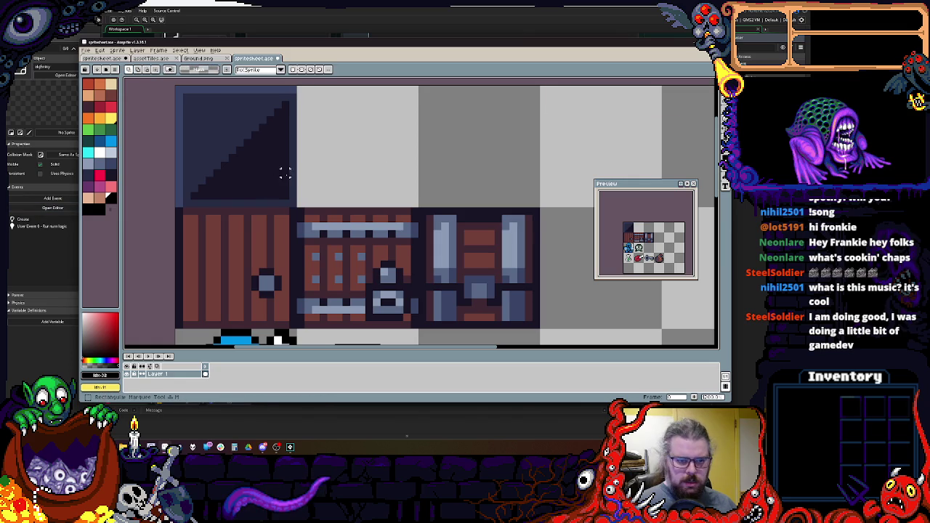
{"action": "left_click_drag", "start_coordinate": [281, 187], "coordinate": [178, 91]}
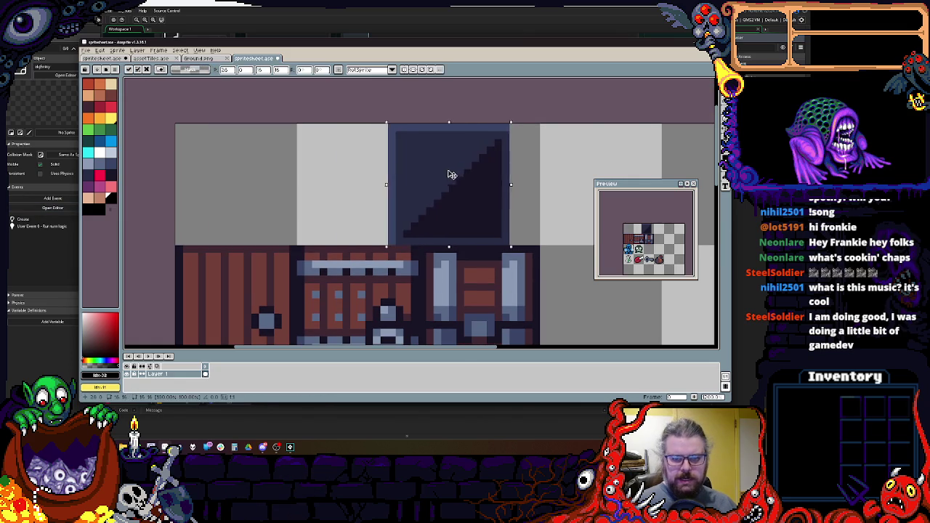